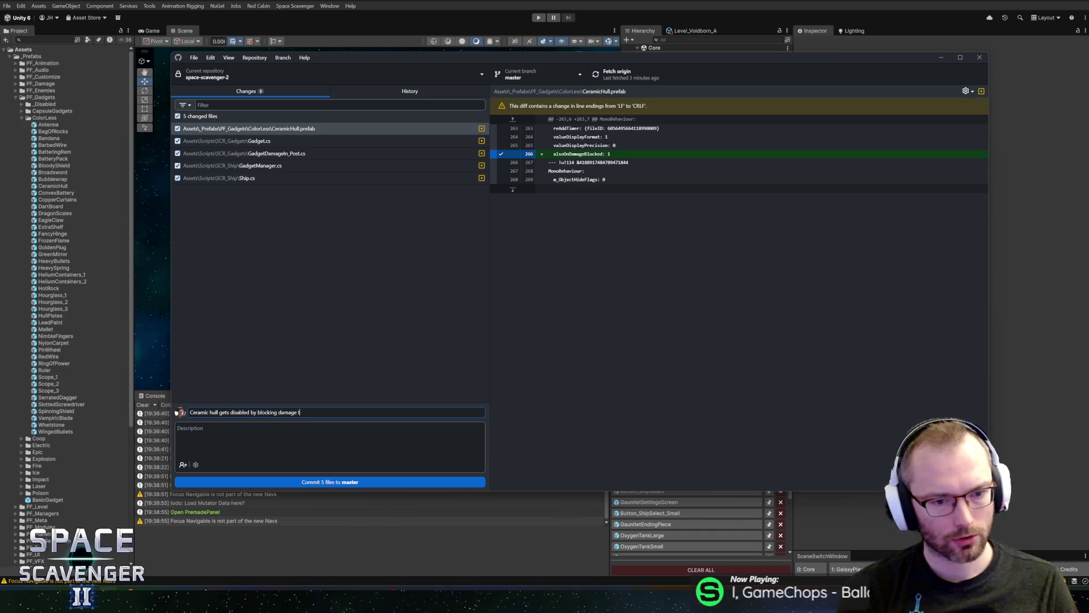
- Bring the Unity editor to the front and start Space Scavenger in play mode
{"action": "left_click", "coordinate": [536, 18]}
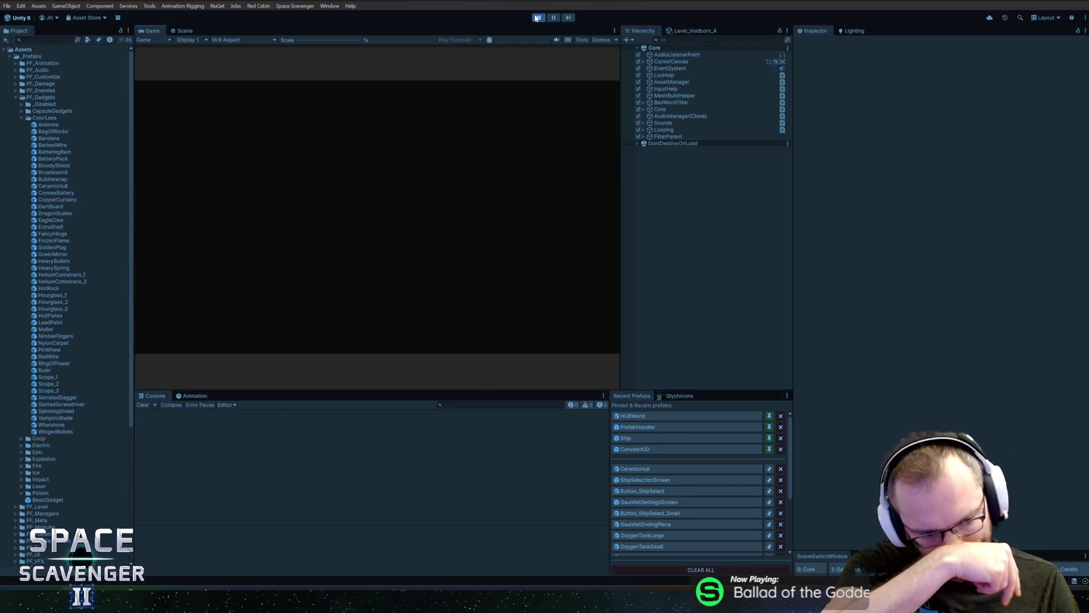
- Maximize the Game view, make the ship invulnerable and spawn a Stingray via the dev console
{"action": "double_click", "coordinate": [152, 30]}
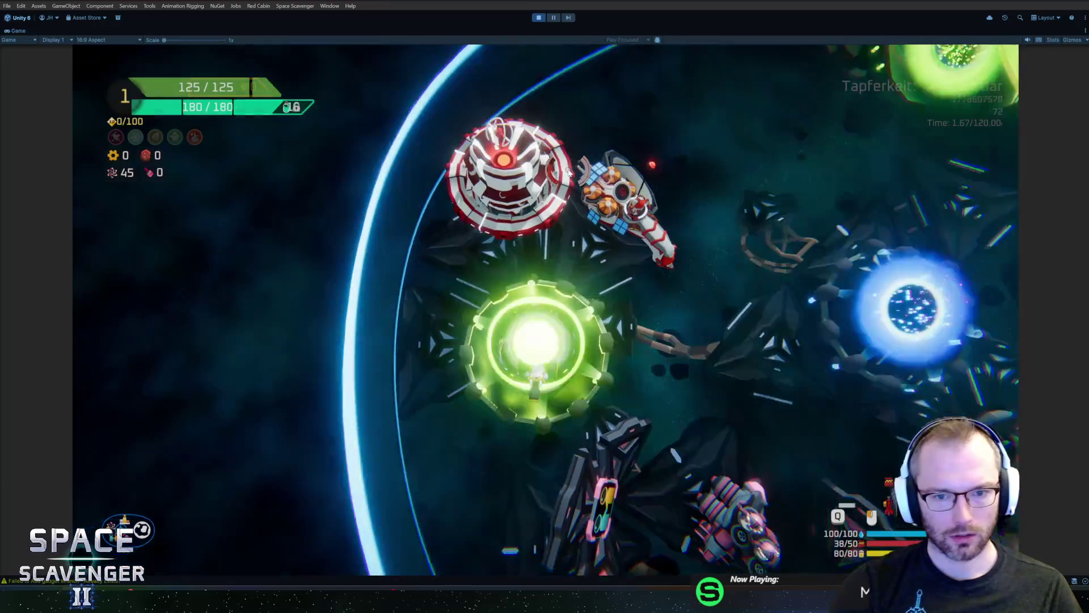
{"action": "key", "text": "grave"}
{"action": "type", "text": "ship invulnerable"}
{"action": "key", "text": "Return"}
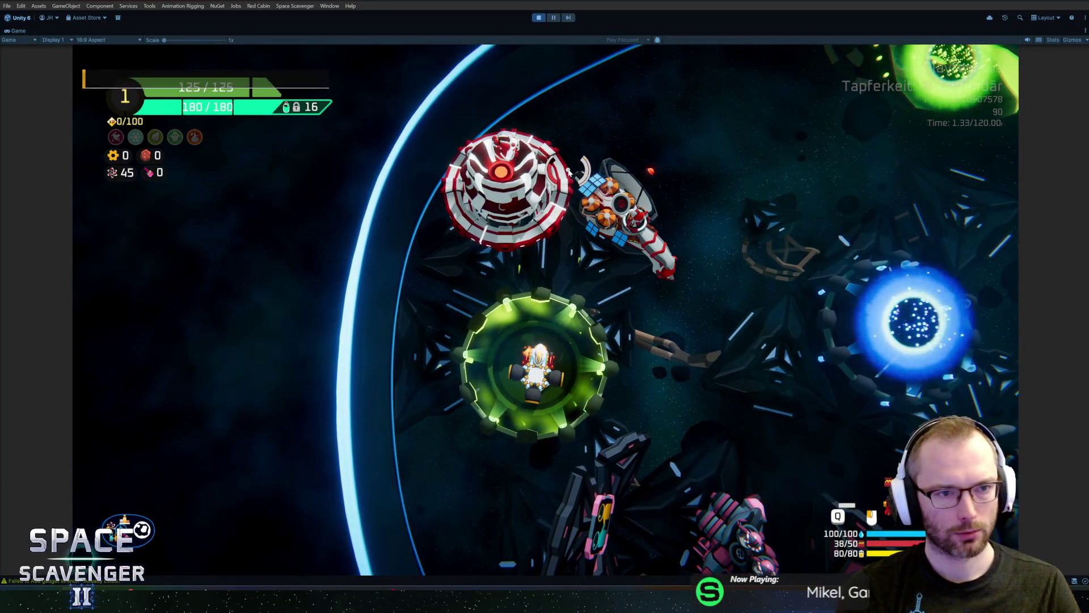
{"action": "key", "text": "grave"}
{"action": "type", "text": "spawn sting"}
{"action": "key", "text": "Return"}
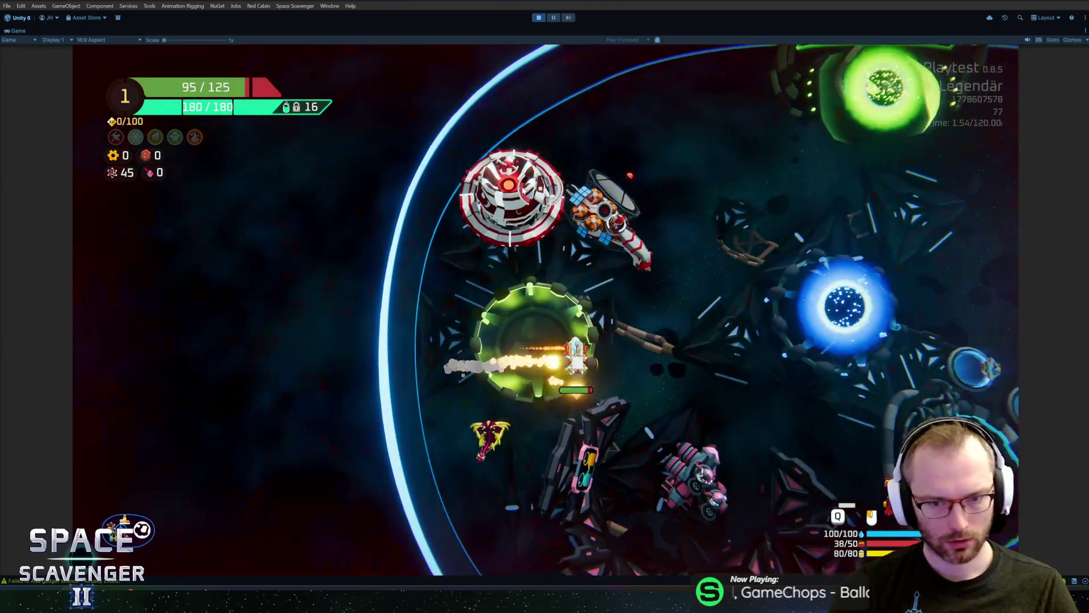
- Give the ship the CeramicHull gadget with 'gadget add CeramicHull', then stop play mode
{"action": "key", "text": "grave"}
{"action": "type", "text": "spawn"}
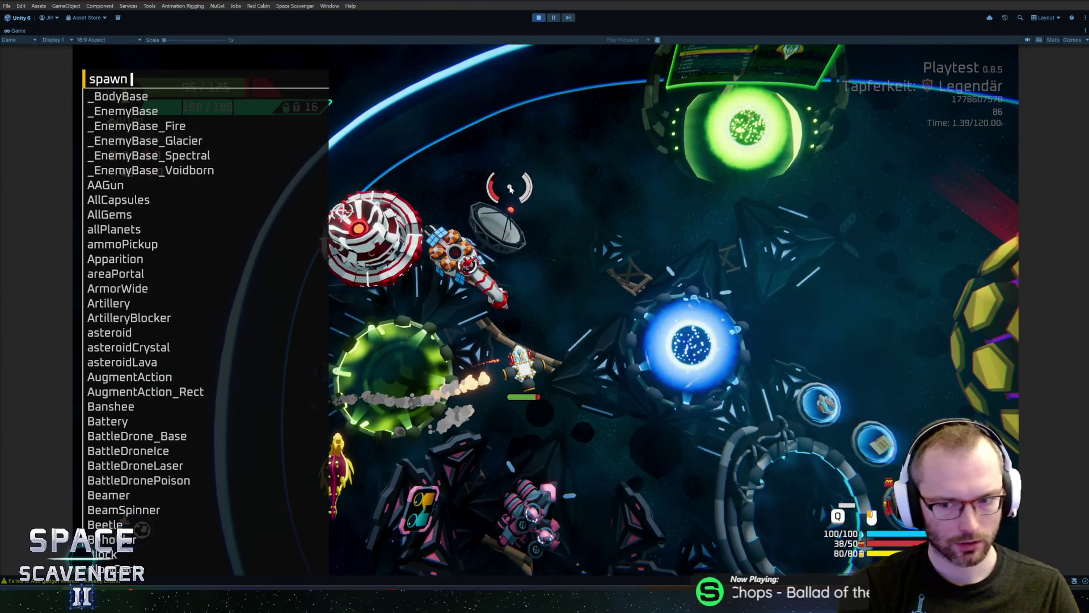
{"action": "key", "text": "BackSpace"}
{"action": "key", "text": "BackSpace"}
{"action": "key", "text": "BackSpace"}
{"action": "type", "text": "gad"}
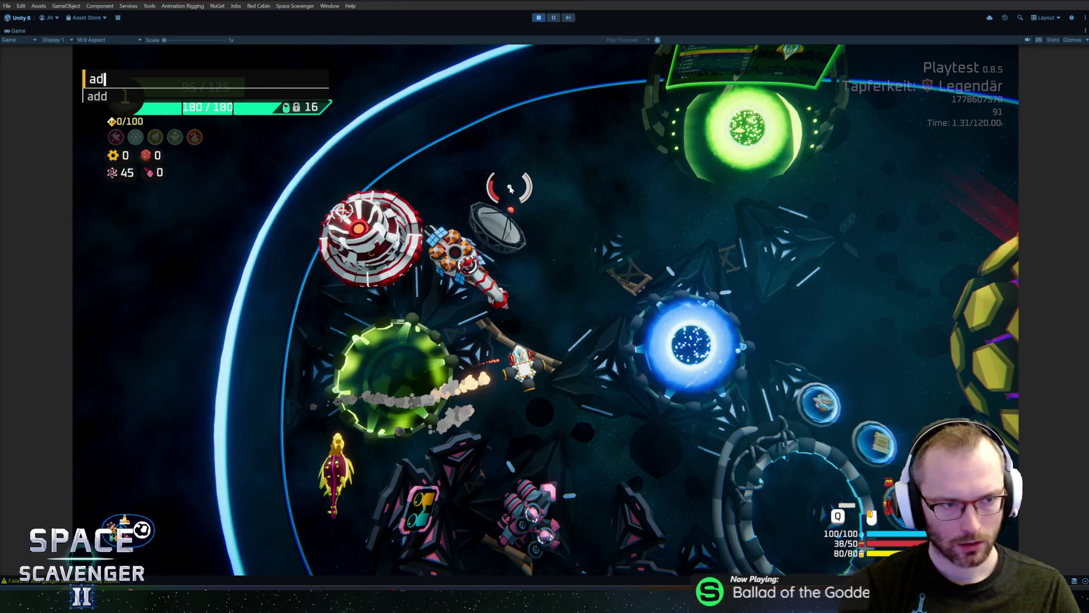
{"action": "key", "text": "Tab"}
{"action": "type", "text": "add "}
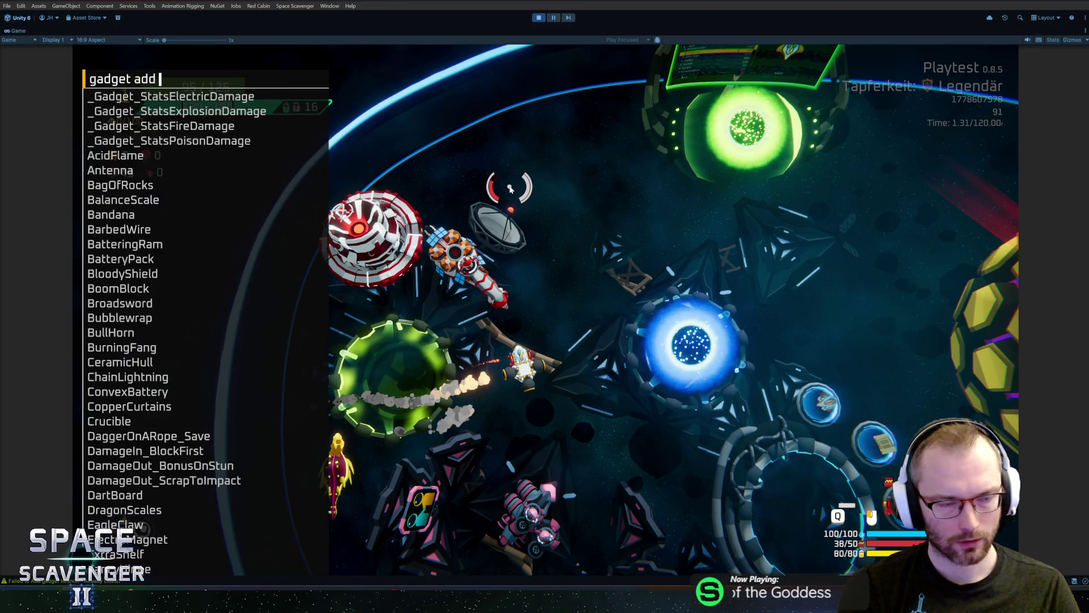
{"action": "type", "text": "cera"}
{"action": "key", "text": "Tab"}
{"action": "key", "text": "Return"}
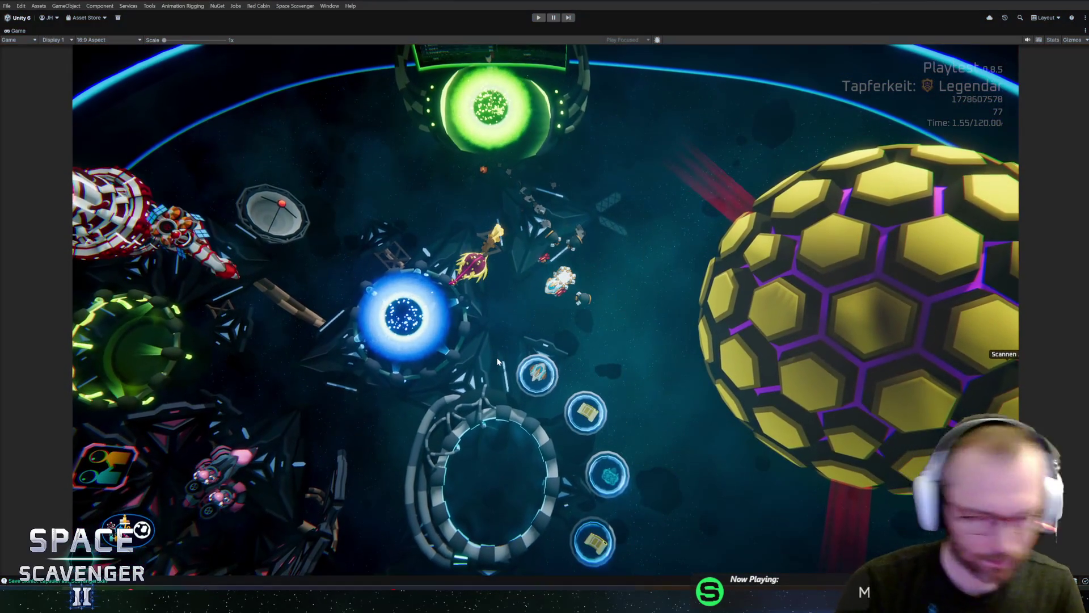
{"action": "key", "text": "ctrl+p"}
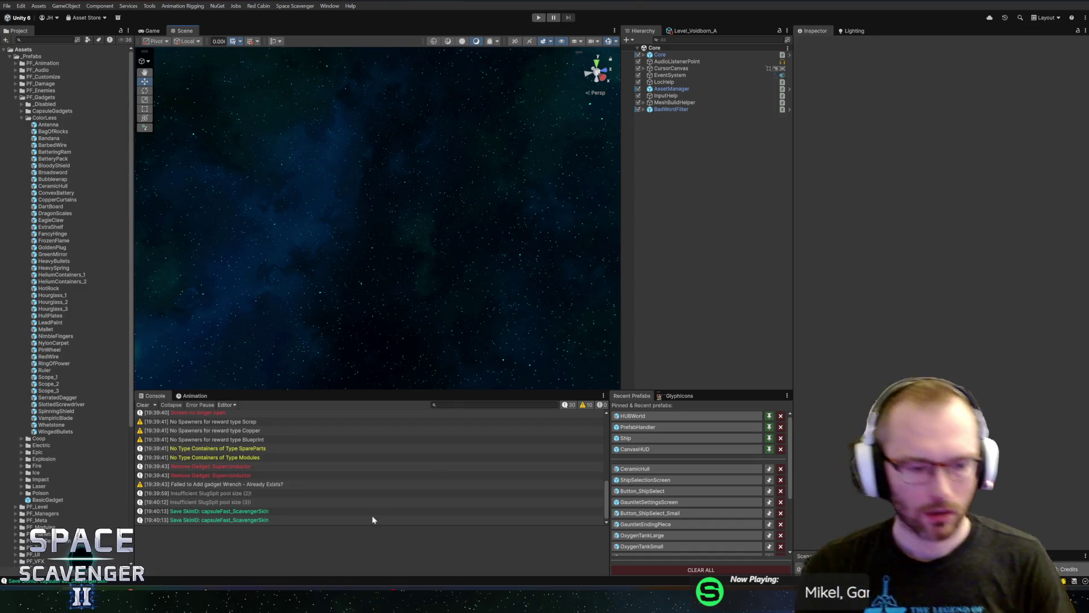
- Commit the five files to master as 'Ceramic hull gets disabled by blocking damage too' and bring up HacknPlan
{"action": "key", "text": "alt+Tab"}
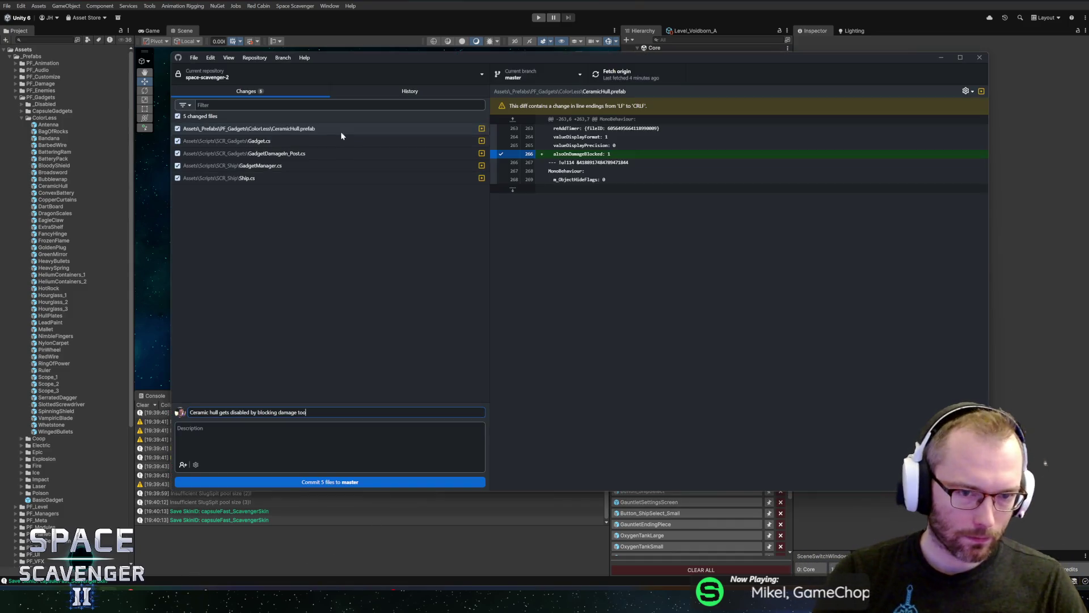
{"action": "key", "text": "ctrl+Return"}
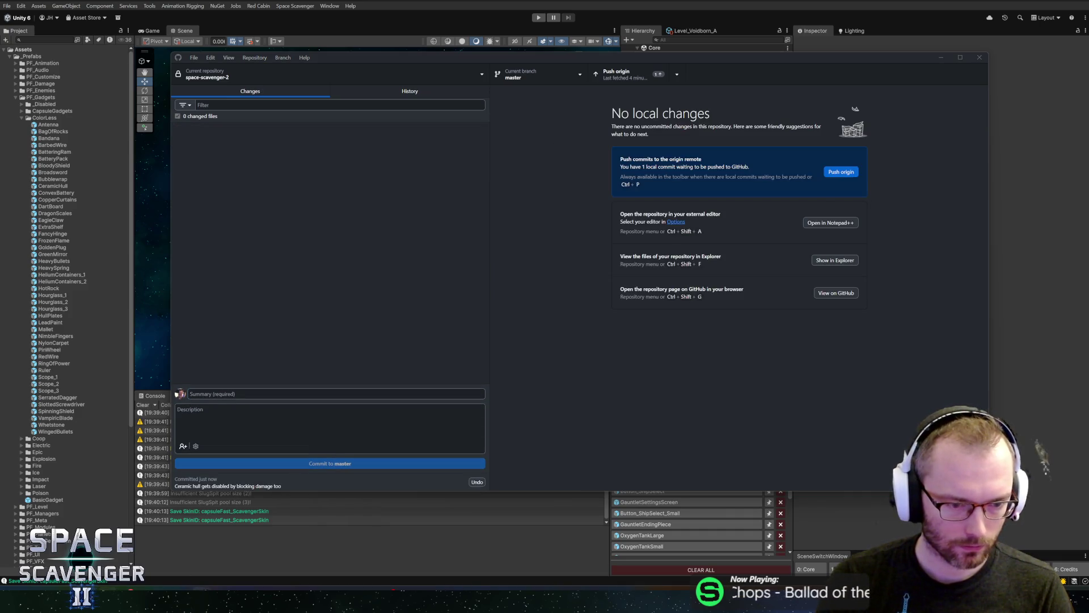
{"action": "left_click", "coordinate": [278, 543]}
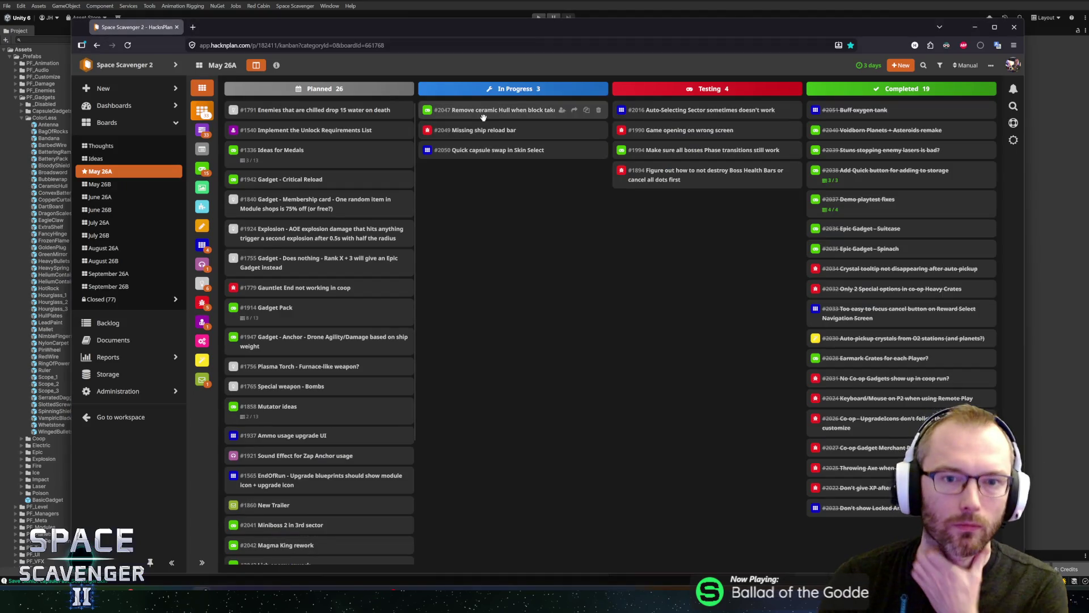
- Move task #2047 from In Progress to Completed, then go back to Unity
{"action": "left_click_drag", "start_coordinate": [478, 117], "coordinate": [902, 110]}
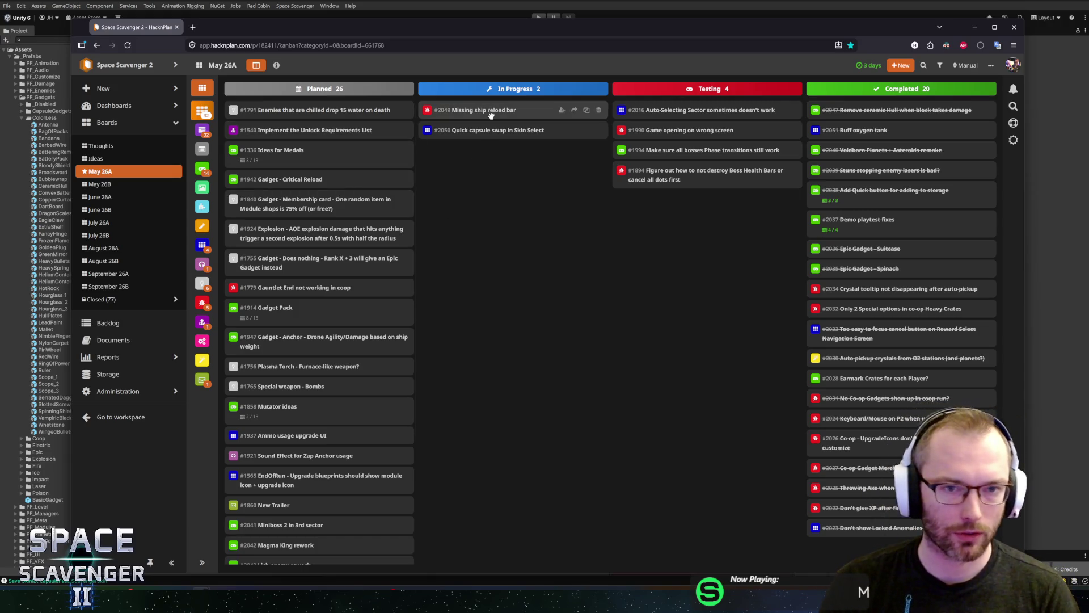
{"action": "key", "text": "alt+Tab"}
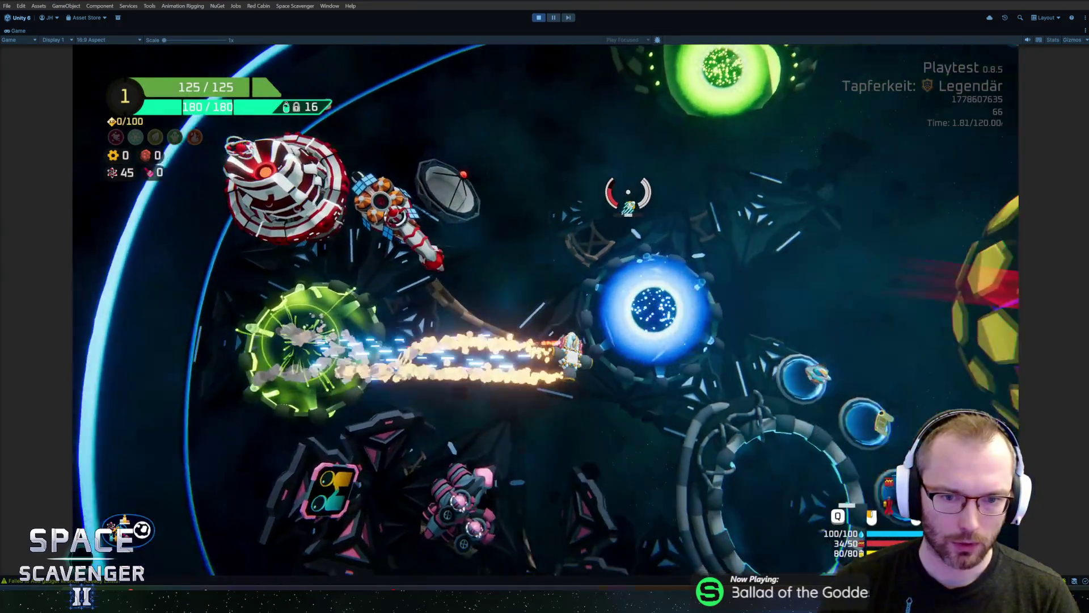
- Start a new Legendär run from the in-game run setup menu with Spielen
{"action": "key", "text": "f"}
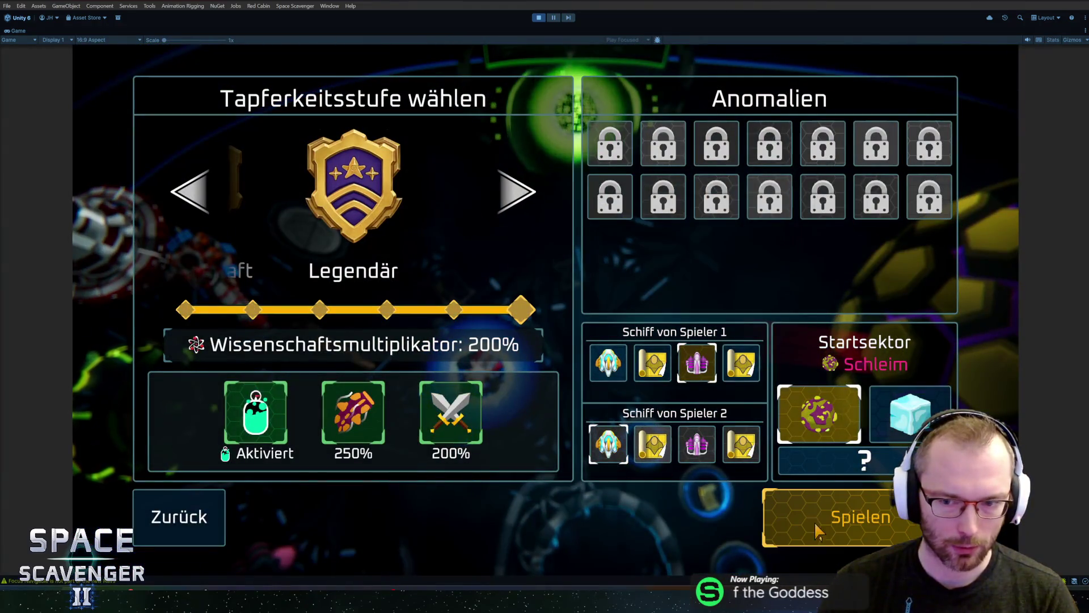
{"action": "left_click", "coordinate": [847, 538]}
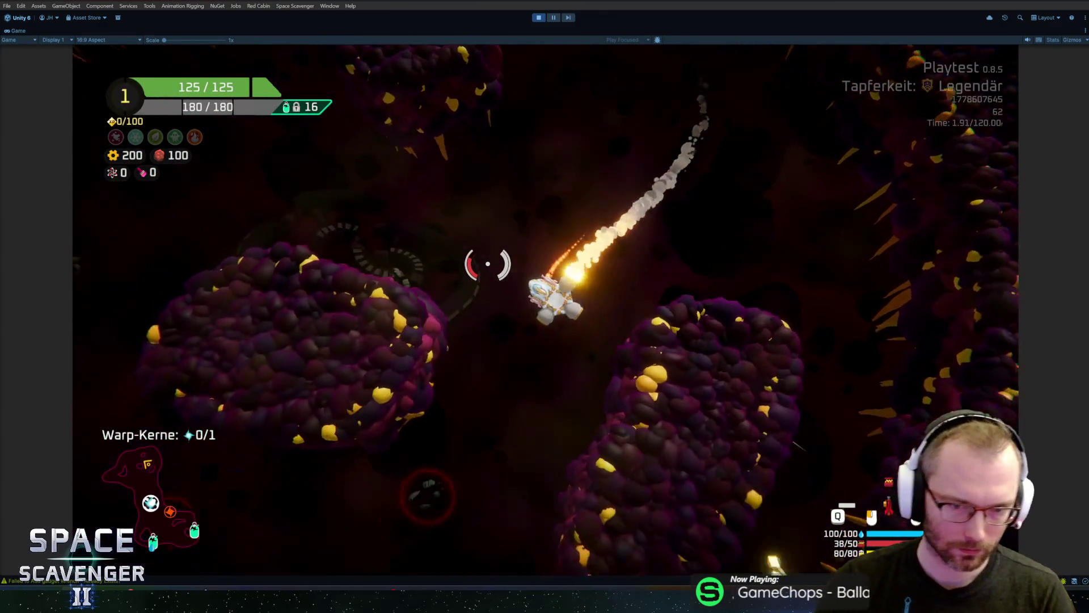
- Fly the ship around the first level and fire at nearby enemies
{"action": "key", "text": "grave"}
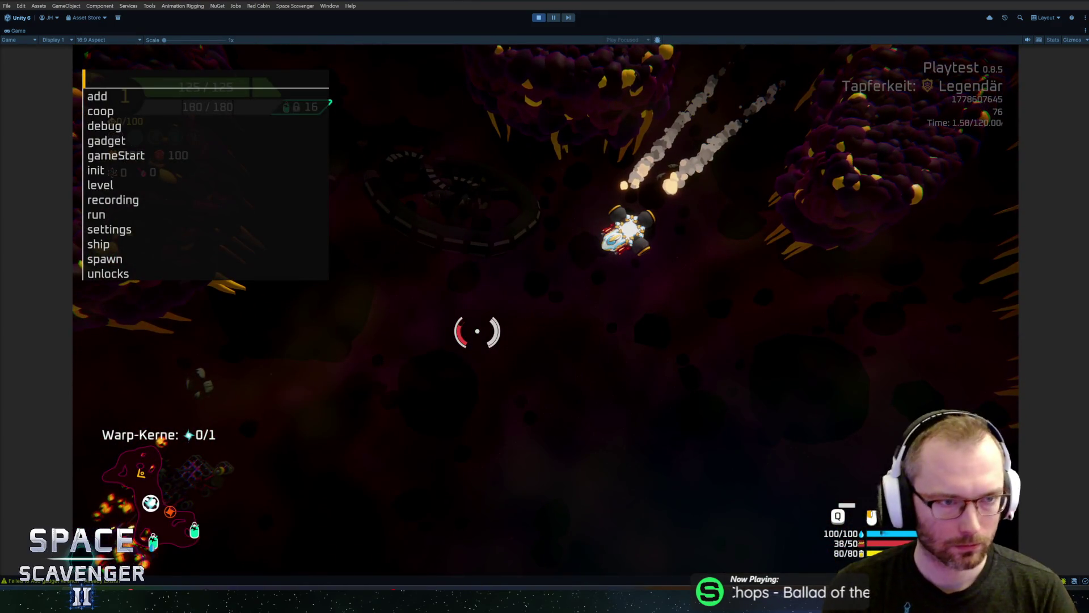
{"action": "key", "text": "grave"}
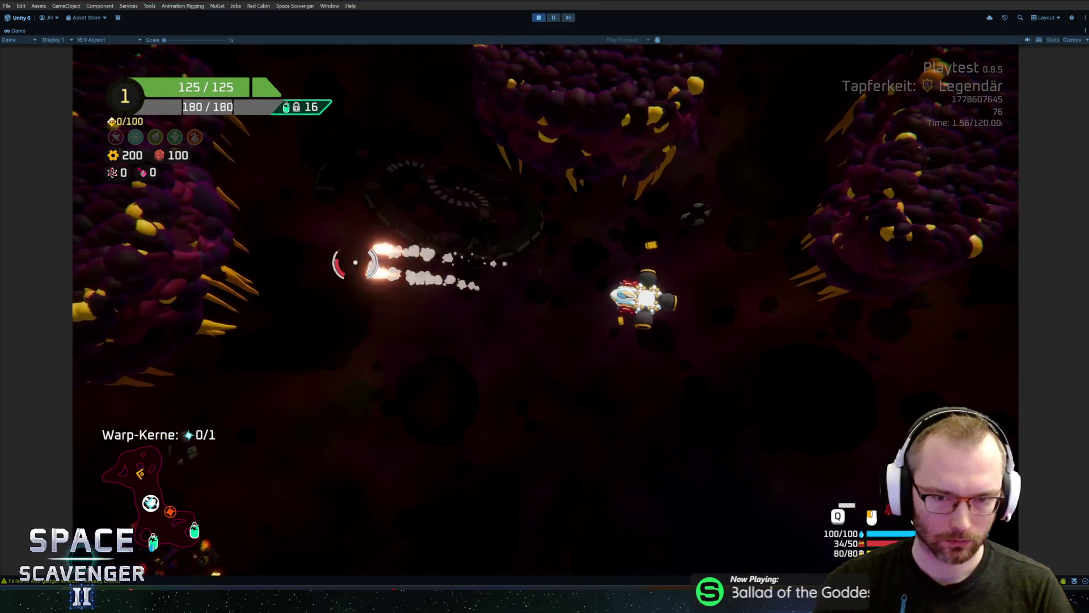
{"action": "left_click_drag", "start_coordinate": [350, 276], "coordinate": [343, 292]}
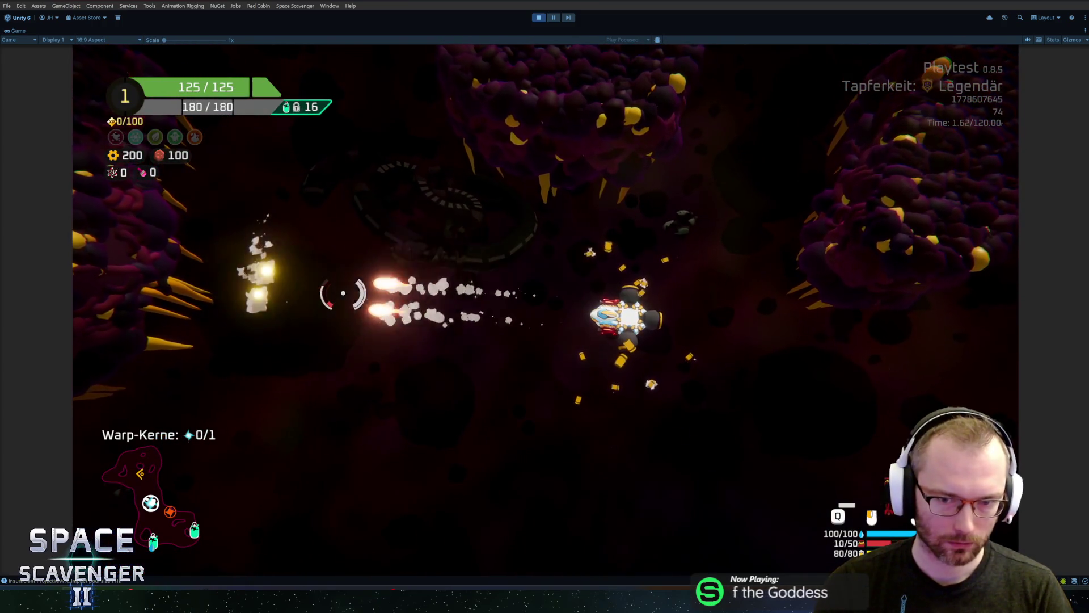
{"action": "key", "text": "a"}
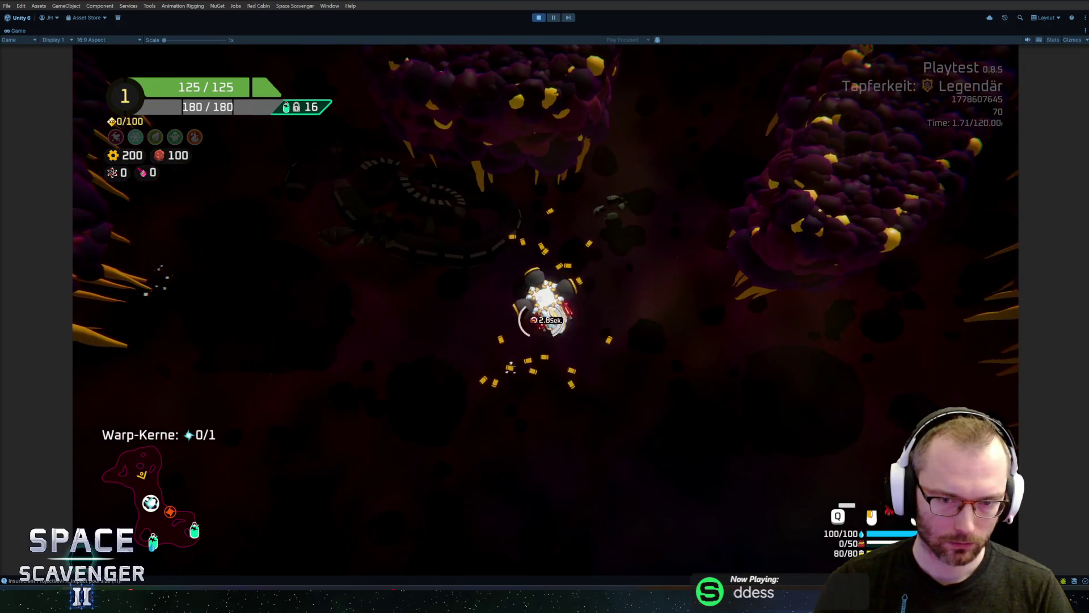
{"action": "key", "text": "a"}
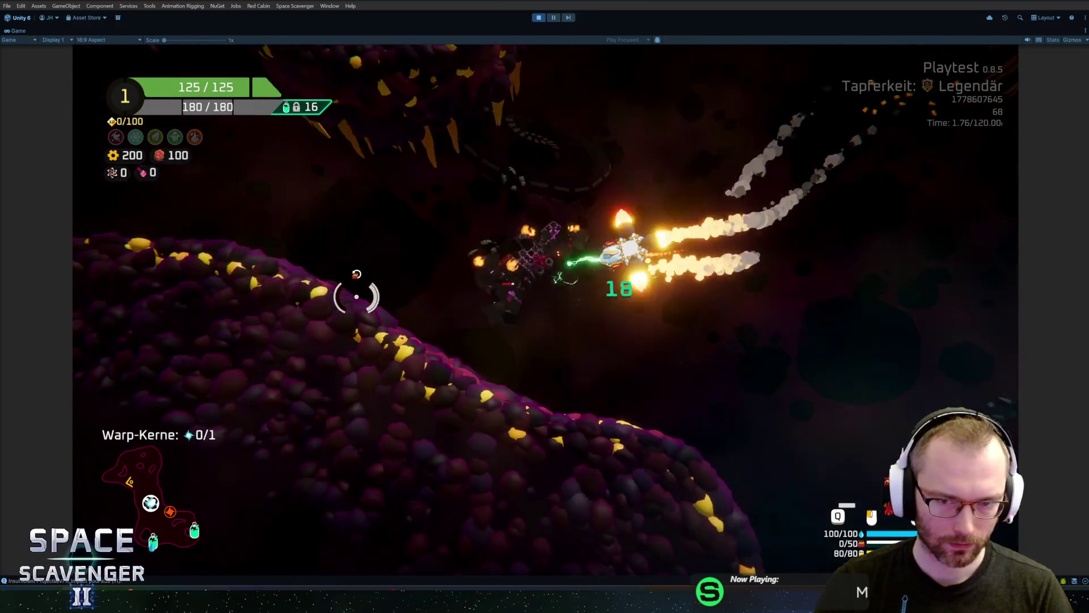
{"action": "key", "text": "d"}
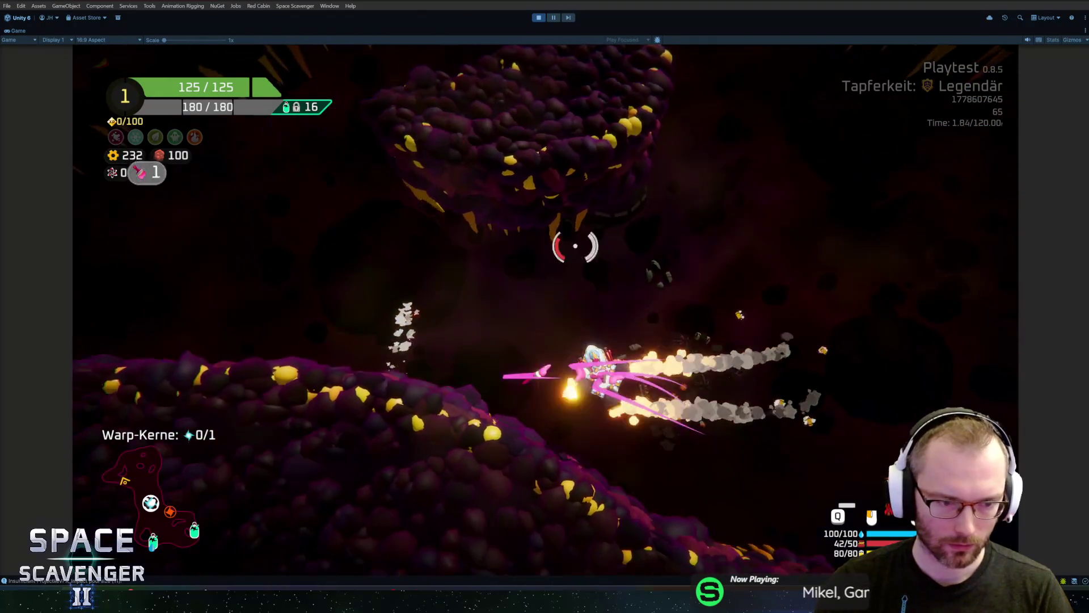
{"action": "key", "text": "w"}
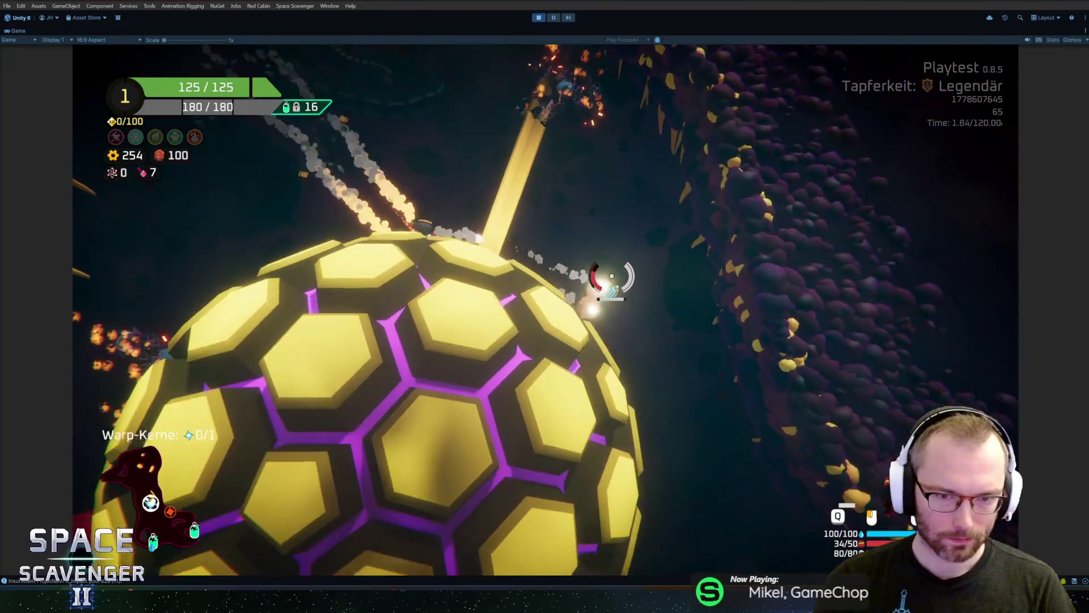
{"action": "key", "text": "a"}
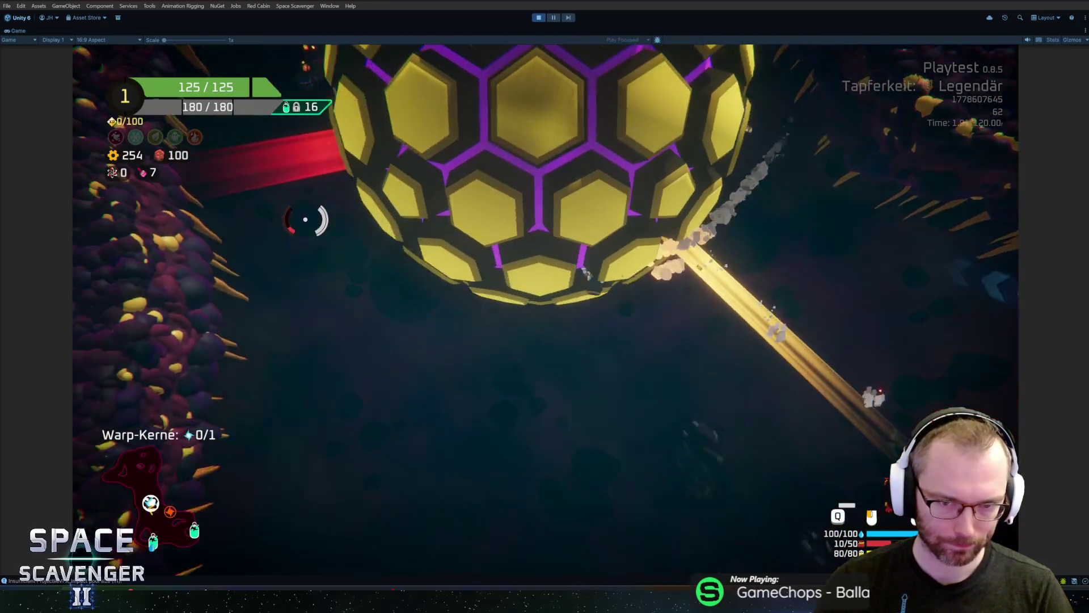
{"action": "key", "text": "w"}
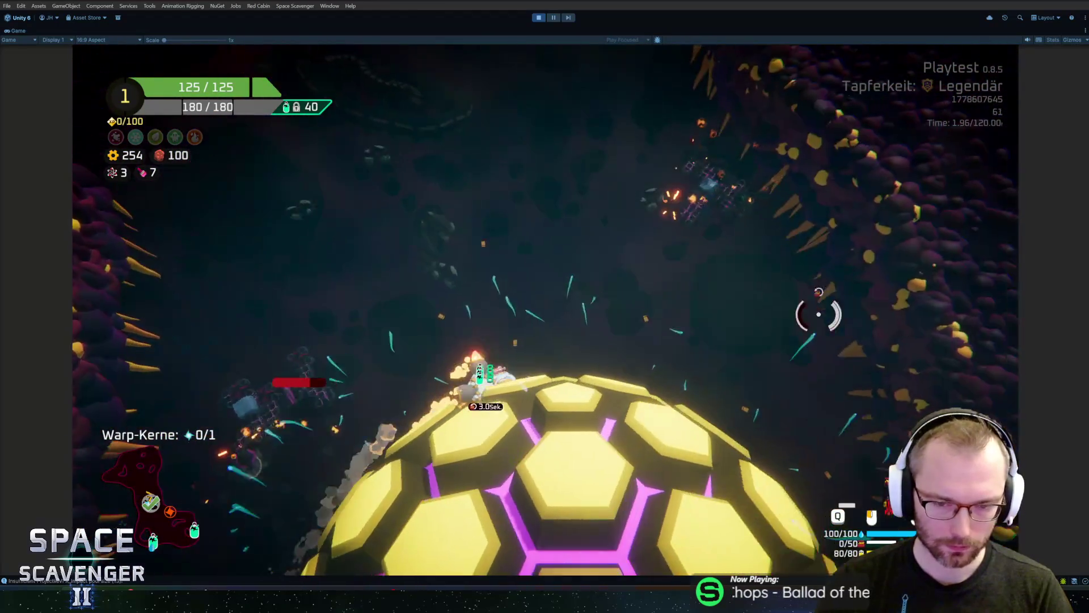
{"action": "key", "text": "s"}
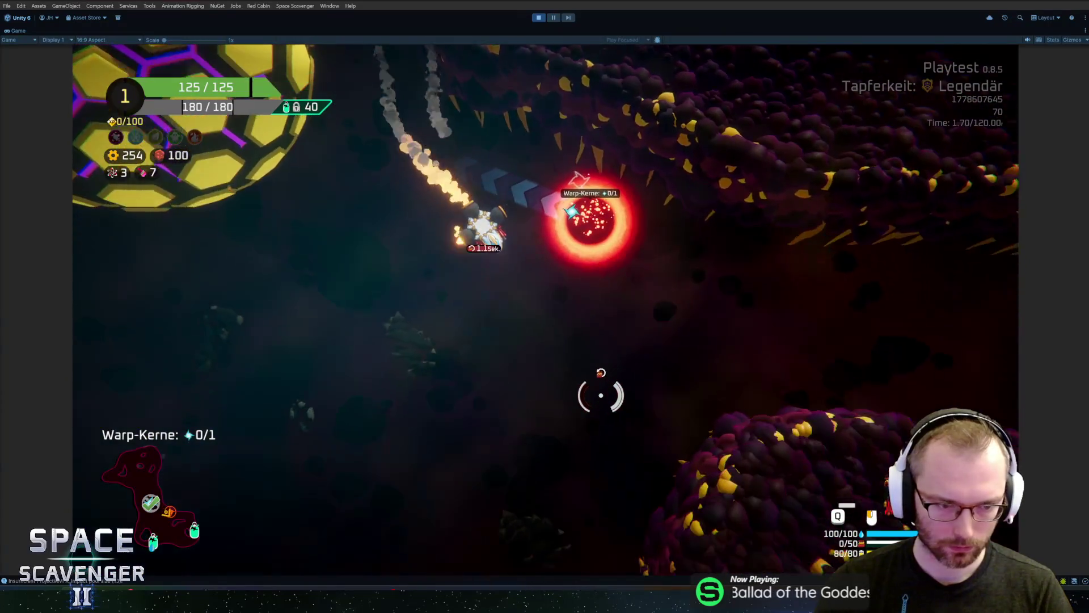
- Clear the level with 'level clear', warp to the next sector destination, fight, then stop play mode
{"action": "key", "text": "grave"}
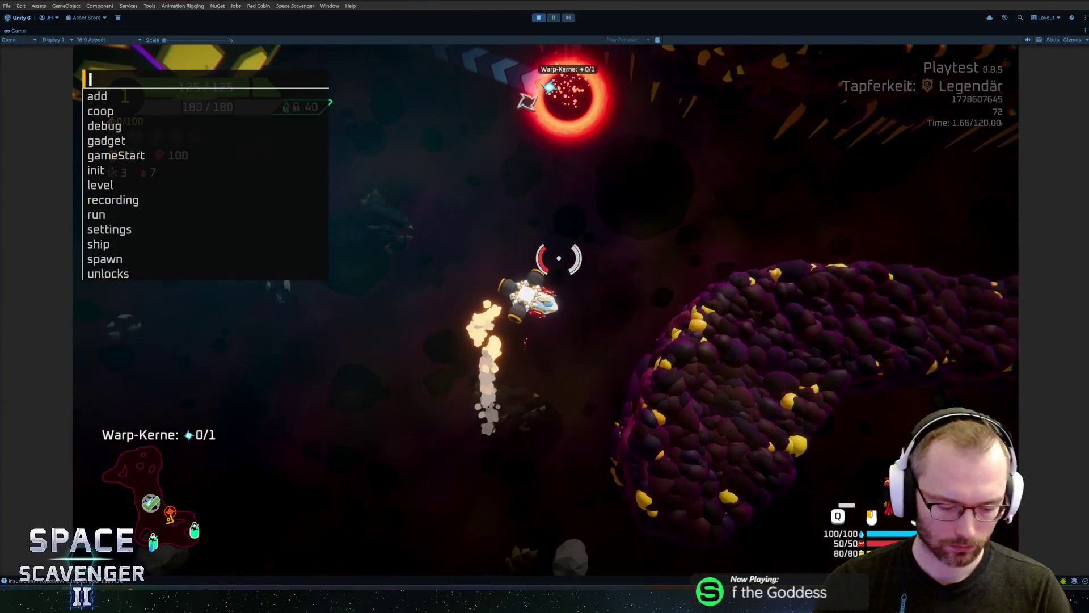
{"action": "type", "text": "level clear"}
{"action": "key", "text": "Return"}
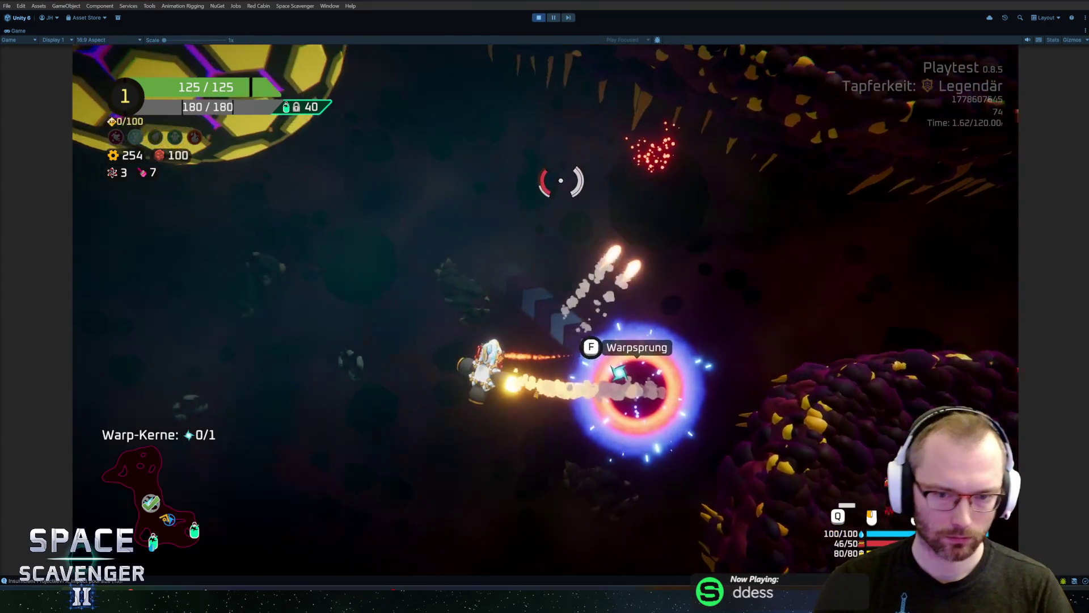
{"action": "key", "text": "d"}
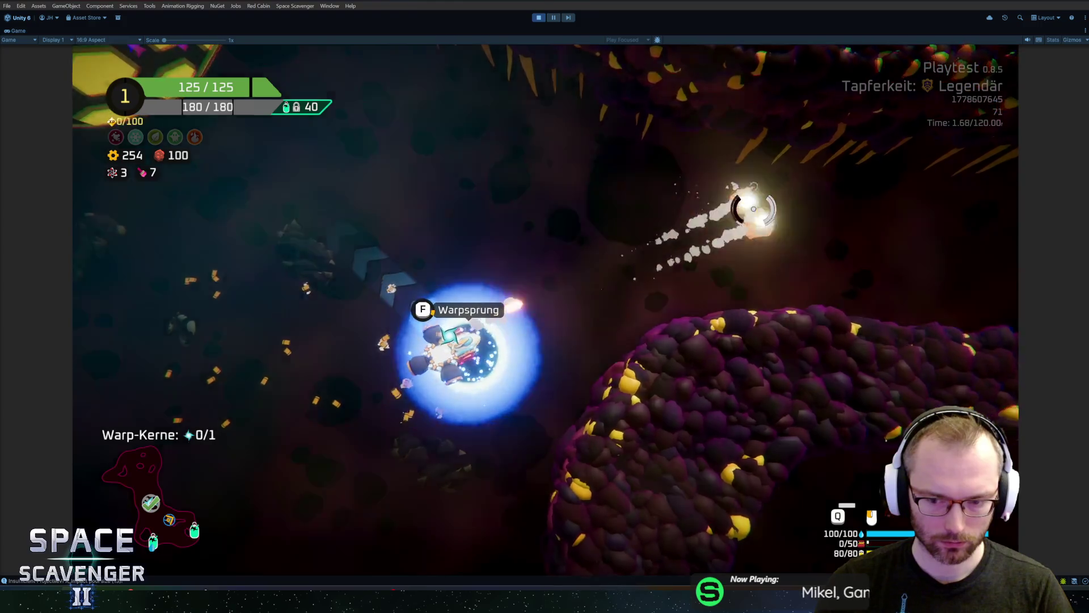
{"action": "key", "text": "f"}
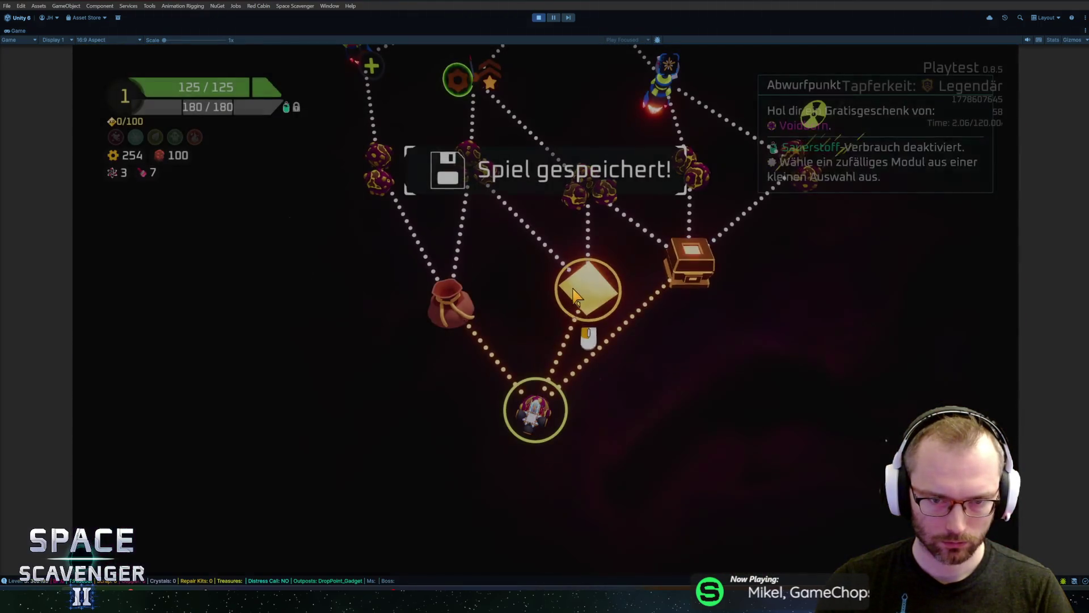
{"action": "left_click", "coordinate": [593, 292]}
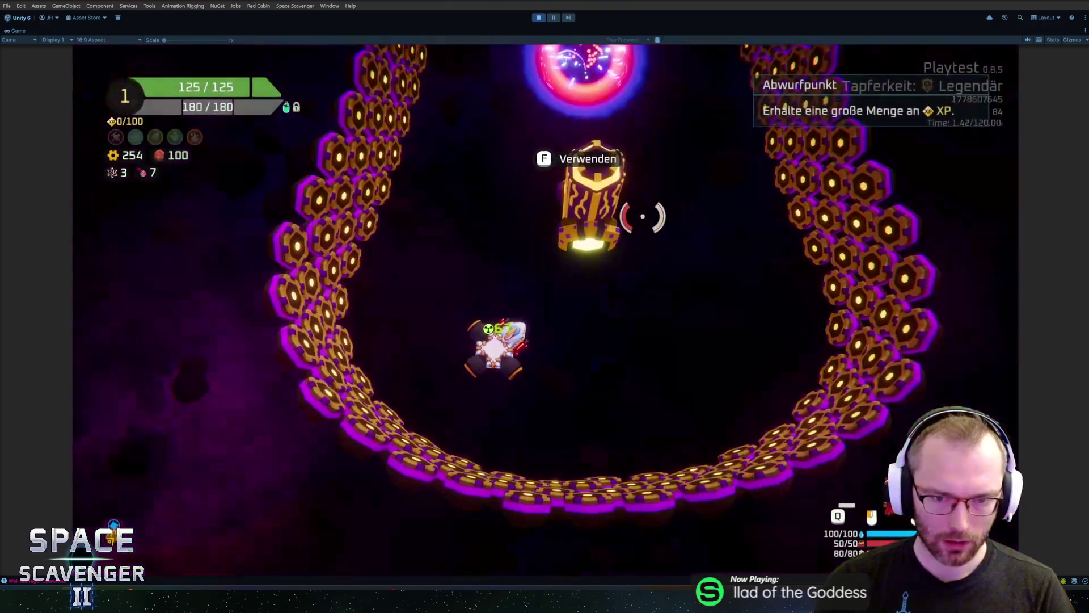
{"action": "left_click_drag", "start_coordinate": [643, 216], "coordinate": [697, 292]}
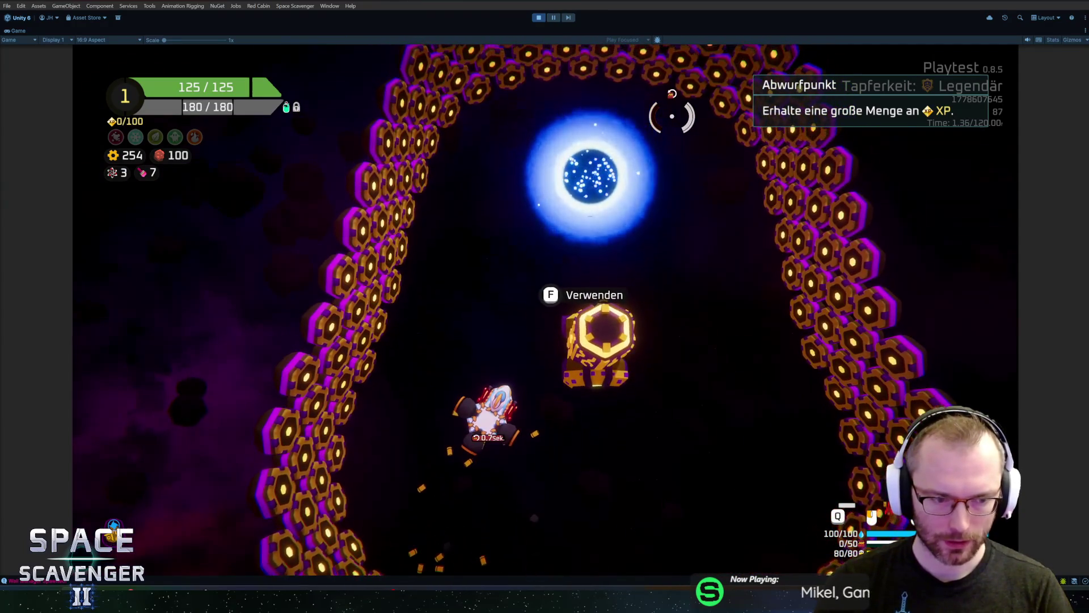
{"action": "key", "text": "ctrl+p"}
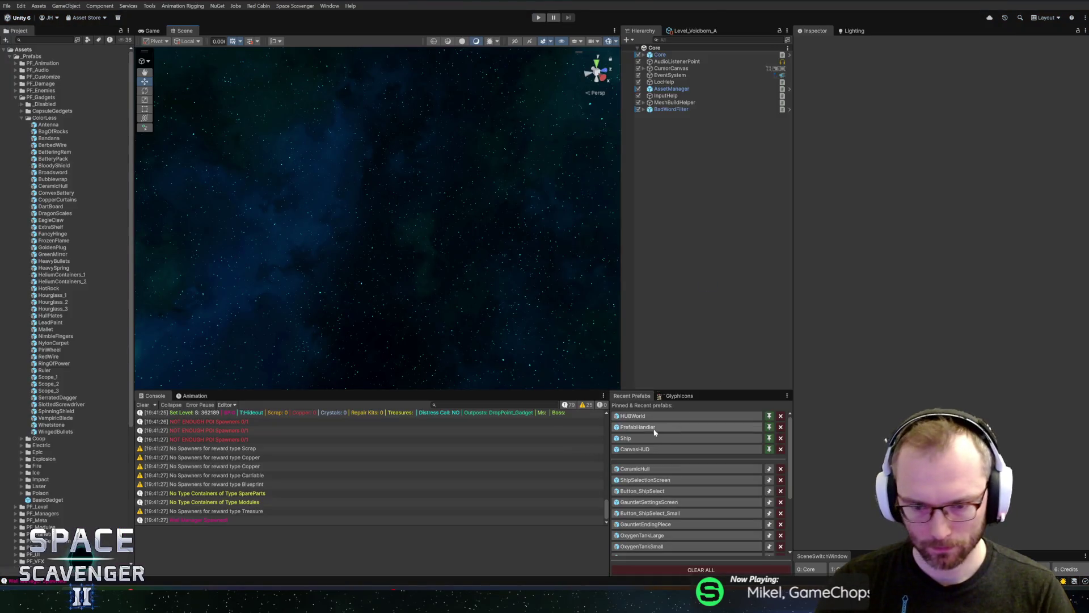
- Search the Project panel for 'load' and 'inworip', then clear the search and scroll down to the Ship prefab
{"action": "type", "text": "reload"}
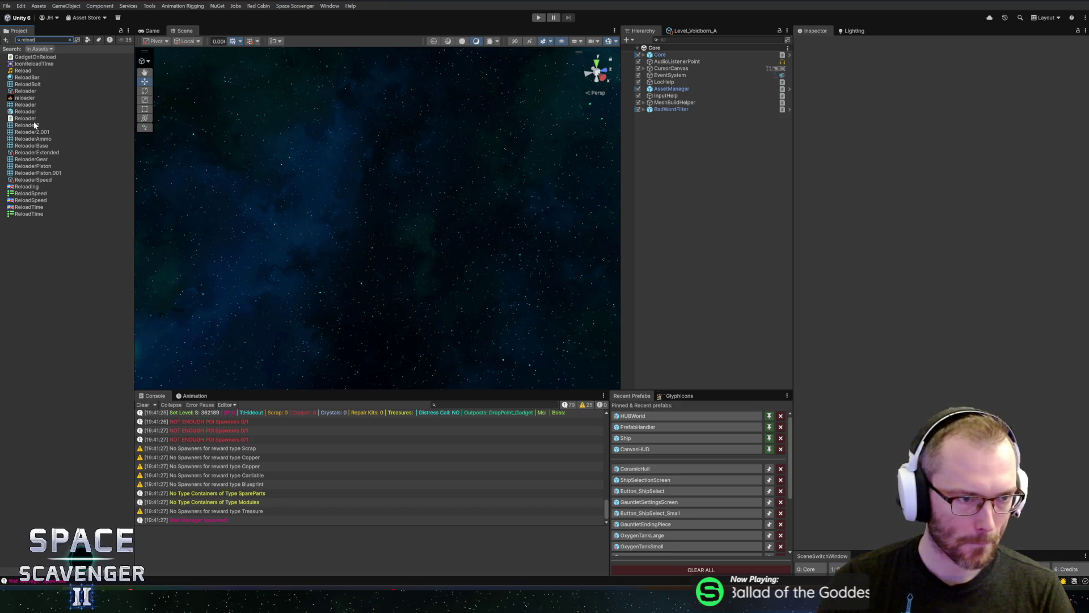
{"action": "key", "text": "ctrl+a"}
{"action": "type", "text": "inwor"}
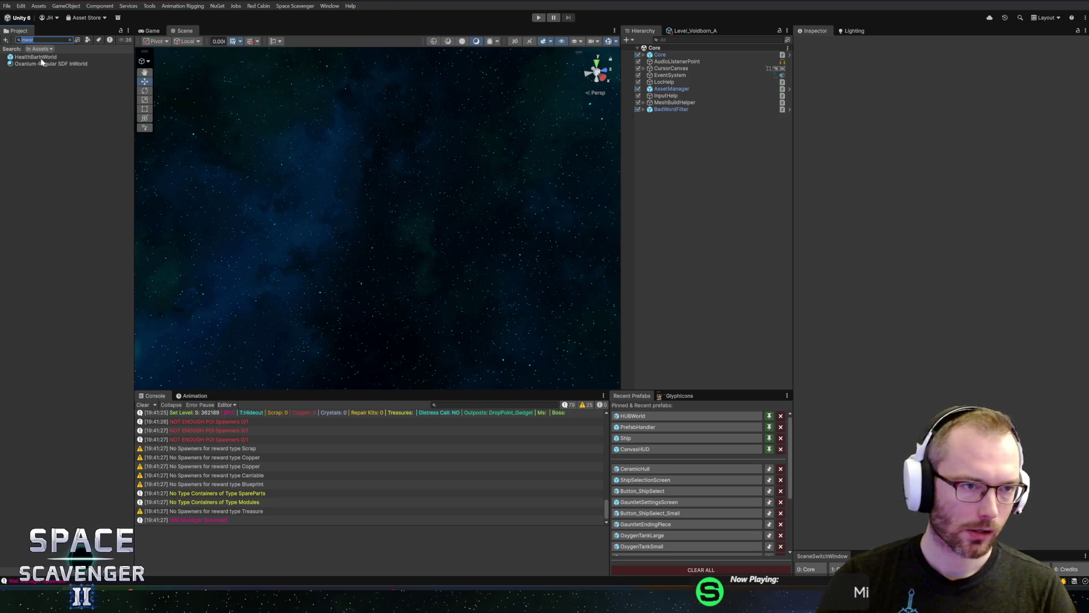
{"action": "type", "text": "ship"}
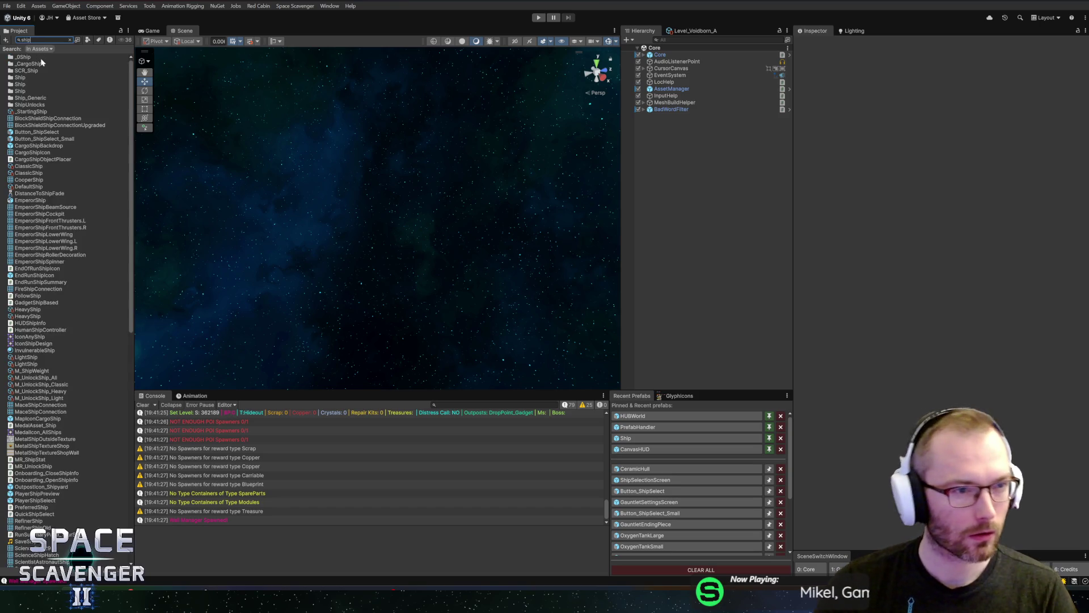
{"action": "key", "text": "Escape"}
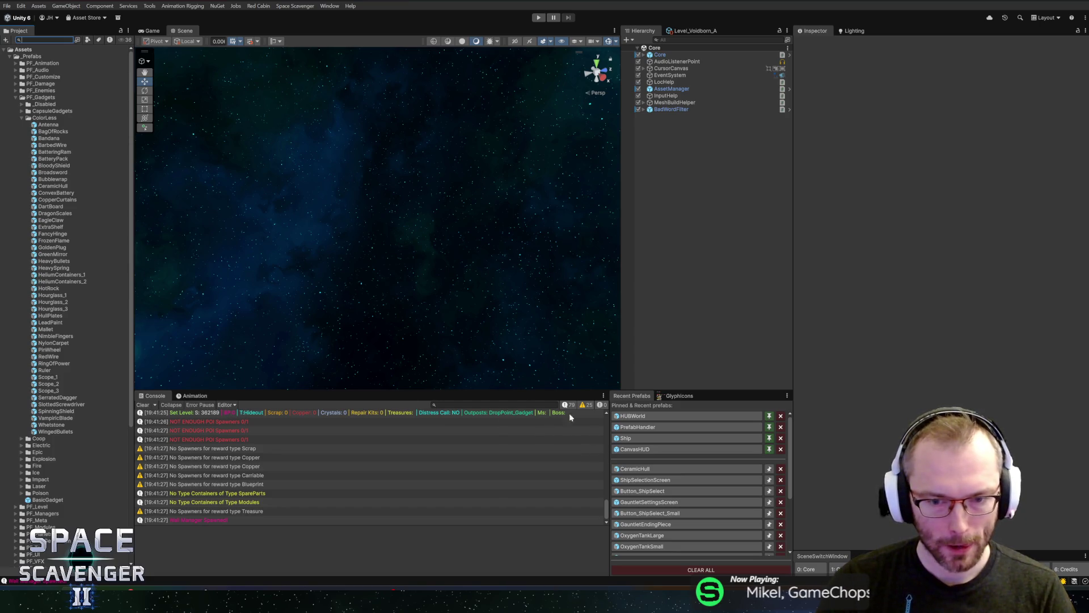
{"action": "scroll", "coordinate": [86, 450], "scroll_direction": "down", "scroll_amount": 5}
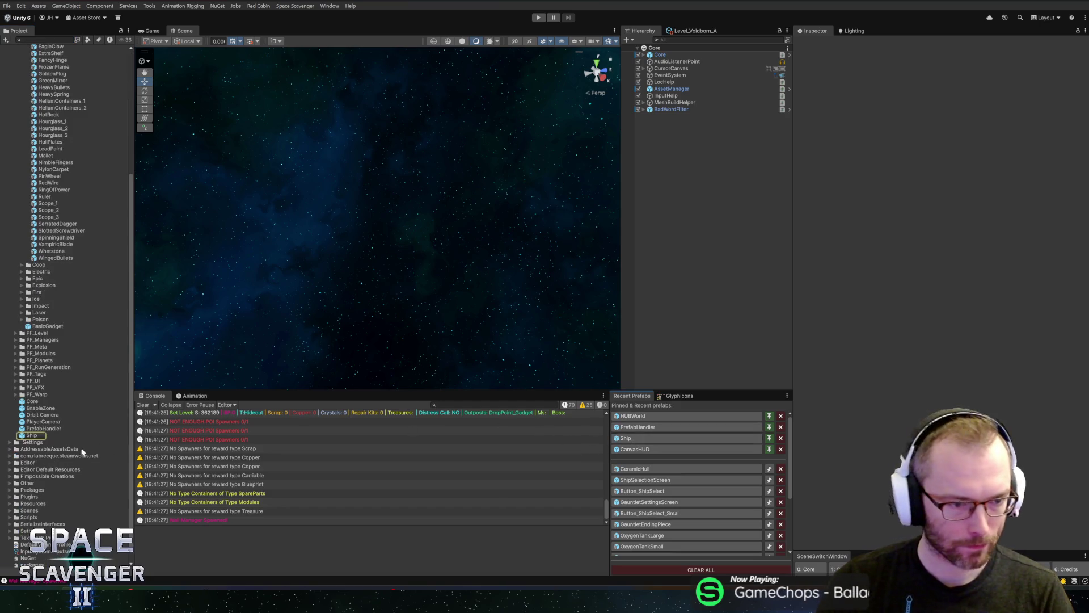
- Open the Ship prefab and inspect Gadgets, ReviveInteract, ShareOxygenInteractable and DamageParticles
{"action": "double_click", "coordinate": [31, 435]}
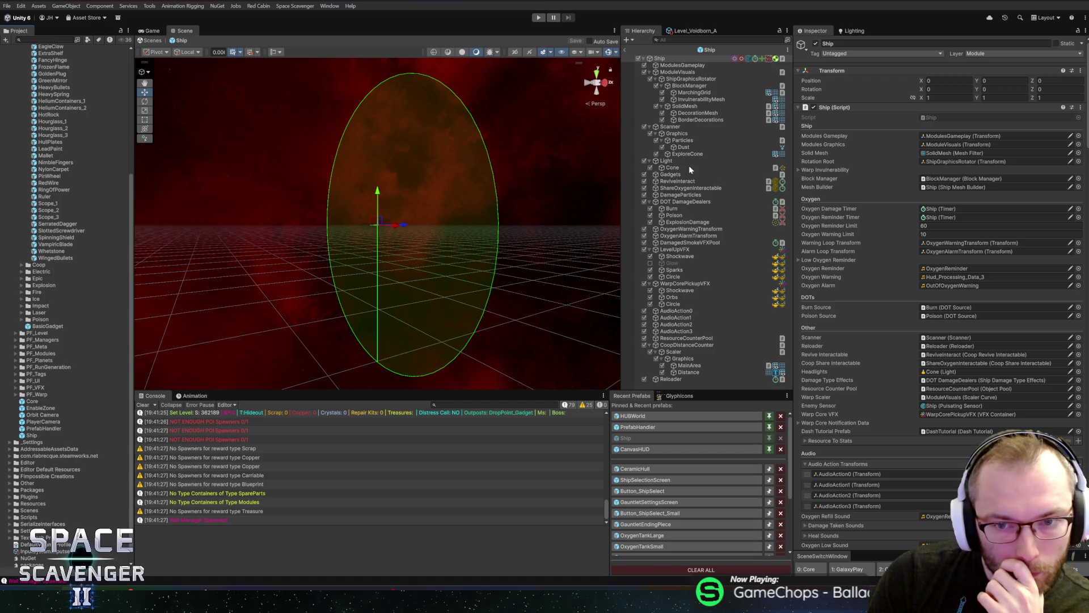
{"action": "left_click", "coordinate": [664, 161]}
{"action": "key", "text": "Down"}
{"action": "key", "text": "Down"}
{"action": "key", "text": "Down"}
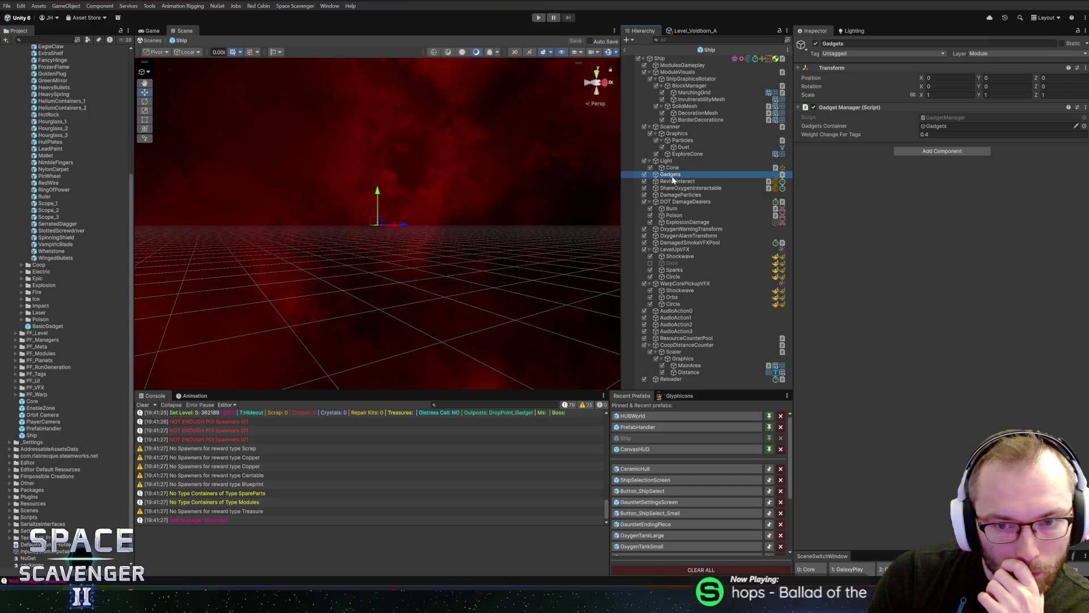
{"action": "left_click", "coordinate": [670, 190]}
{"action": "left_click", "coordinate": [670, 195]}
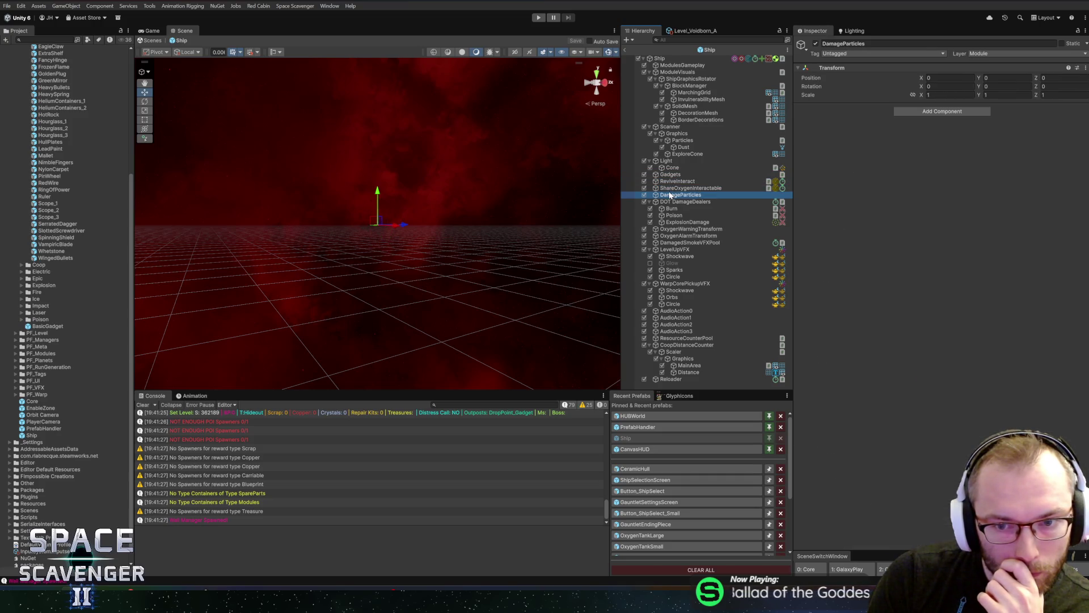
- Check the DOT DamageDealers (Burn, Poison, ExplosionDamage) and LevelUpVFX, then open CanvasHUD from Recent Prefabs
{"action": "left_click", "coordinate": [685, 202]}
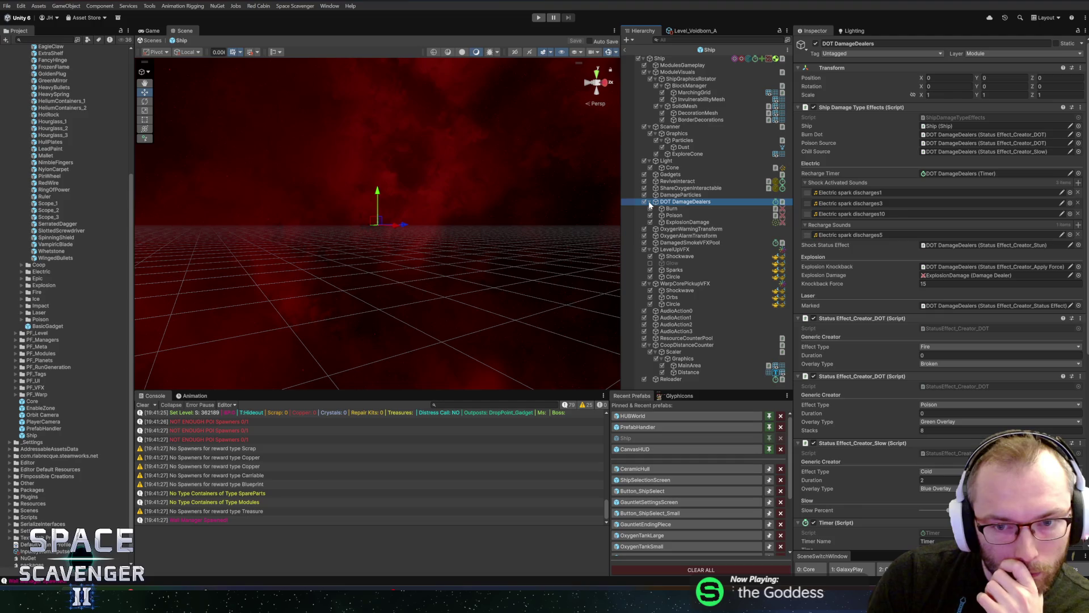
{"action": "left_click", "coordinate": [671, 209]}
{"action": "left_click", "coordinate": [674, 216]}
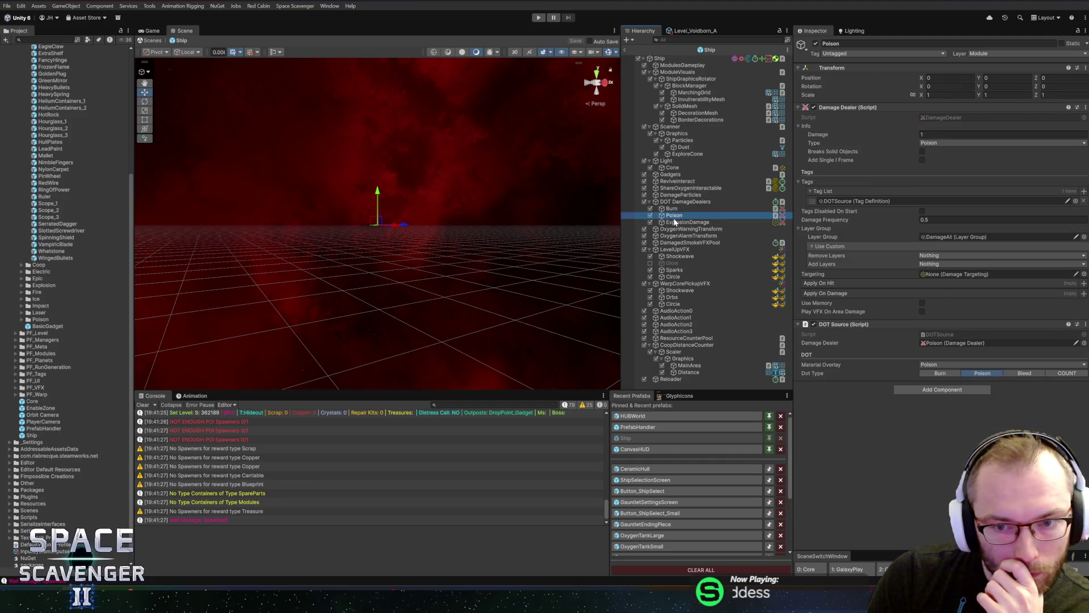
{"action": "left_click", "coordinate": [675, 222]}
{"action": "left_click", "coordinate": [649, 203]}
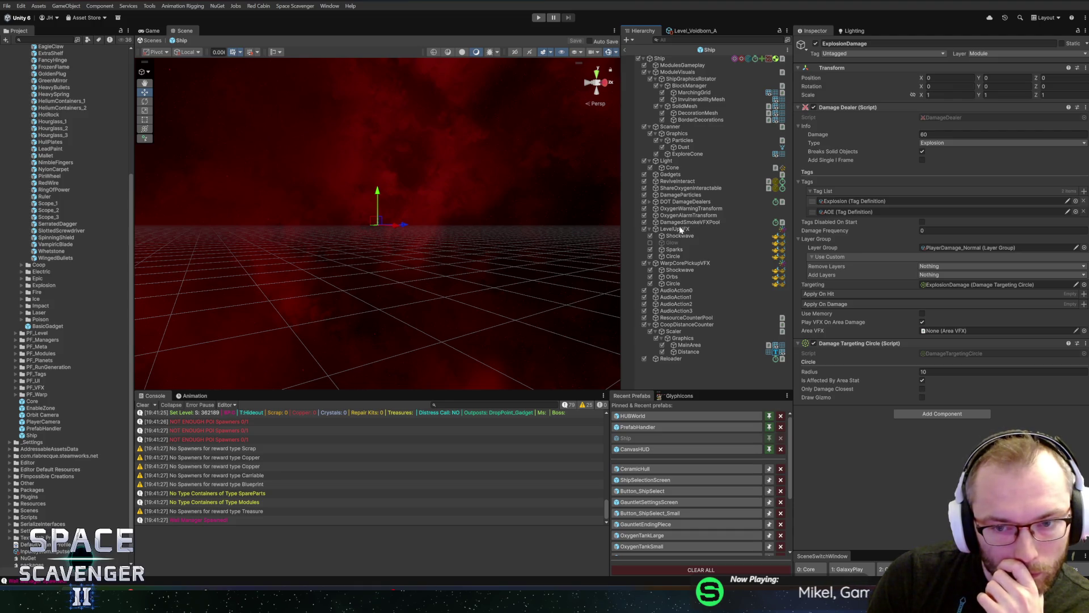
{"action": "left_click", "coordinate": [674, 229]}
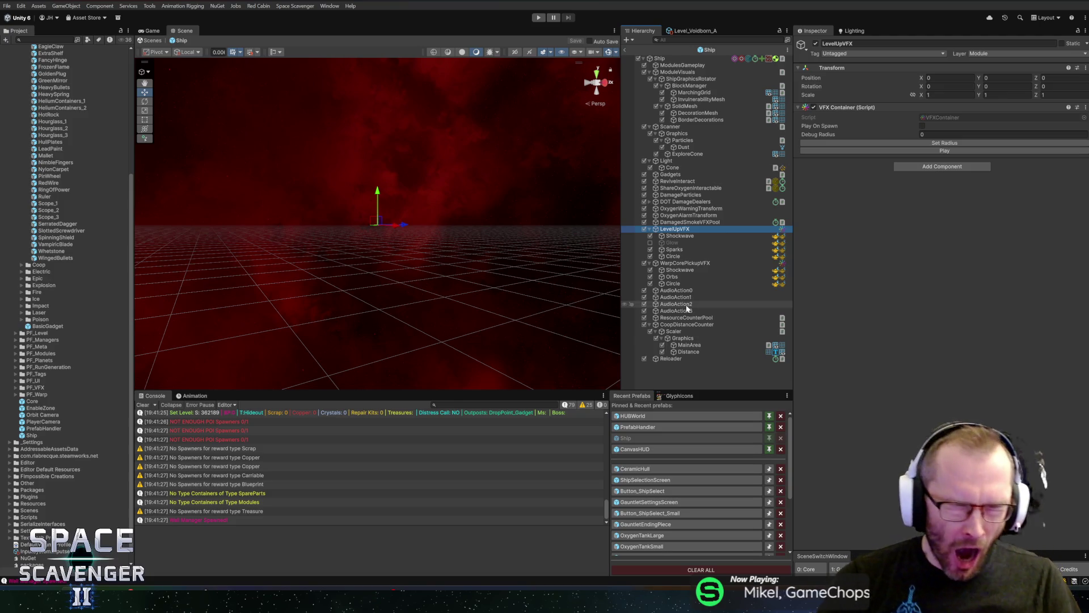
{"action": "left_click", "coordinate": [625, 50]}
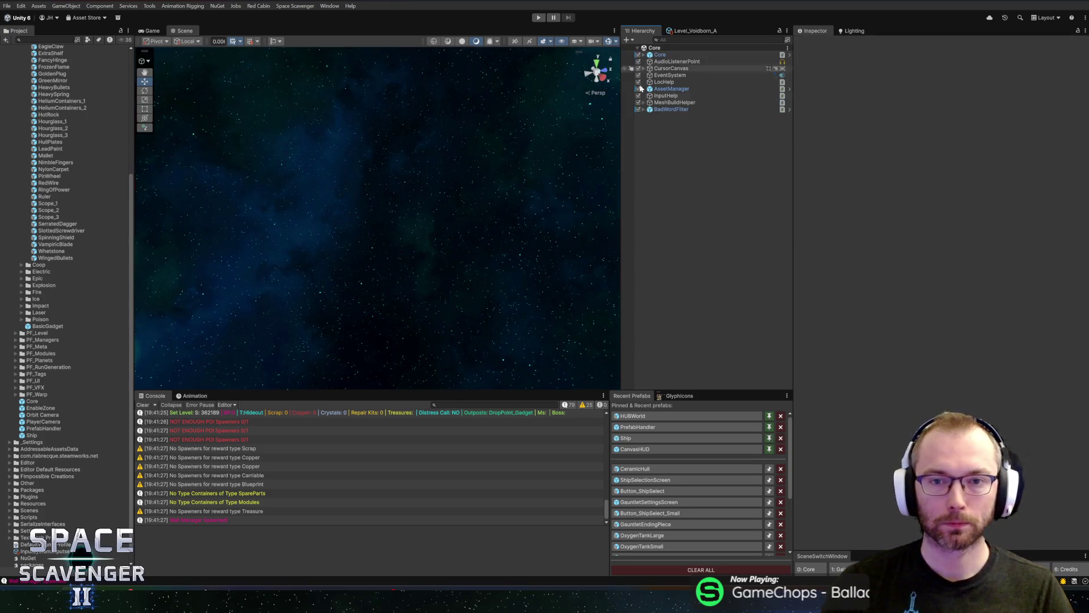
{"action": "left_click", "coordinate": [653, 449]}
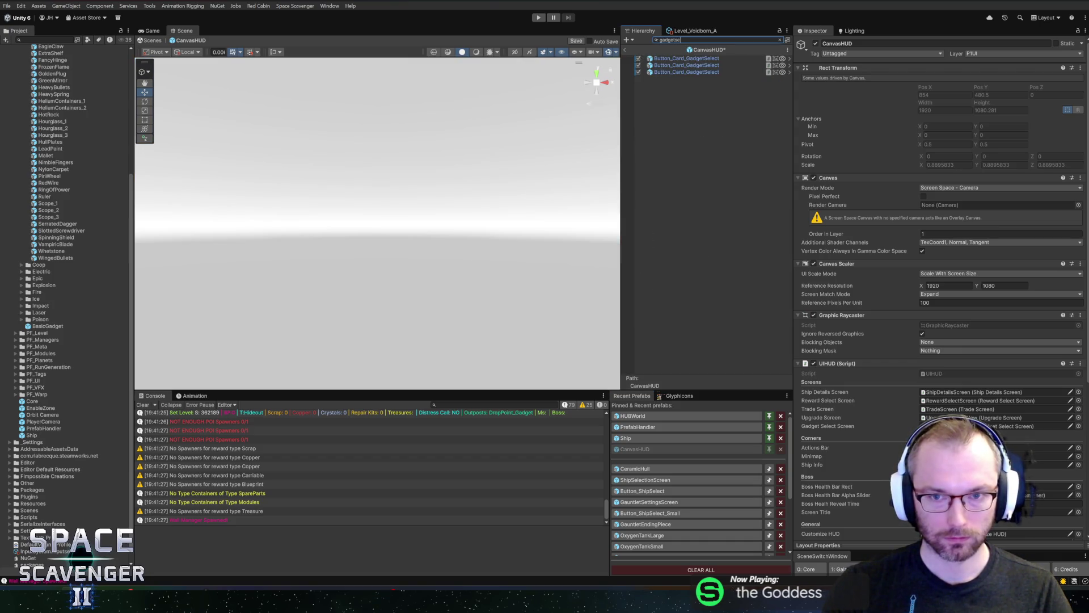
- Search the hierarchy for 'select', frame RewardSelectScreen, and expand SelectGadgetScreen to show TitleStack
{"action": "key", "text": "ctrl+a"}
{"action": "type", "text": "select"}
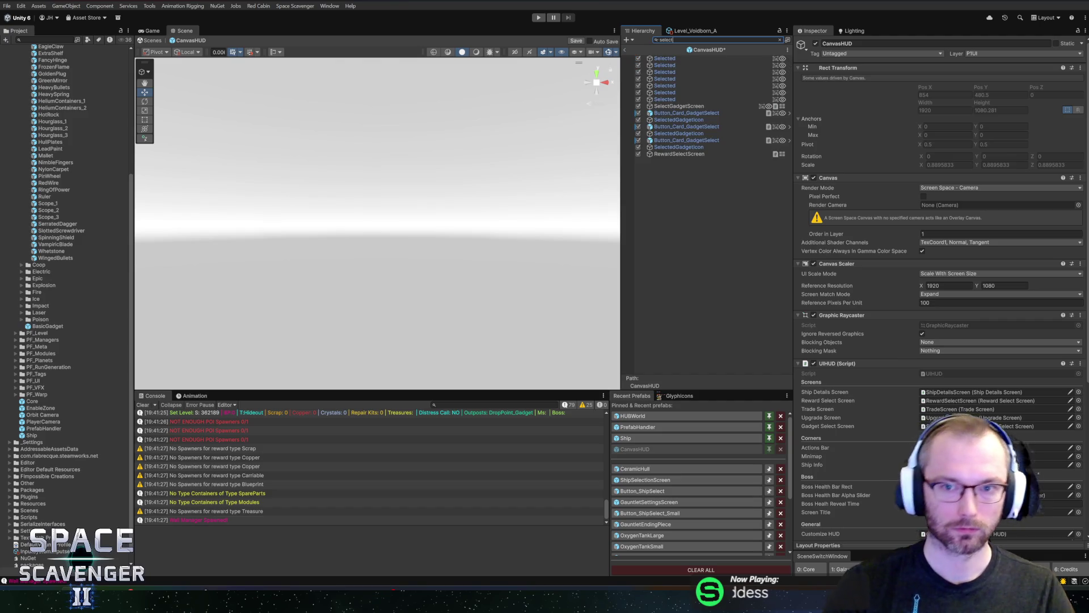
{"action": "left_click", "coordinate": [680, 153]}
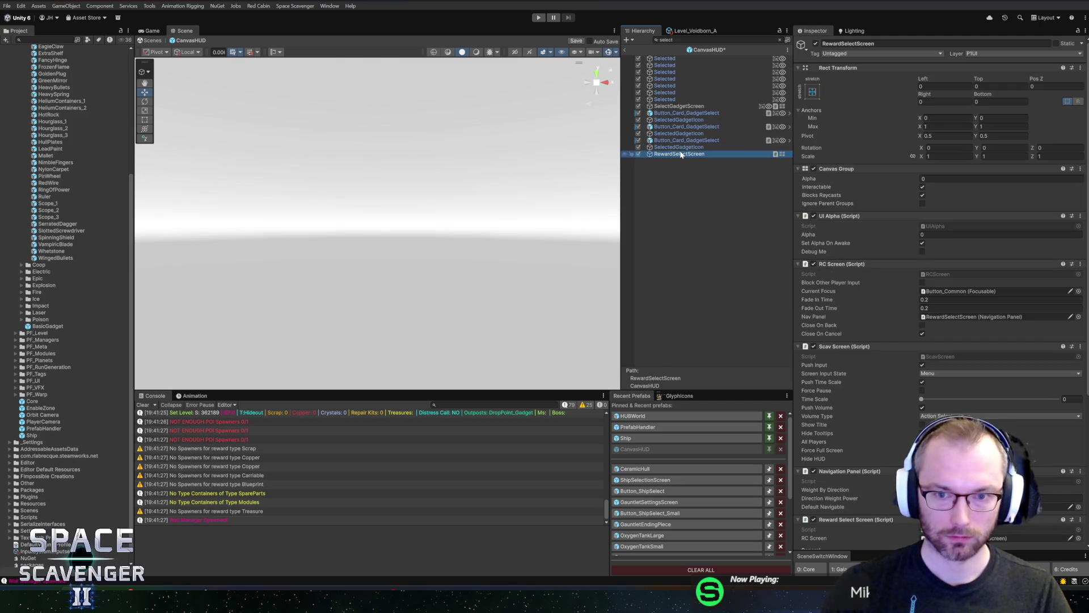
{"action": "key", "text": "f"}
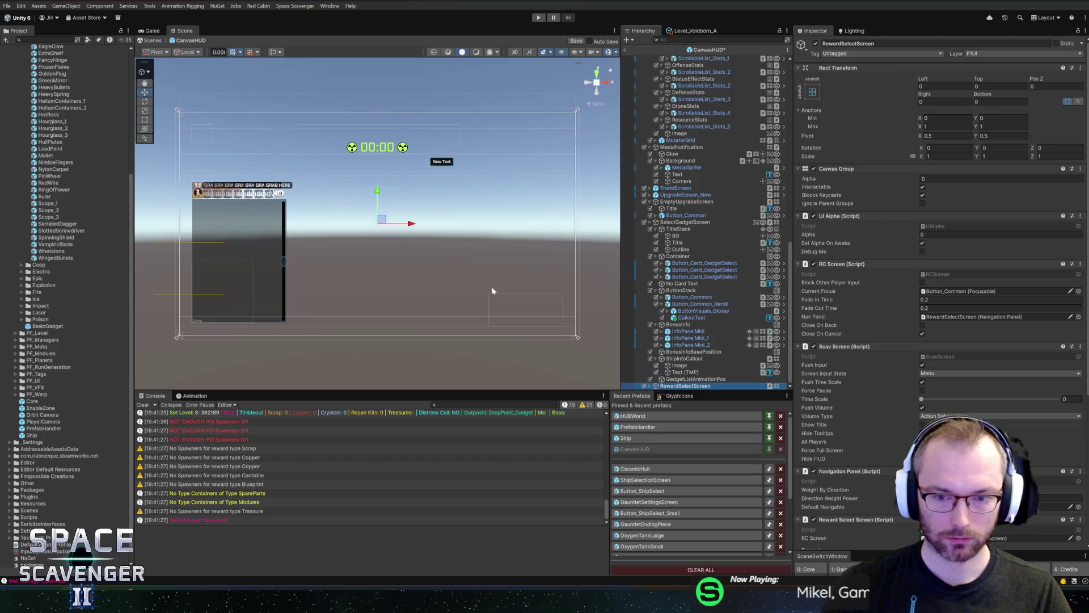
{"action": "left_click", "coordinate": [652, 222]}
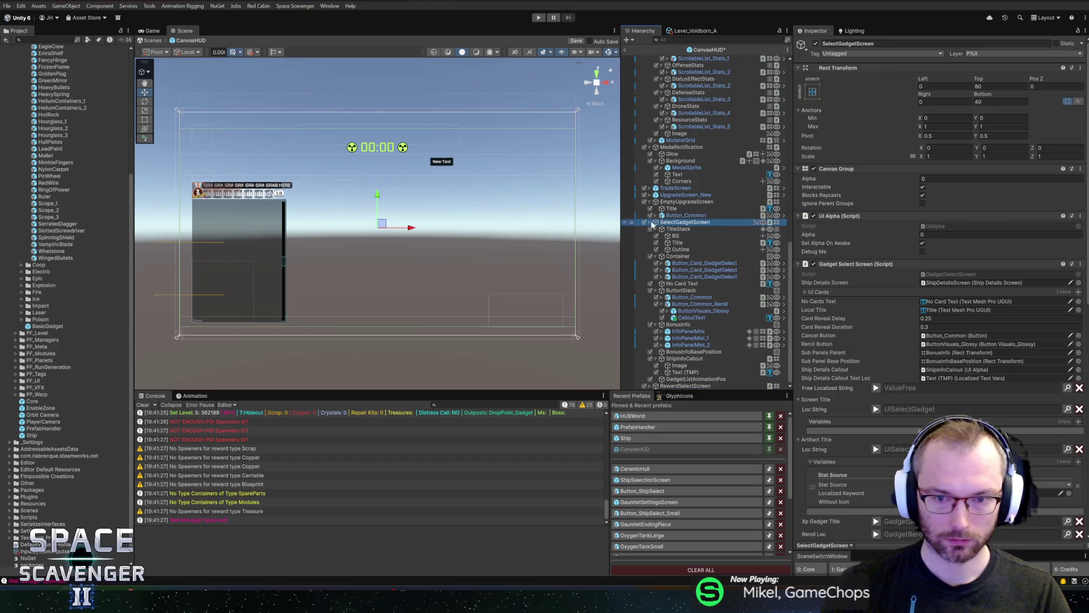
{"action": "scroll", "coordinate": [651, 224], "scroll_direction": "up", "scroll_amount": 5}
{"action": "left_click", "coordinate": [650, 379]}
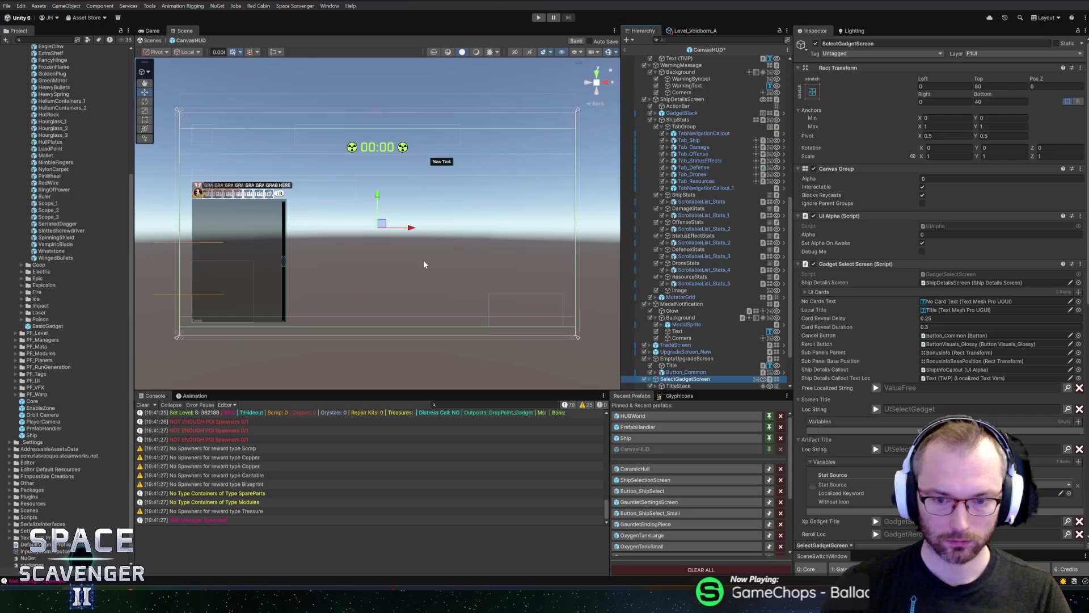
{"action": "scroll", "coordinate": [432, 263], "scroll_direction": "up", "scroll_amount": 2}
{"action": "scroll", "coordinate": [691, 332], "scroll_direction": "down", "scroll_amount": 2}
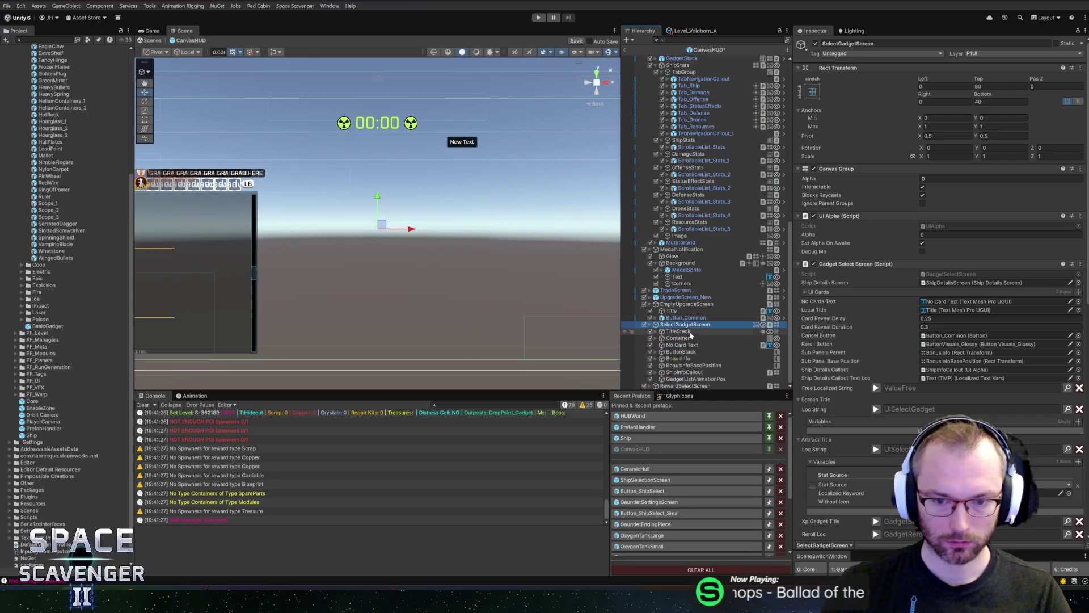
- Set SelectGadgetScreen's Canvas Group Alpha to 1, view the revealed gadget cards, and select TitleStack
{"action": "double_click", "coordinate": [686, 332]}
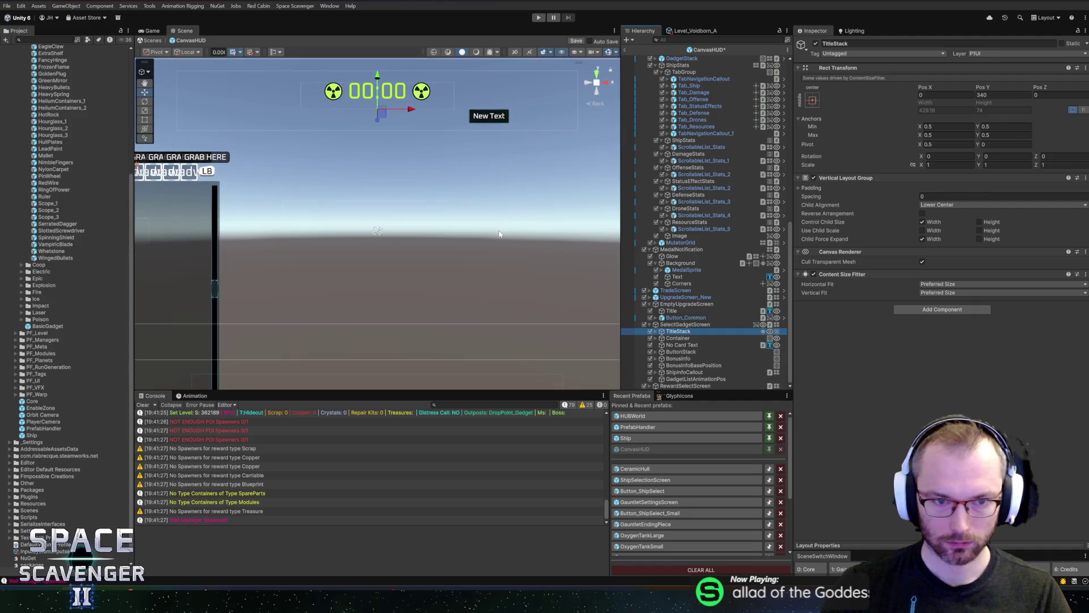
{"action": "left_click", "coordinate": [675, 326]}
{"action": "left_click", "coordinate": [941, 178]}
{"action": "type", "text": "1"}
{"action": "left_click_drag", "start_coordinate": [485, 110], "coordinate": [501, 181]}
{"action": "scroll", "coordinate": [395, 185], "scroll_direction": "down", "scroll_amount": 1}
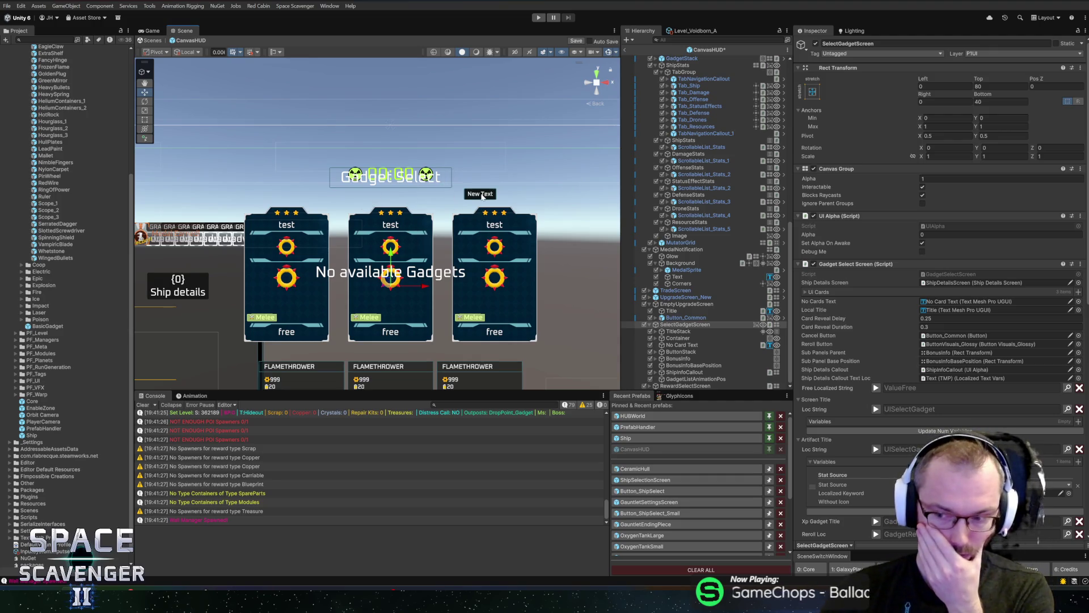
{"action": "scroll", "coordinate": [465, 205], "scroll_direction": "up", "scroll_amount": 1}
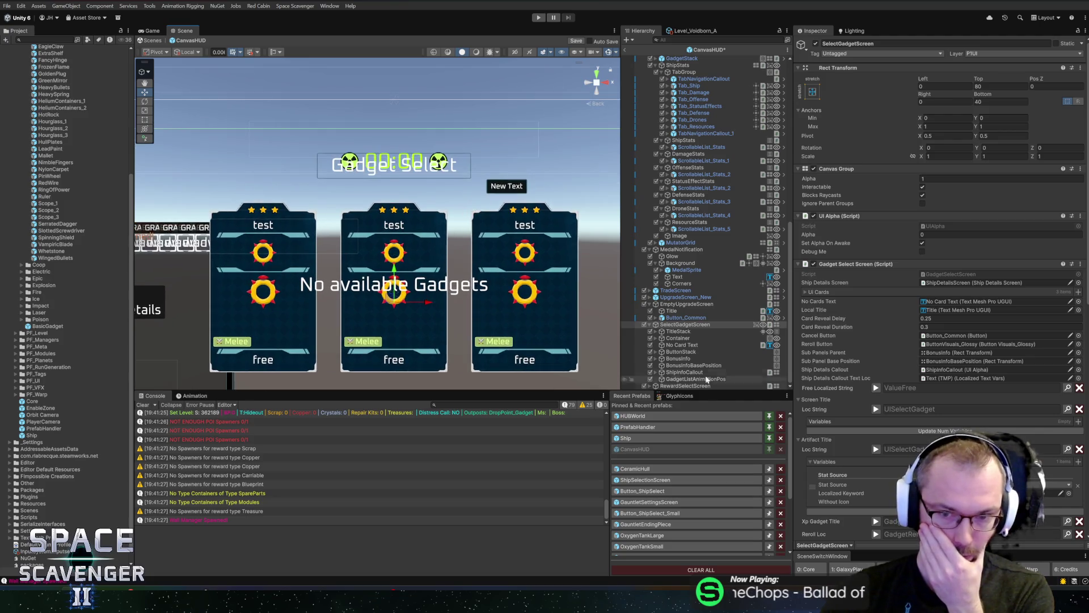
{"action": "left_click", "coordinate": [690, 333]}
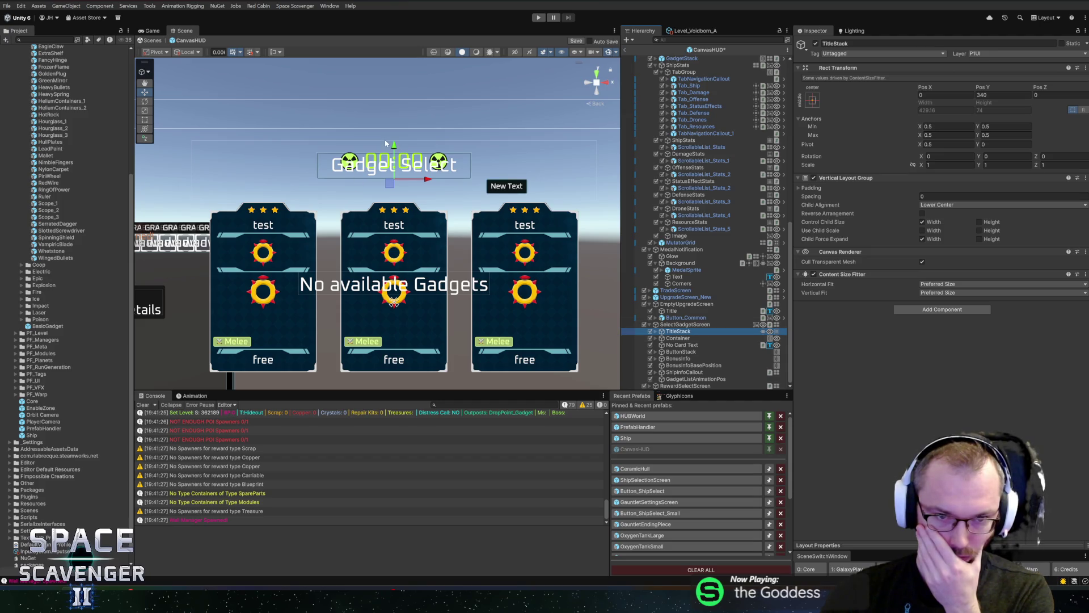
- Test moving the title and timer lower on screen, then undo it and recentre the view
{"action": "left_click_drag", "start_coordinate": [393, 147], "coordinate": [394, 173]}
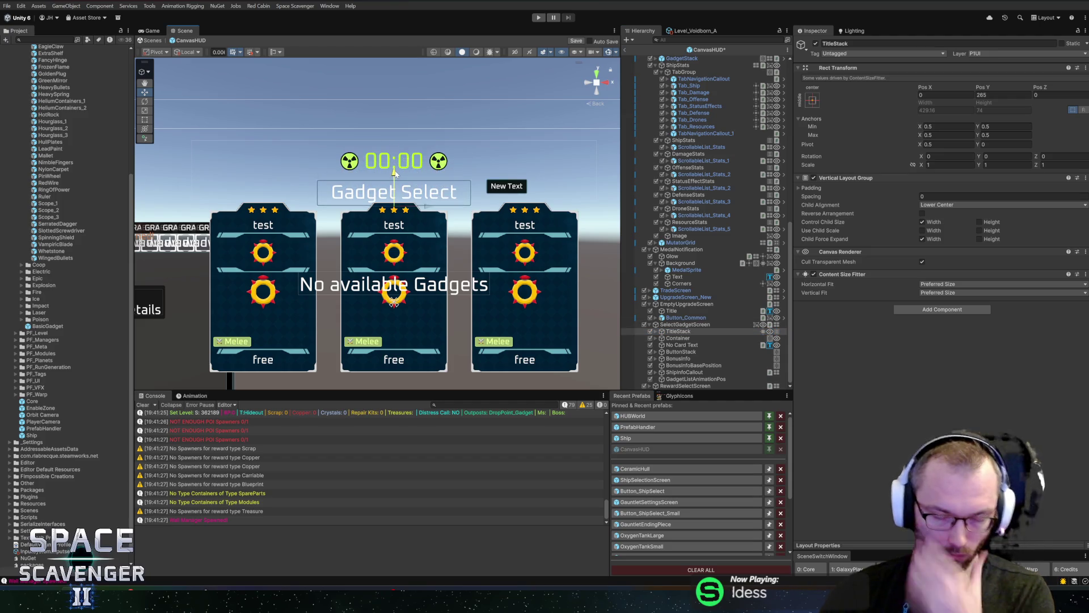
{"action": "key", "text": "ctrl+z"}
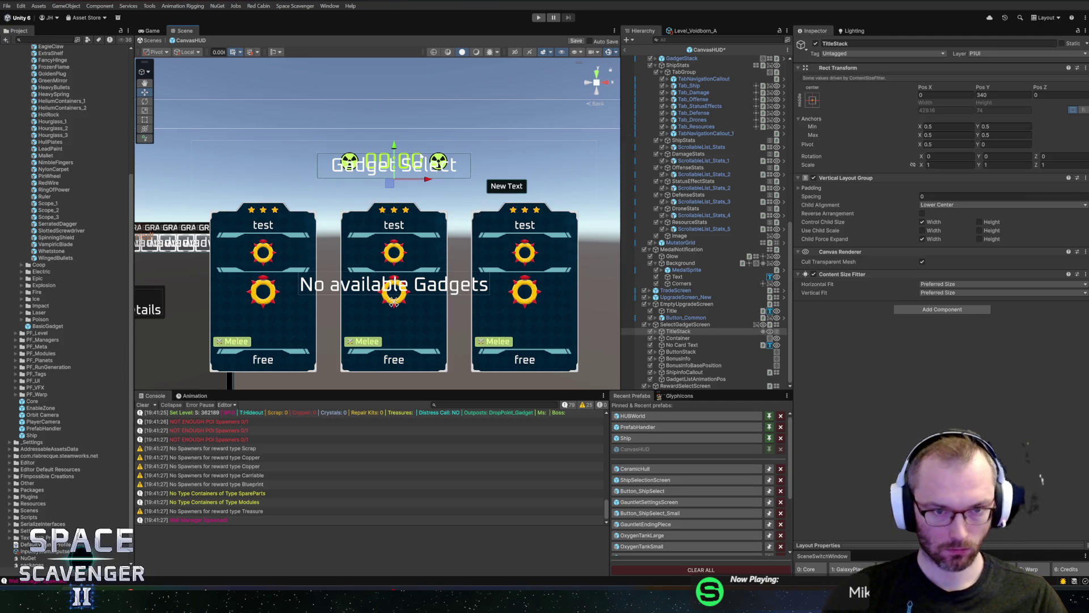
{"action": "scroll", "coordinate": [448, 158], "scroll_direction": "up", "scroll_amount": 3}
{"action": "left_click_drag", "start_coordinate": [531, 74], "coordinate": [509, 148]}
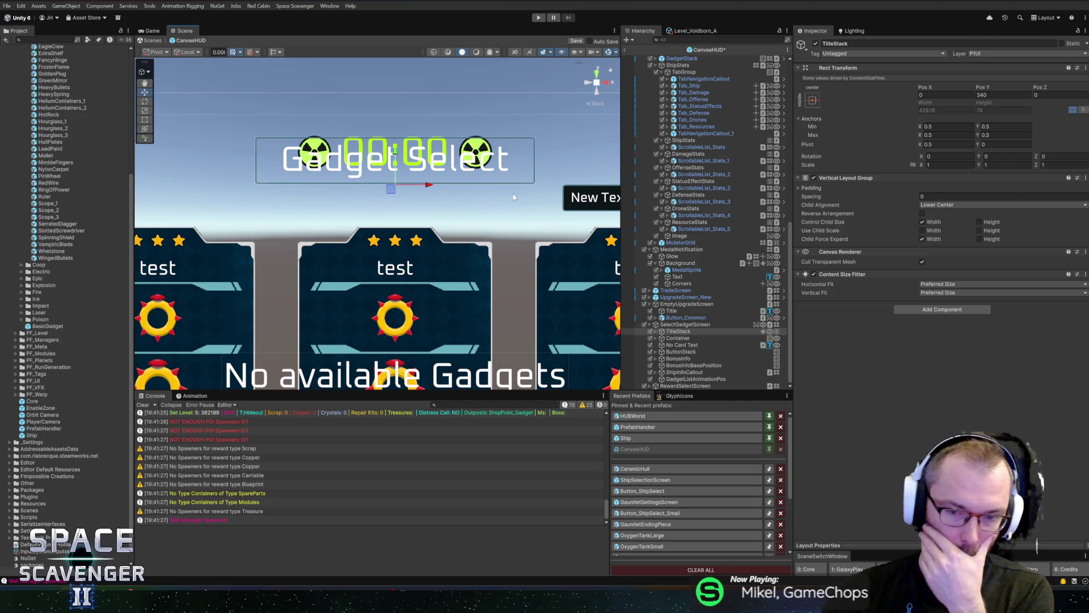
- Check TitleStack's BG, Title and Outline children, then save the CanvasHUD prefab with Ctrl+S
{"action": "left_click", "coordinate": [655, 332]}
{"action": "left_click", "coordinate": [655, 332]}
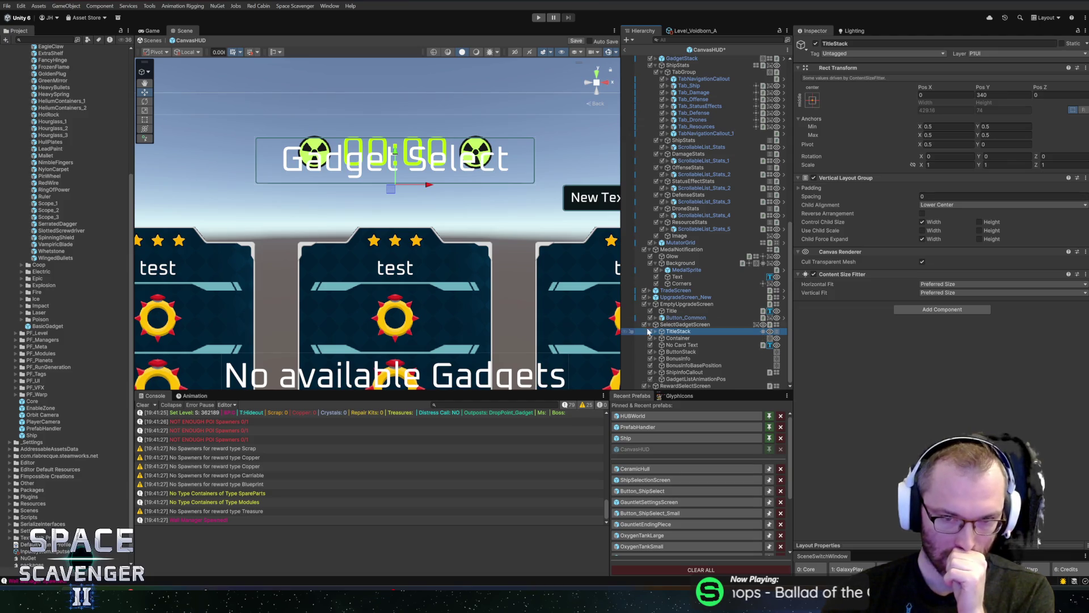
{"action": "scroll", "coordinate": [464, 186], "scroll_direction": "down", "scroll_amount": 3}
{"action": "scroll", "coordinate": [425, 207], "scroll_direction": "up", "scroll_amount": 2}
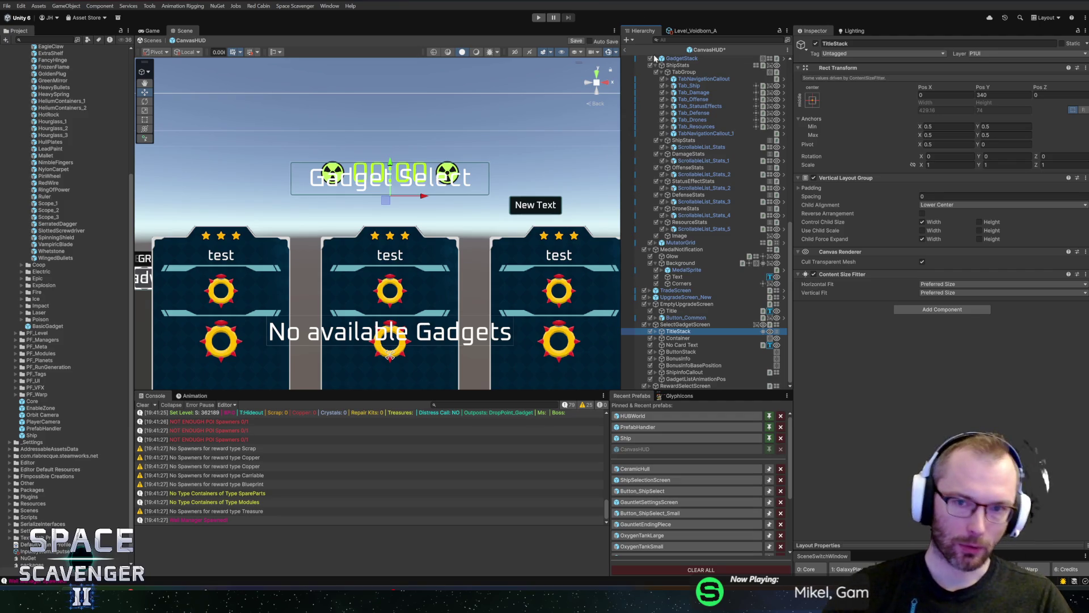
{"action": "key", "text": "ctrl+s"}
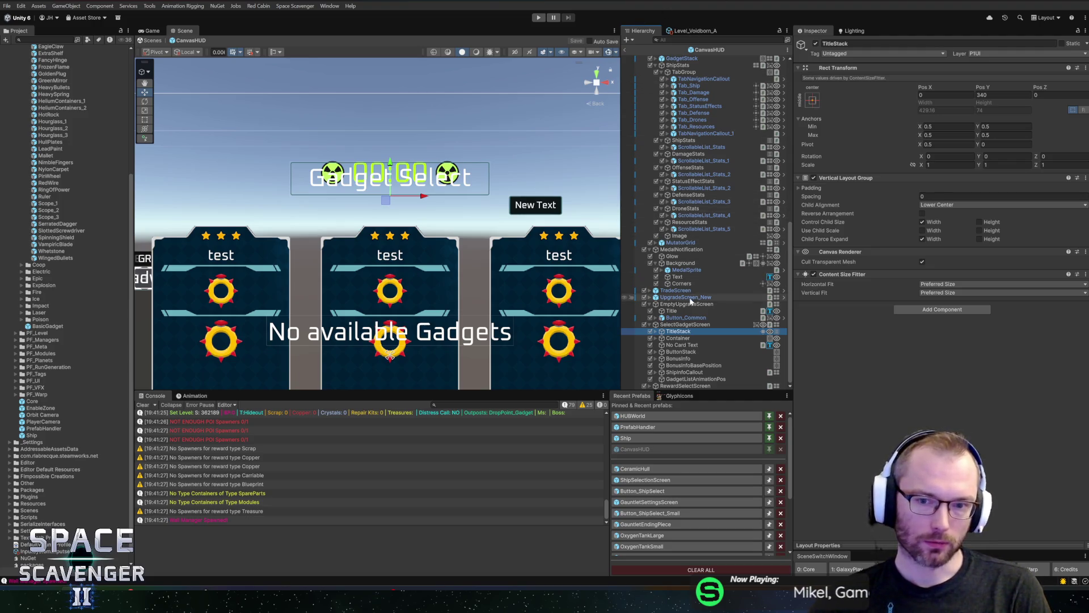
{"action": "key", "text": "ctrl+f"}
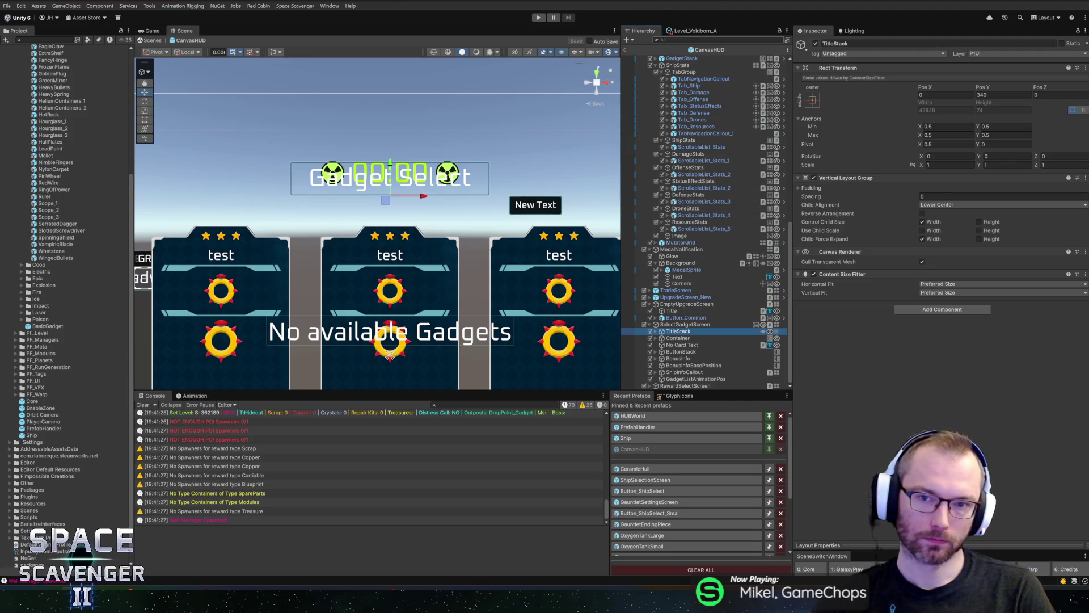
- Find RadiationTimer with a 'rad' hierarchy search and frame it in the Scene view
{"action": "type", "text": "rad"}
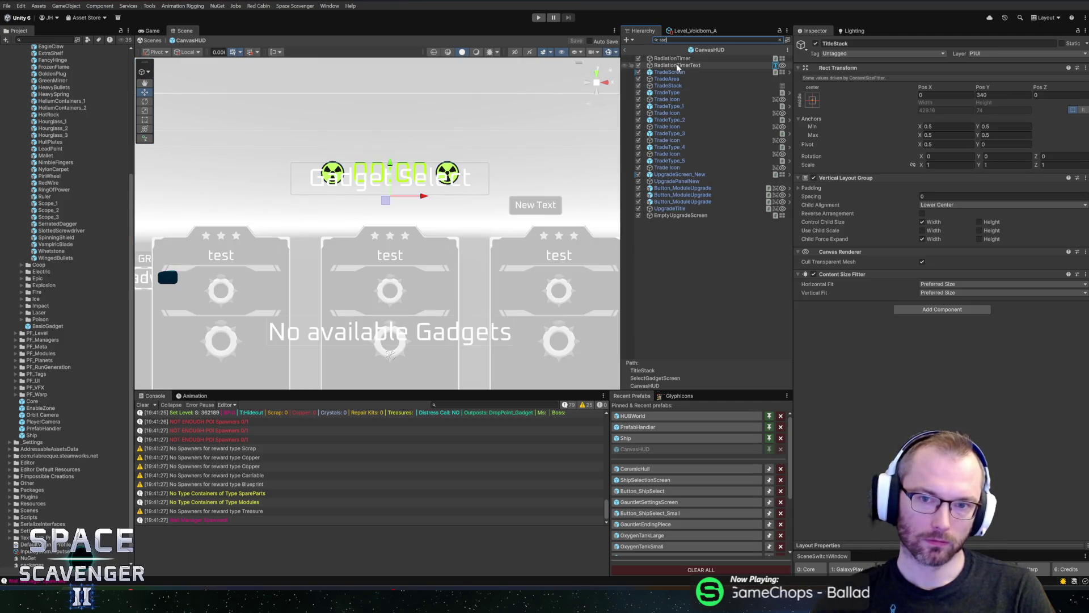
{"action": "left_click", "coordinate": [672, 59]}
{"action": "left_click", "coordinate": [681, 66]}
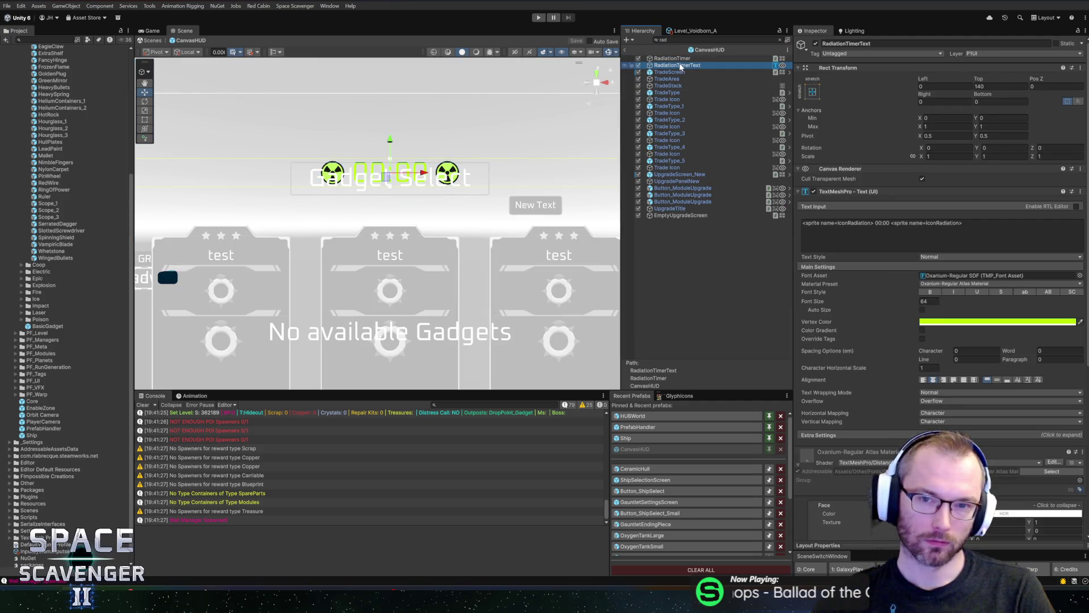
{"action": "key", "text": "Escape"}
{"action": "left_click", "coordinate": [680, 73]}
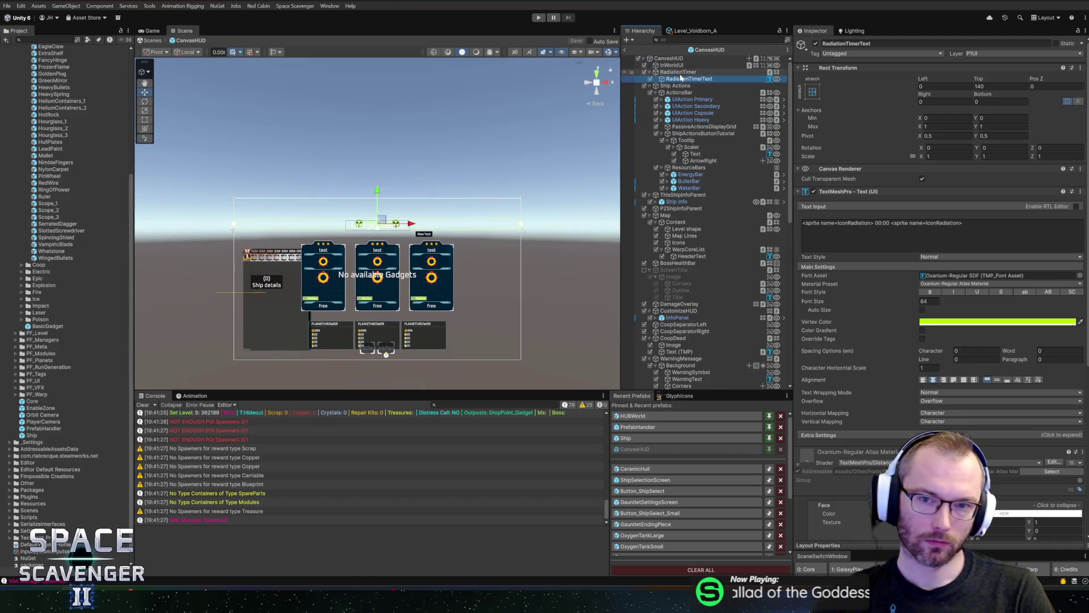
{"action": "key", "text": "f"}
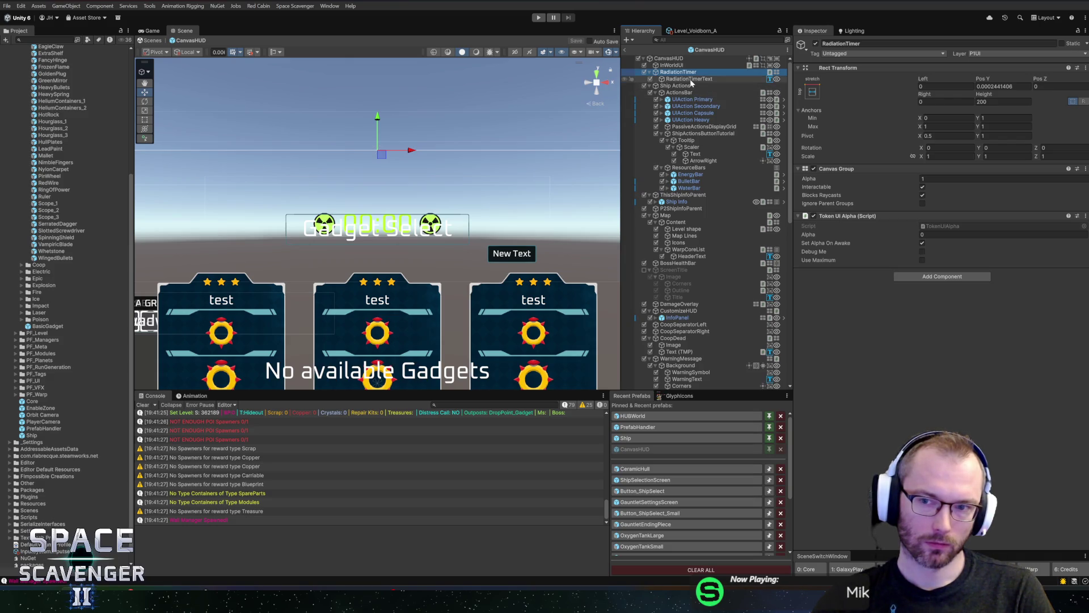
- Try a taller RadiationTimer height, undo it, and select RadiationTimerText
{"action": "left_click_drag", "start_coordinate": [983, 95], "coordinate": [1001, 94]}
{"action": "key", "text": "ctrl+z"}
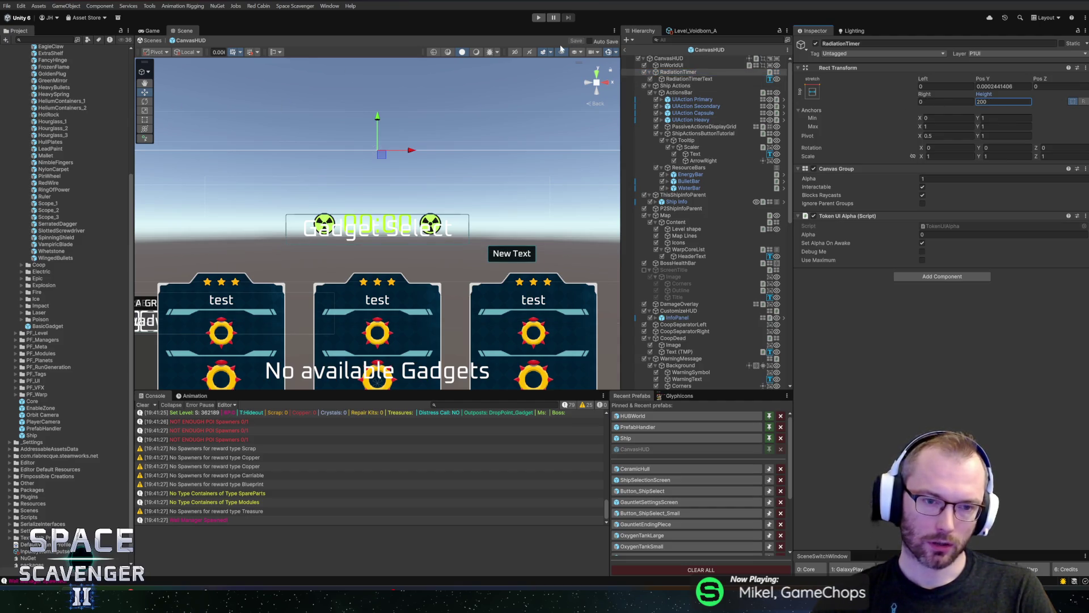
{"action": "left_click", "coordinate": [687, 79]}
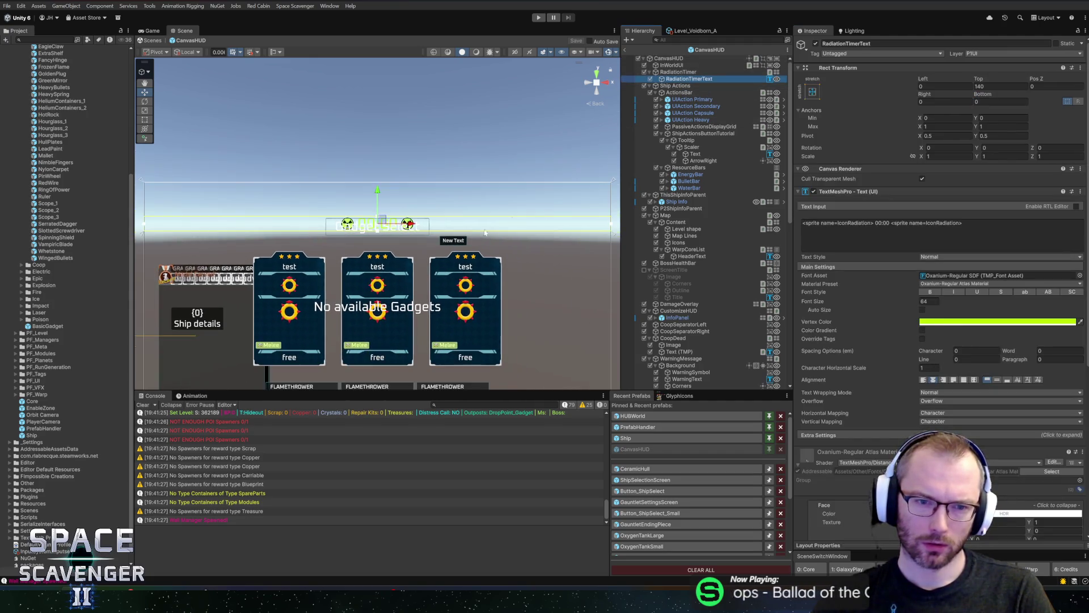
{"action": "left_click", "coordinate": [701, 72]}
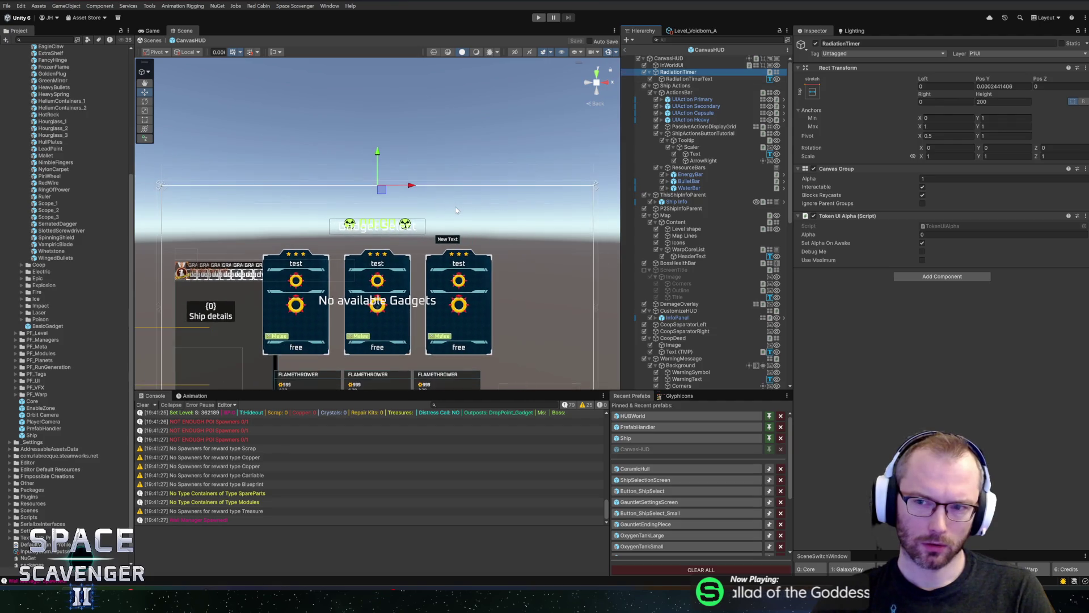
{"action": "scroll", "coordinate": [487, 173], "scroll_direction": "up", "scroll_amount": 5}
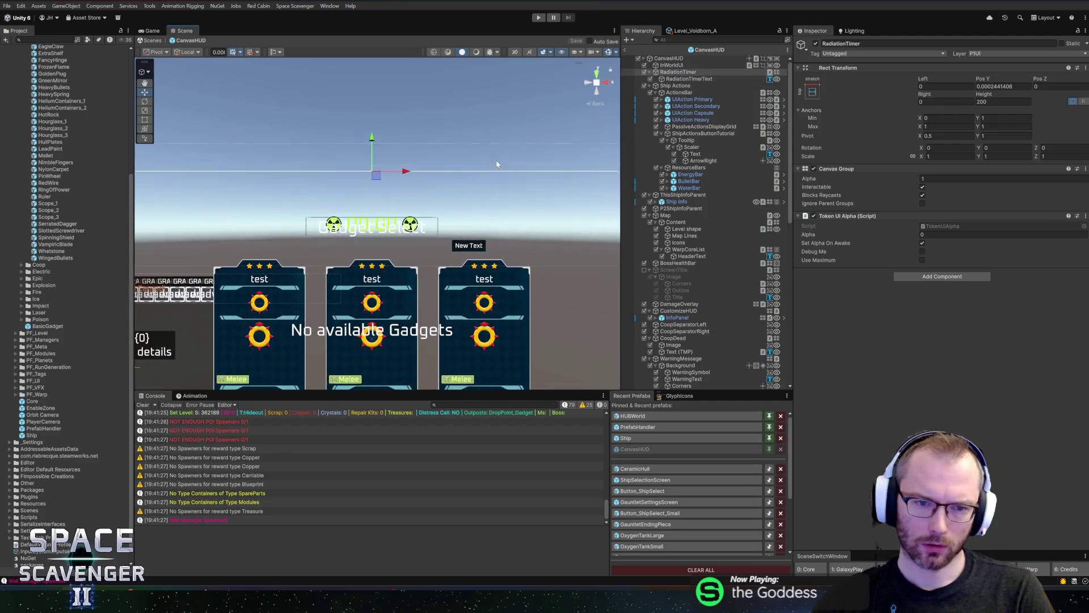
{"action": "left_click", "coordinate": [696, 80]}
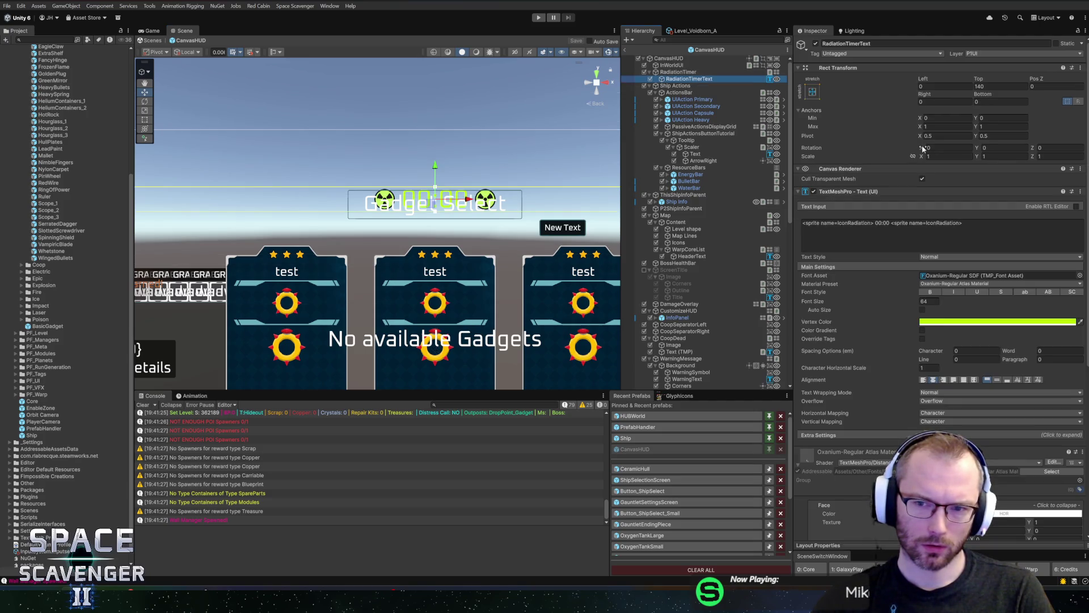
{"action": "left_click", "coordinate": [681, 72]}
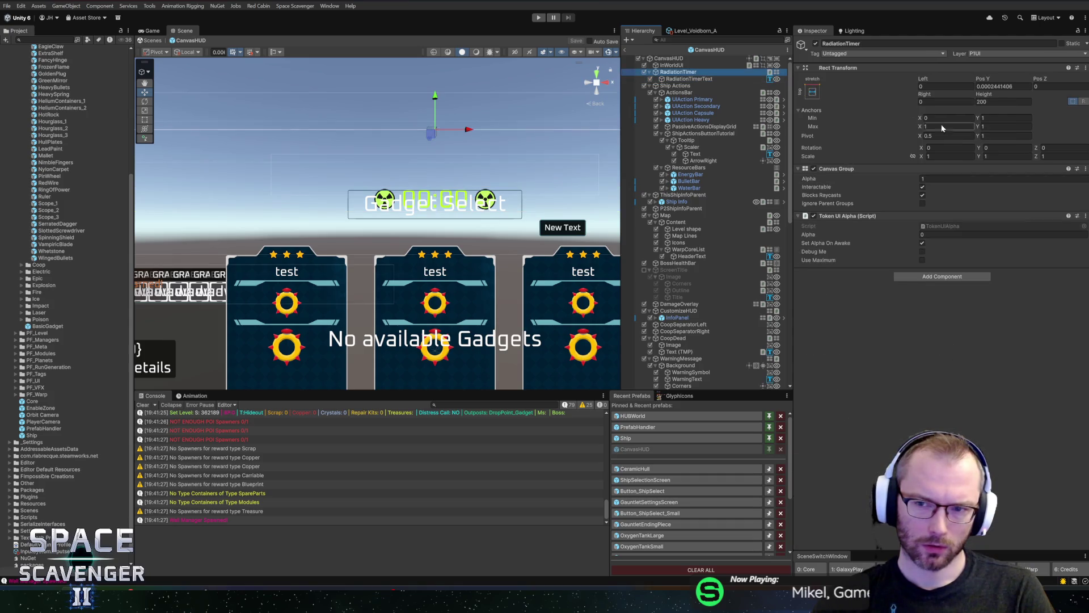
{"action": "left_click", "coordinate": [913, 156]}
{"action": "left_click", "coordinate": [923, 156]}
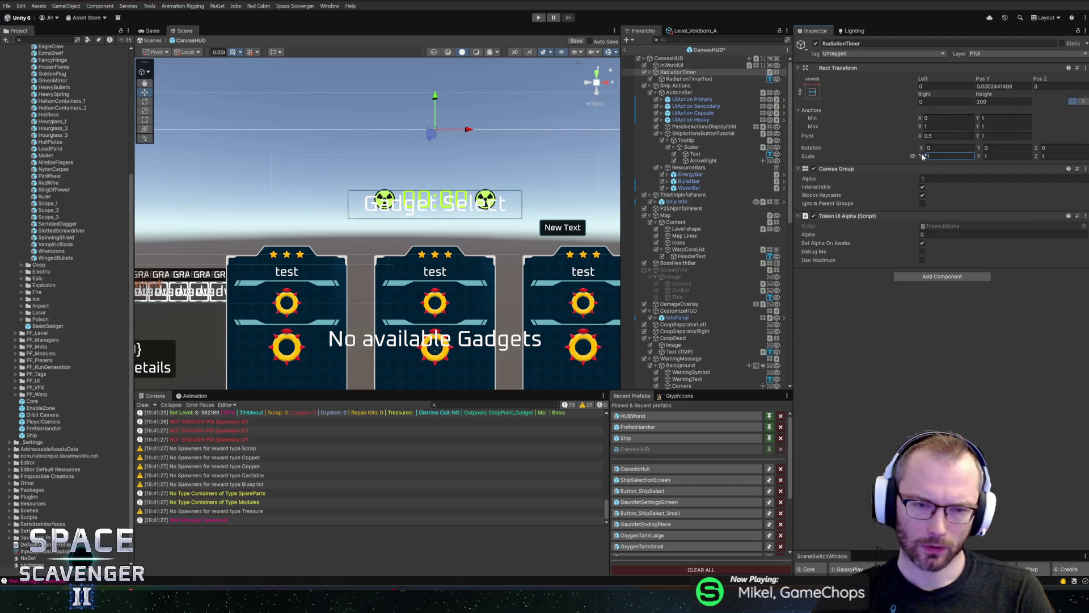
{"action": "type", "text": "-3.5"}
{"action": "left_click_drag", "start_coordinate": [920, 158], "coordinate": [923, 159]}
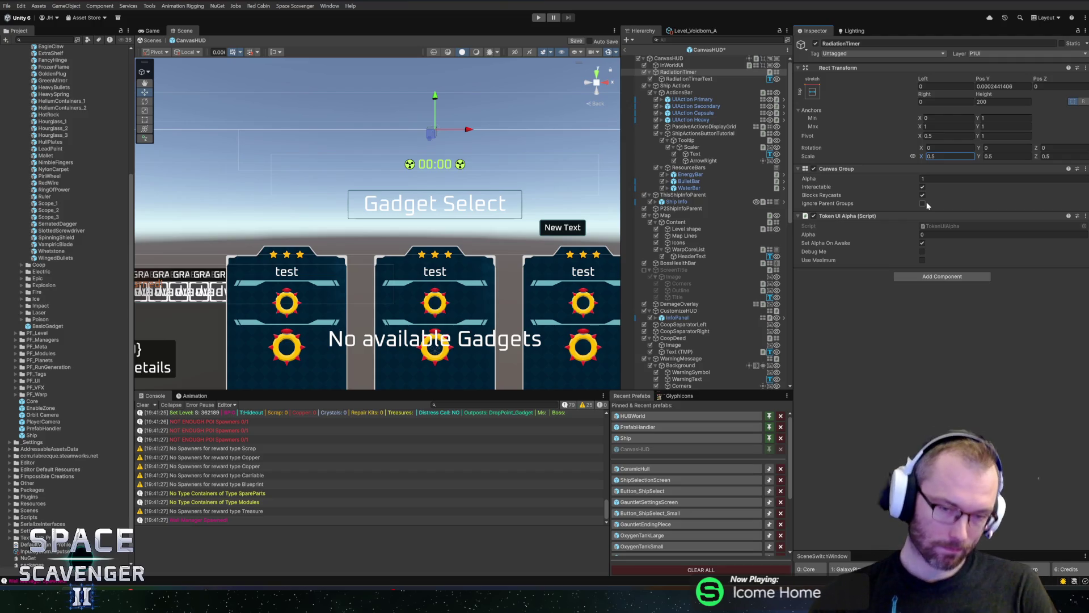
{"action": "double_click", "coordinate": [931, 156]}
{"action": "left_click", "coordinate": [934, 156]}
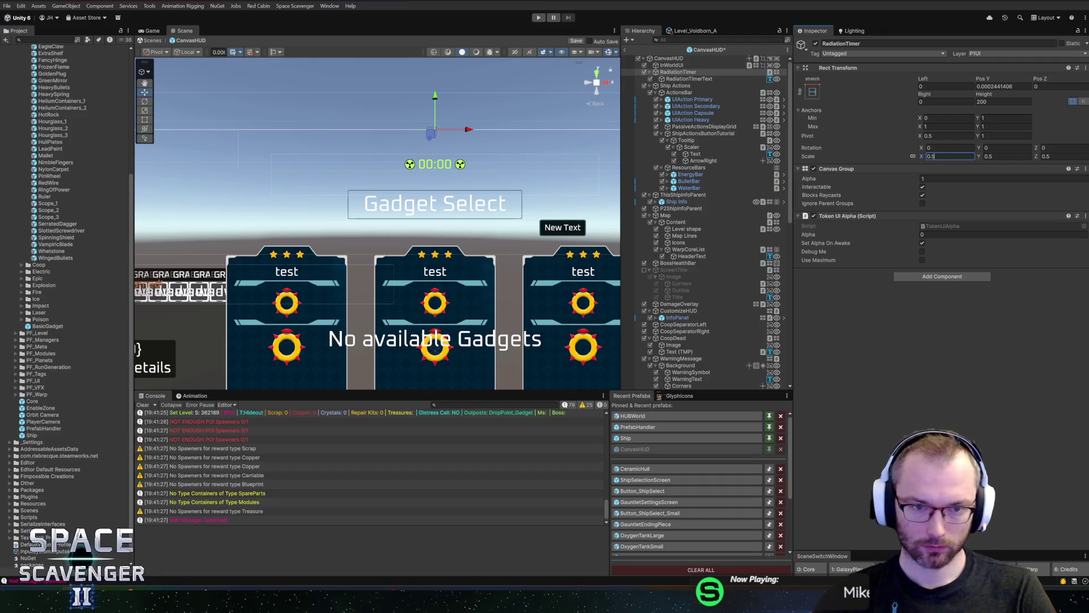
{"action": "key", "text": "BackSpace"}
{"action": "type", "text": "8"}
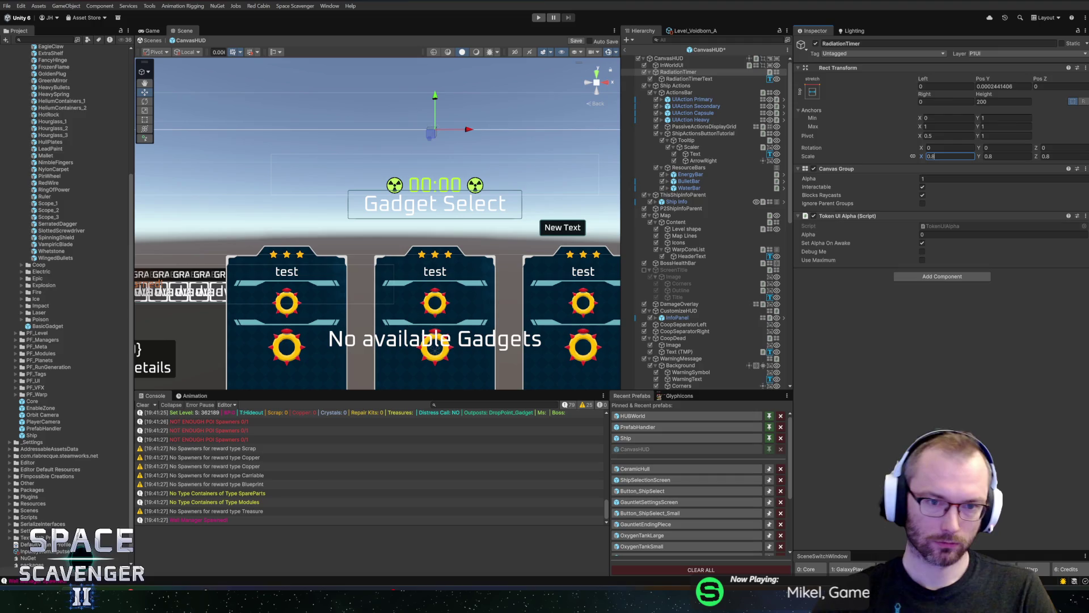
{"action": "key", "text": "BackSpace"}
{"action": "type", "text": "7"}
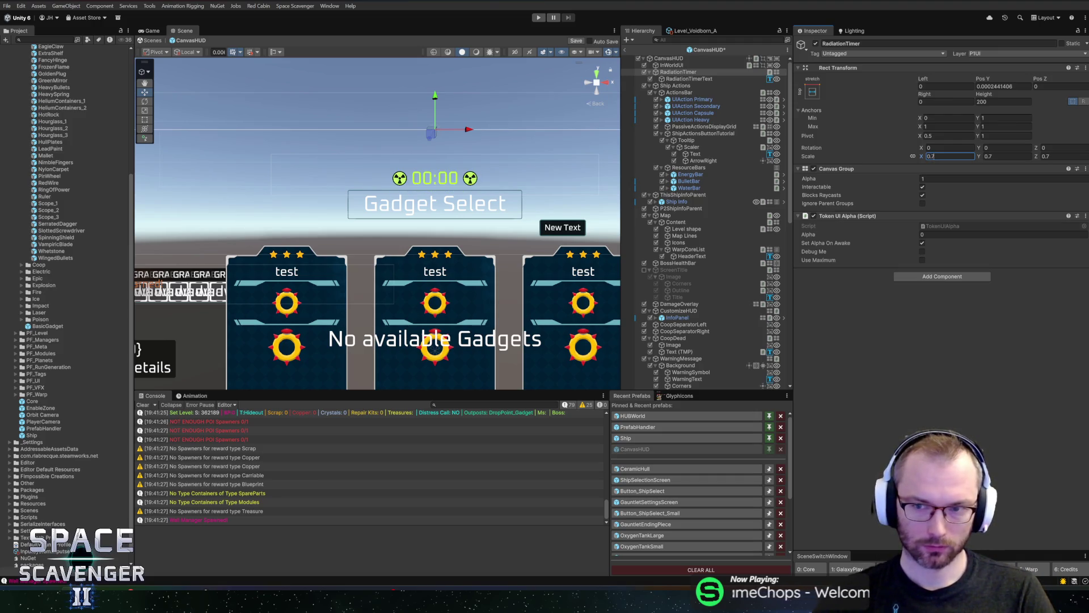
{"action": "type", "text": "1"}
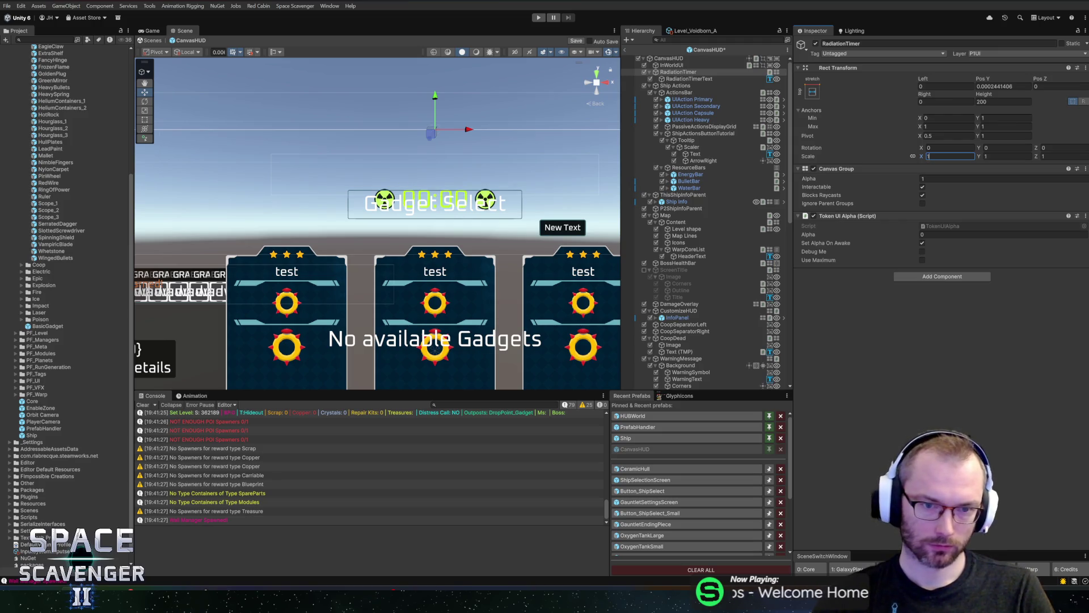
{"action": "key", "text": "ctrl+s"}
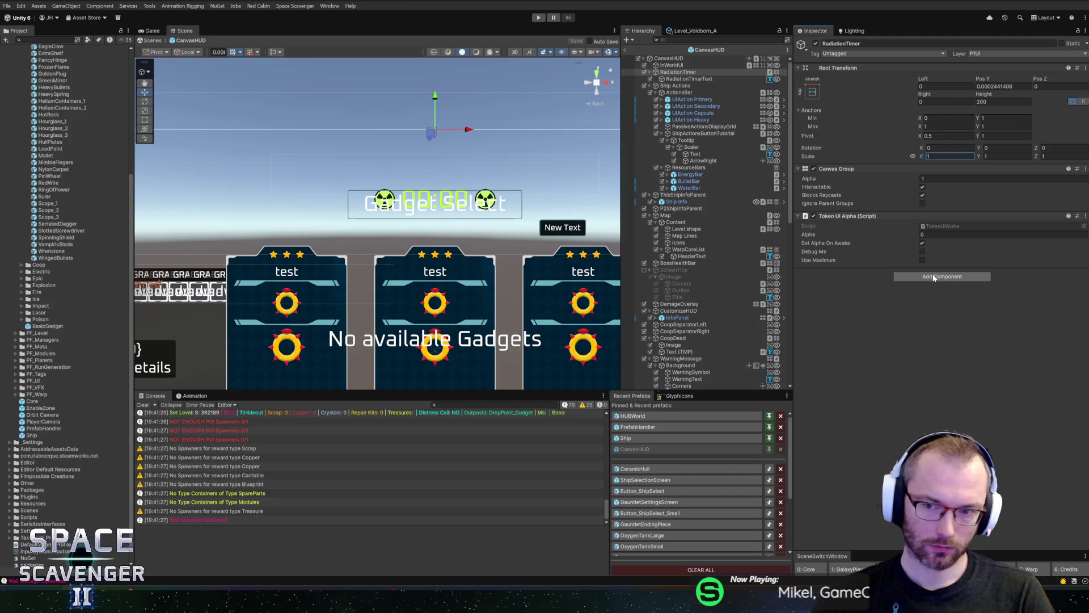
{"action": "left_click", "coordinate": [677, 78]}
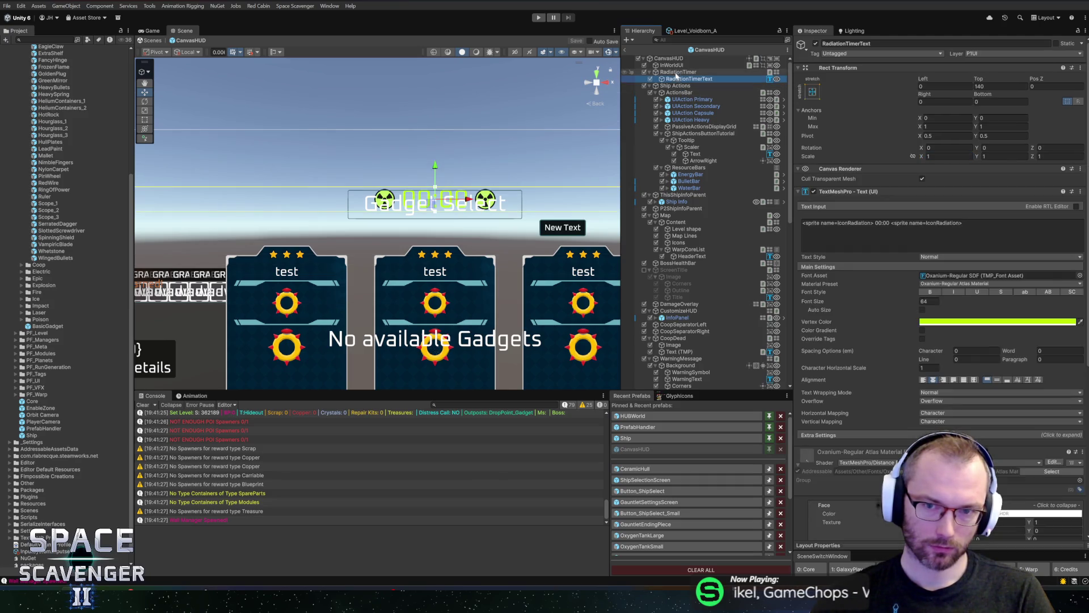
{"action": "left_click", "coordinate": [677, 72]}
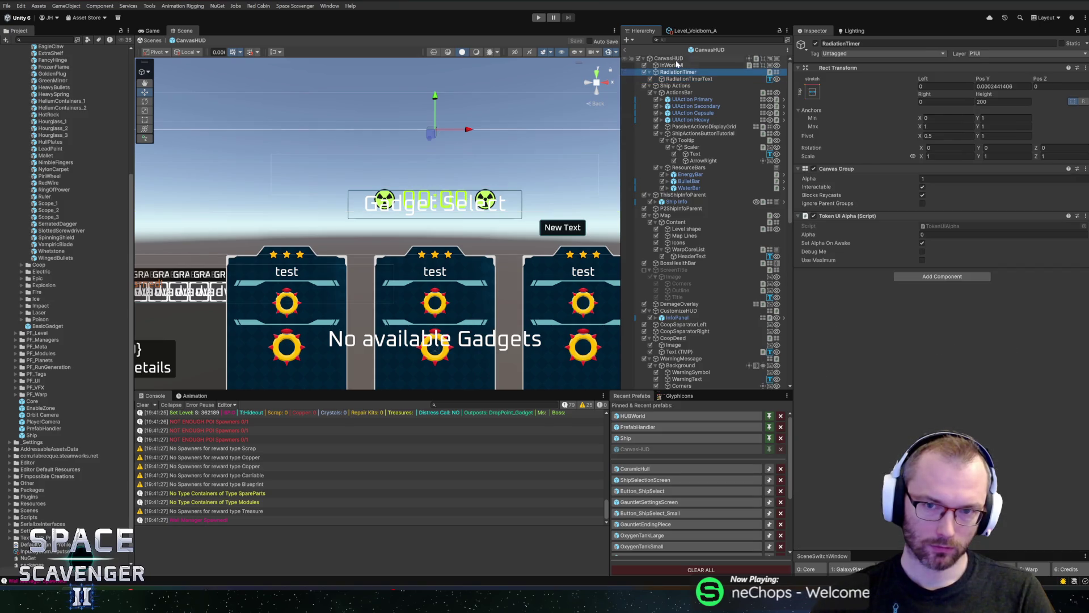
- On CanvasHUD, locate the objects assigned to UIHUD's Radiation Timer and Radiation Timer Alpha fields
{"action": "left_click", "coordinate": [669, 58]}
{"action": "scroll", "coordinate": [906, 294], "scroll_direction": "down", "scroll_amount": 5}
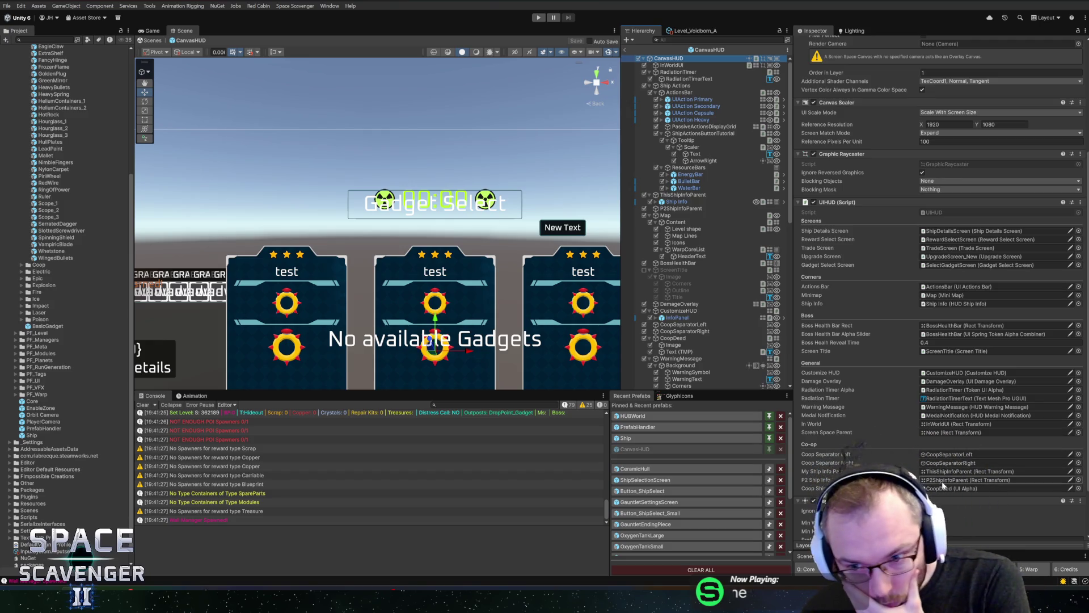
{"action": "scroll", "coordinate": [952, 456], "scroll_direction": "down", "scroll_amount": 2}
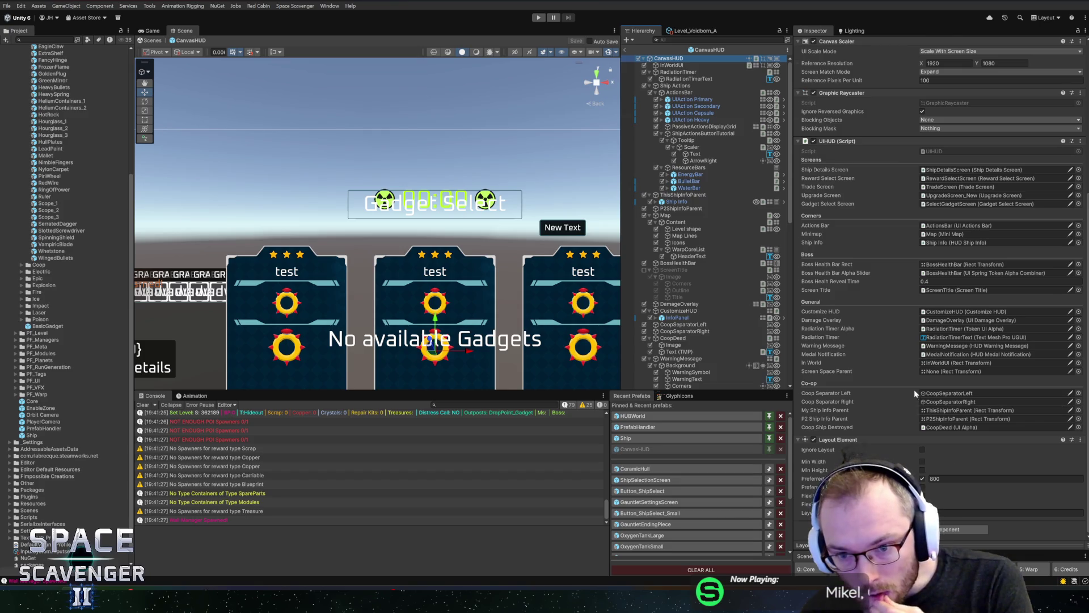
{"action": "scroll", "coordinate": [912, 388], "scroll_direction": "up", "scroll_amount": 2}
{"action": "left_click", "coordinate": [953, 383]}
{"action": "left_click", "coordinate": [955, 375]}
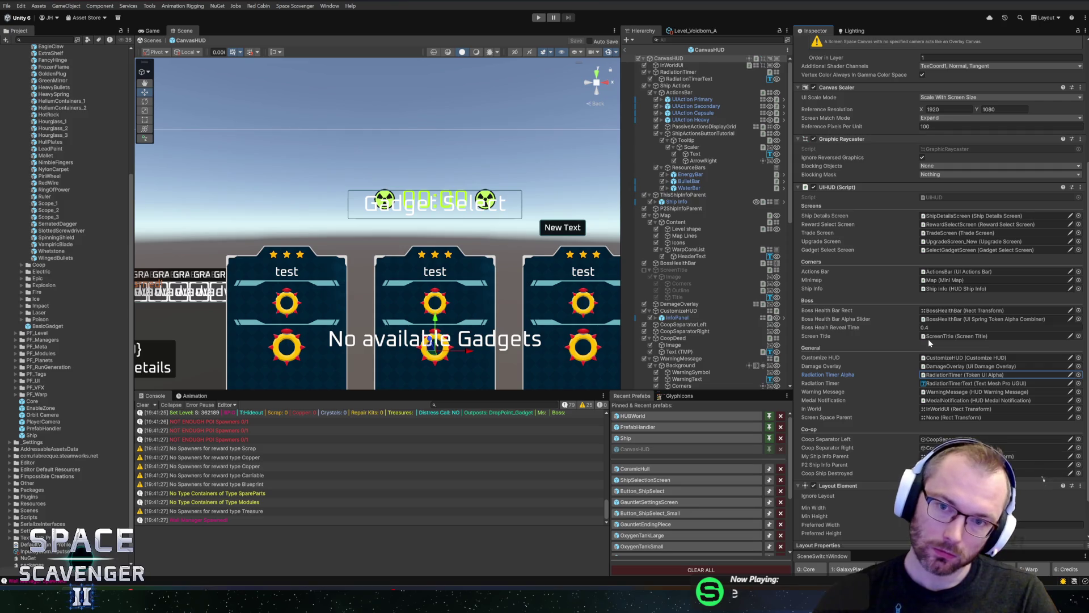
- Open the UIHUD script in the code editor via the component's Edit Script option
{"action": "right_click", "coordinate": [869, 185]}
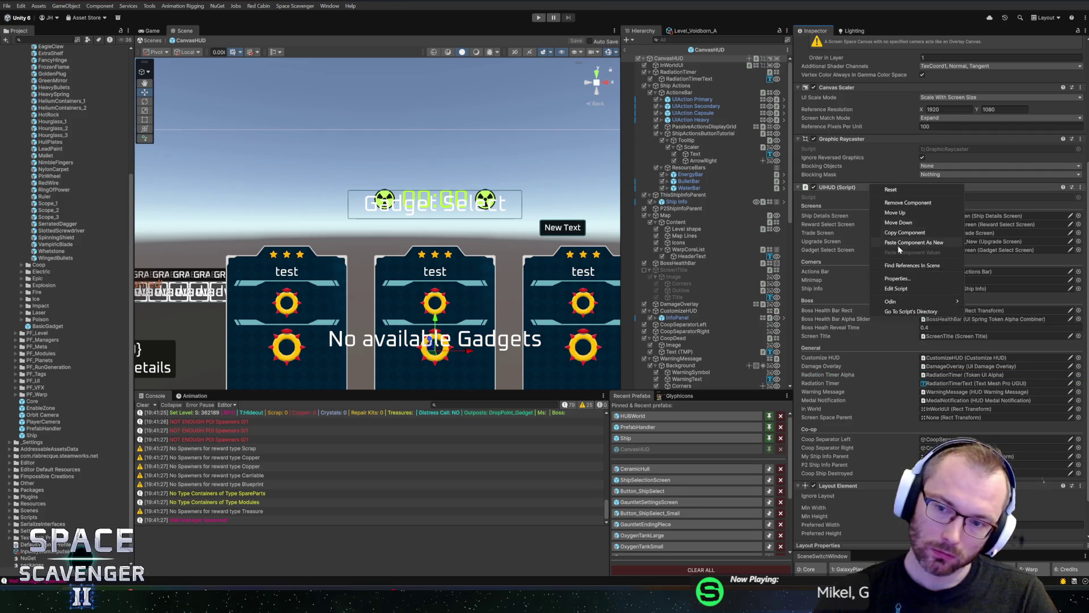
{"action": "left_click", "coordinate": [883, 291]}
{"action": "key", "text": "ctrl+f"}
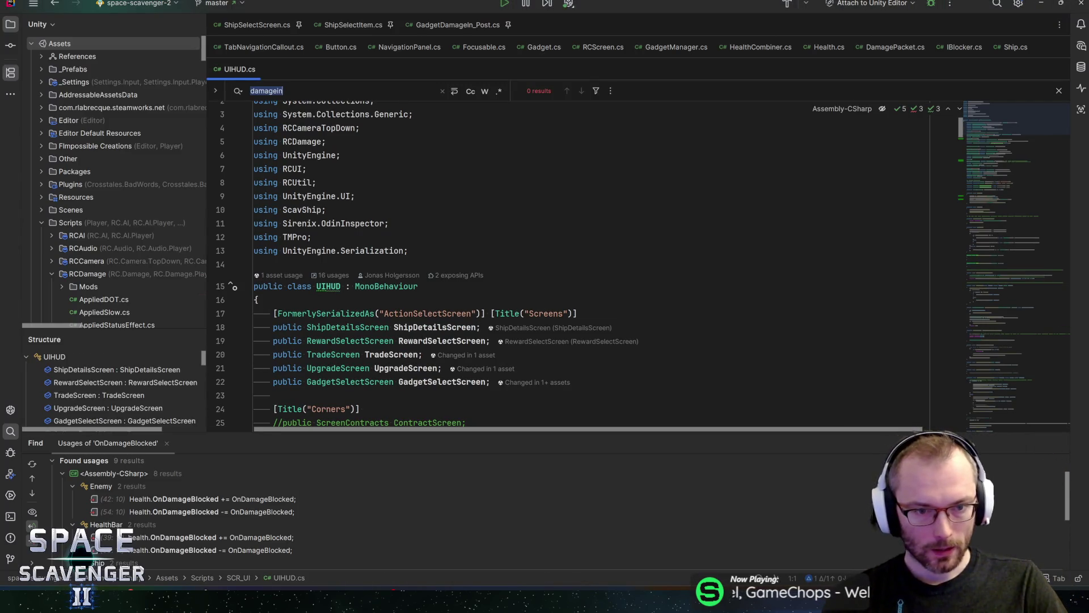
- Search UIHUD.cs for GadgetSelectScreen usages and go to the TryOpen definition
{"action": "scroll", "coordinate": [567, 267], "scroll_direction": "down", "scroll_amount": 2}
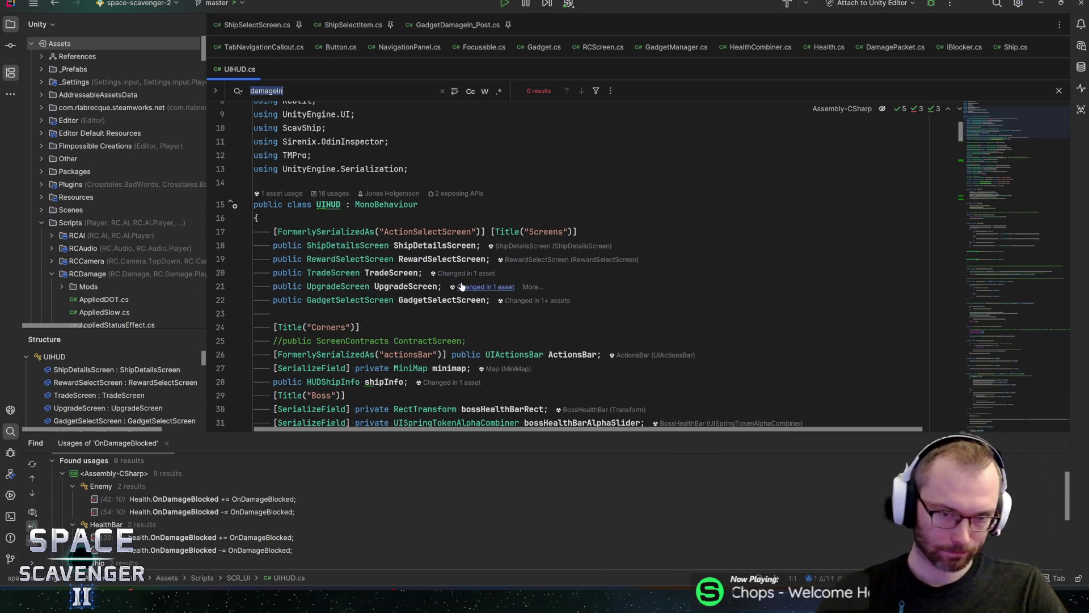
{"action": "left_click", "coordinate": [438, 300]}
{"action": "key", "text": "ctrl+f"}
{"action": "scroll", "coordinate": [507, 295], "scroll_direction": "down", "scroll_amount": 2}
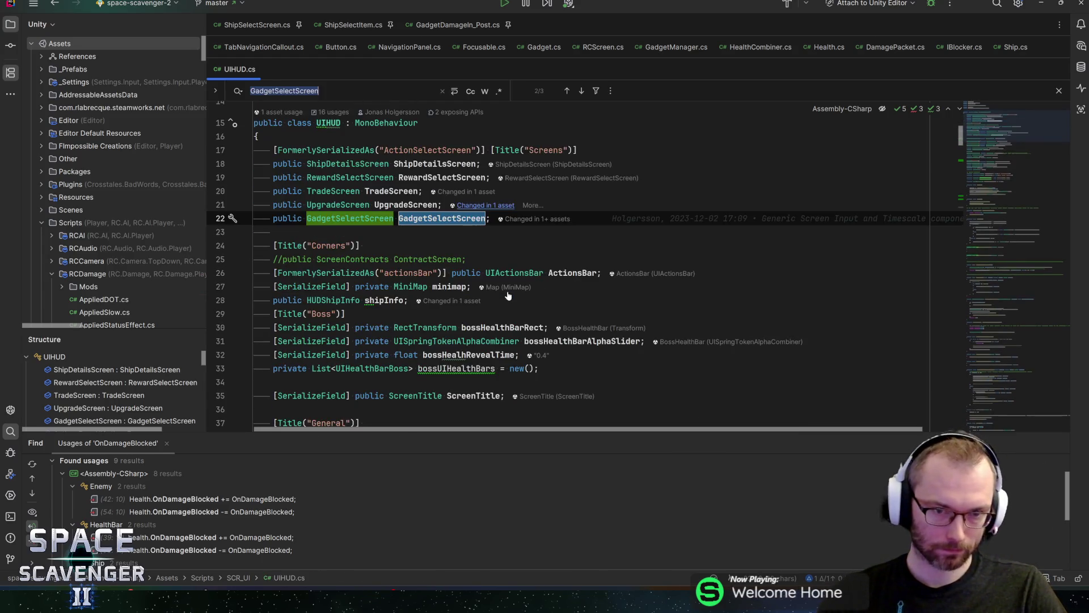
{"action": "key", "text": "Return"}
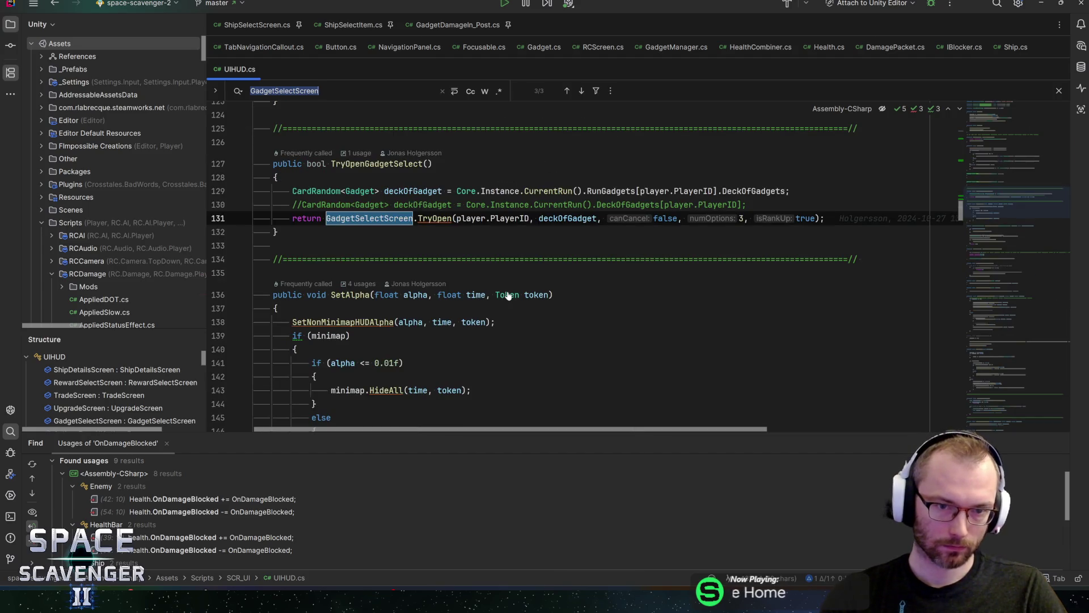
{"action": "key", "text": "Return"}
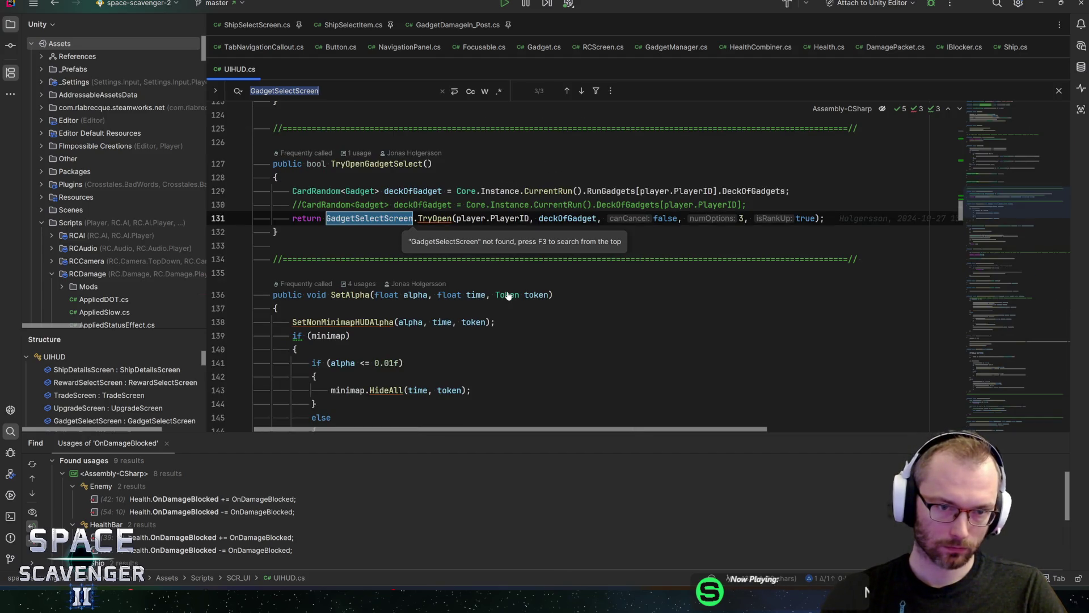
{"action": "left_click", "coordinate": [431, 218], "text": "ctrl"}
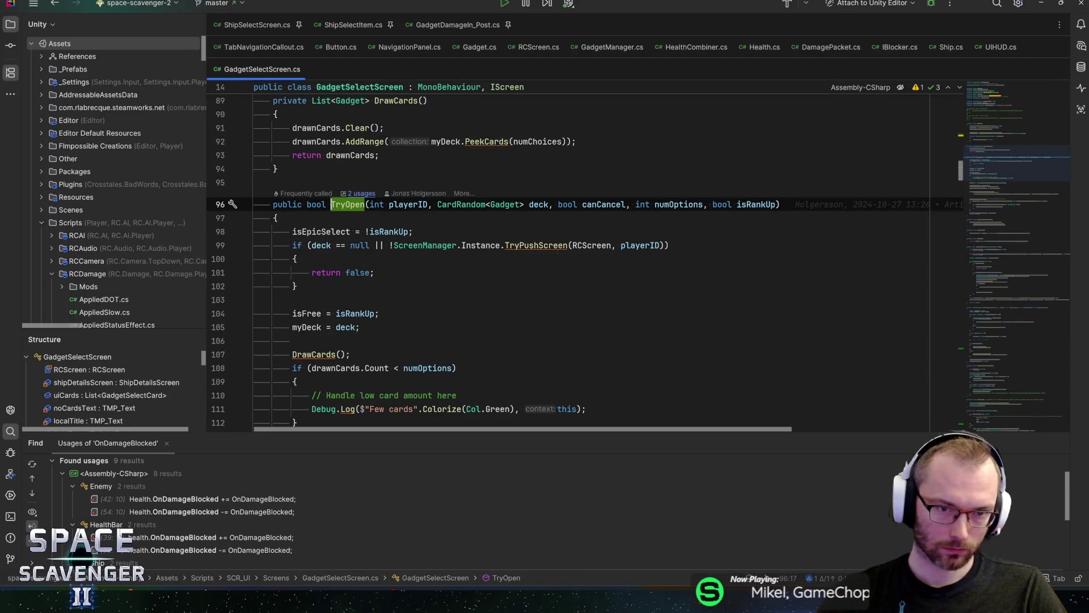
- List TryOpen's 2 usages and check the GadgetMerchant.cs call before returning
{"action": "left_click", "coordinate": [359, 194]}
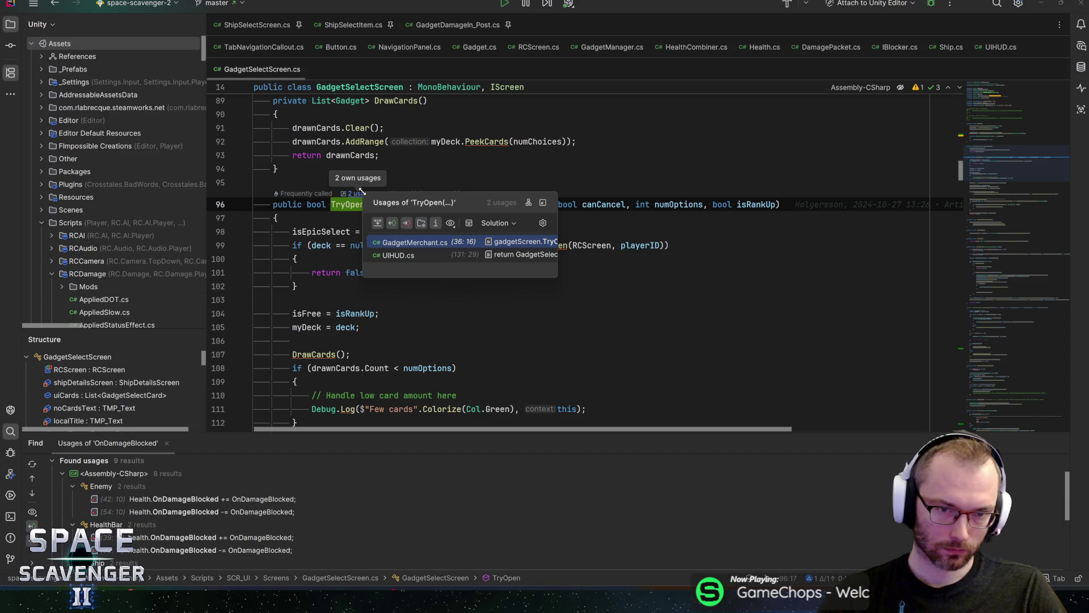
{"action": "left_click", "coordinate": [400, 244]}
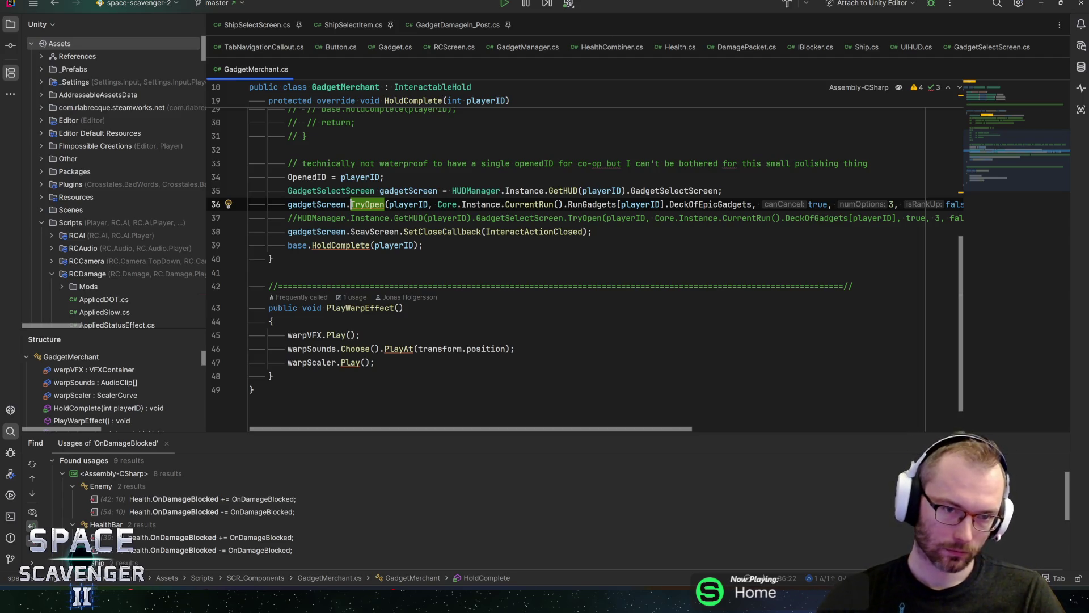
{"action": "left_click", "coordinate": [370, 205], "text": "ctrl"}
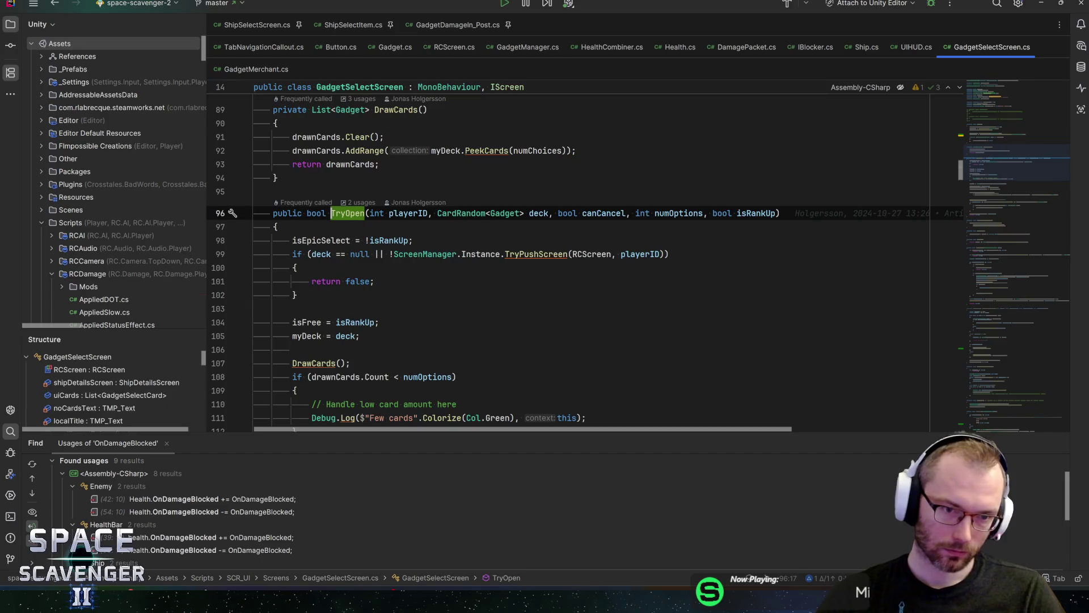
{"action": "scroll", "coordinate": [369, 205], "scroll_direction": "down", "scroll_amount": 8}
{"action": "scroll", "coordinate": [570, 269], "scroll_direction": "down", "scroll_amount": 3}
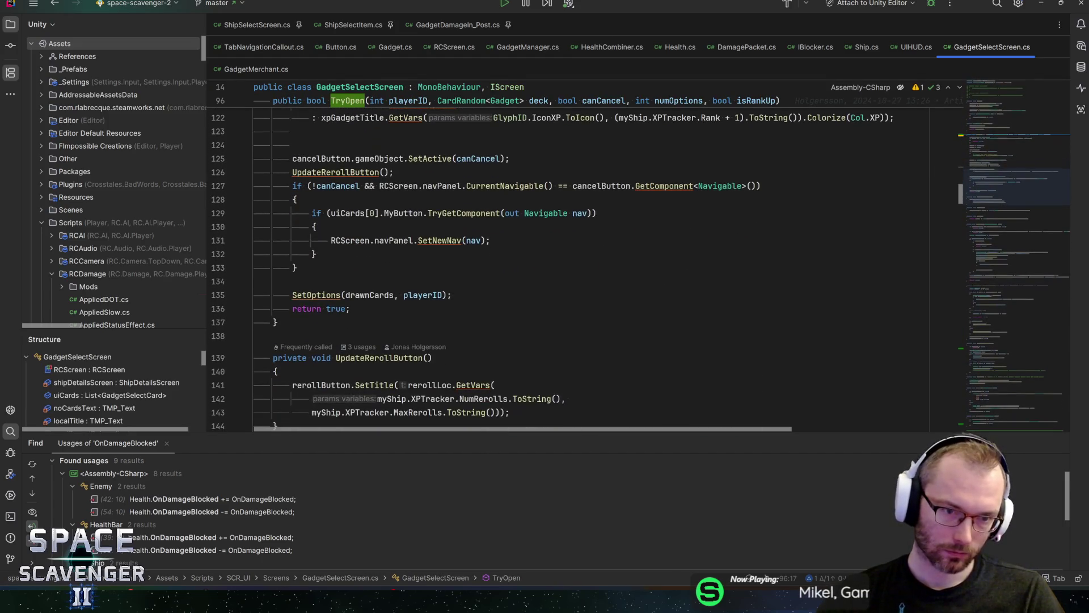
{"action": "scroll", "coordinate": [570, 269], "scroll_direction": "up", "scroll_amount": 7}
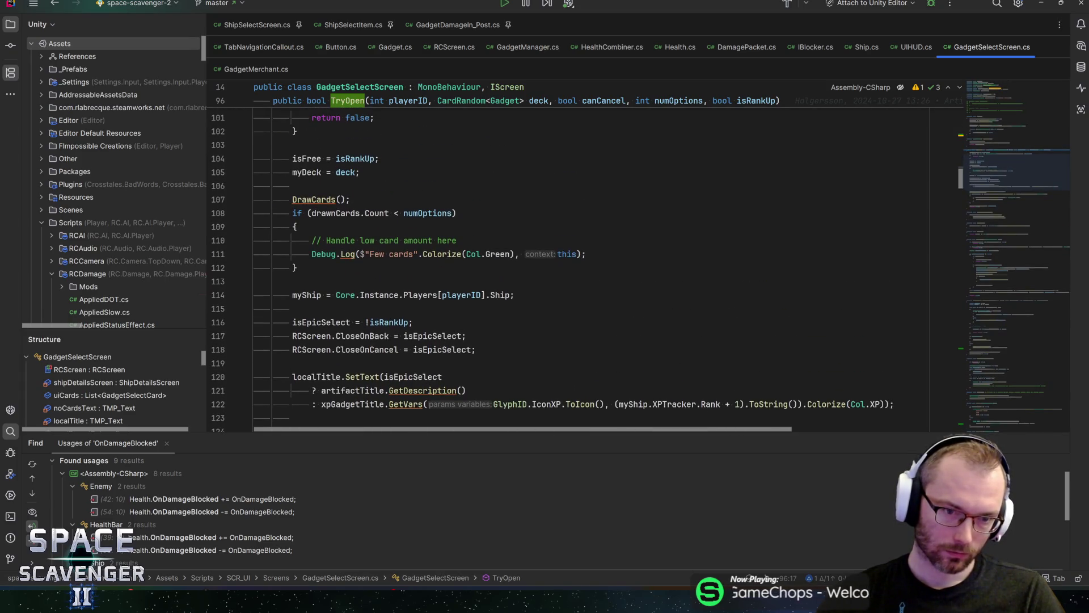
- Inspect how CloseOnBack is set from isEpicSelect on line 117
{"action": "left_click", "coordinate": [365, 336]}
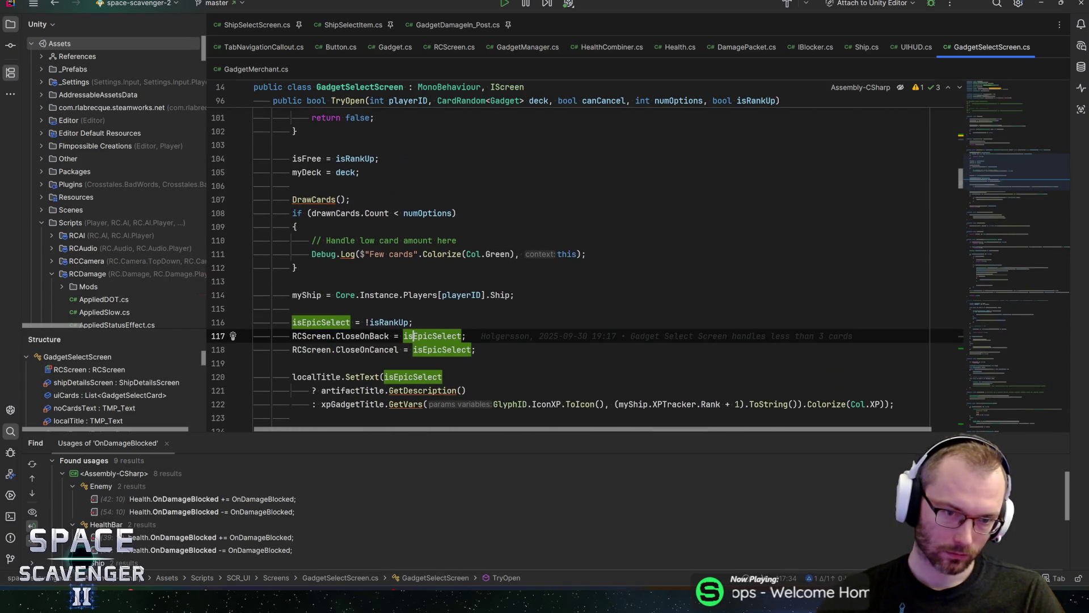
{"action": "key", "text": "Up"}
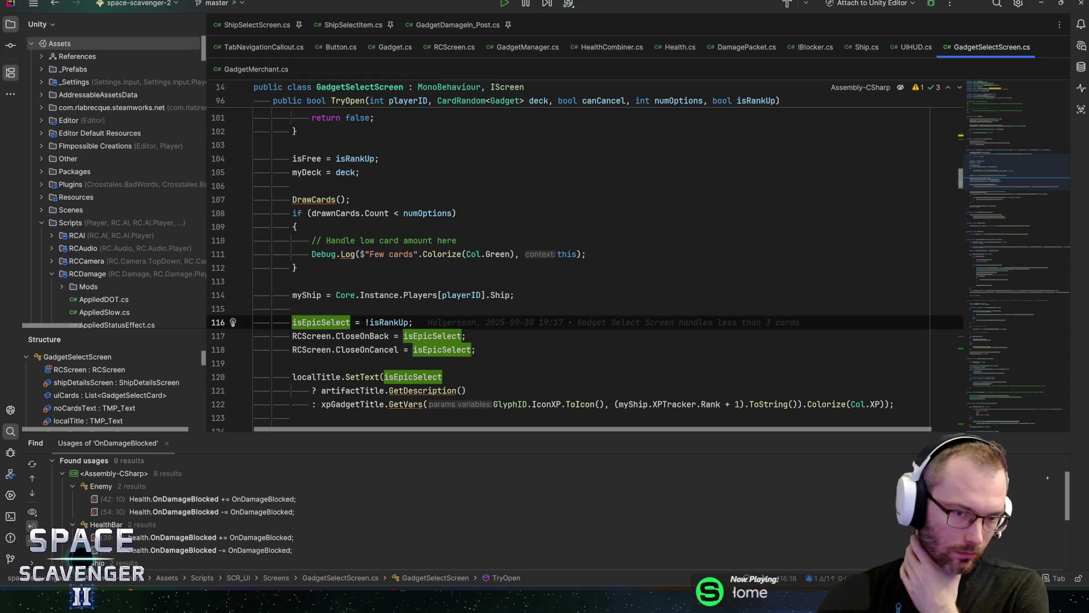
{"action": "scroll", "coordinate": [568, 255], "scroll_direction": "up", "scroll_amount": 2}
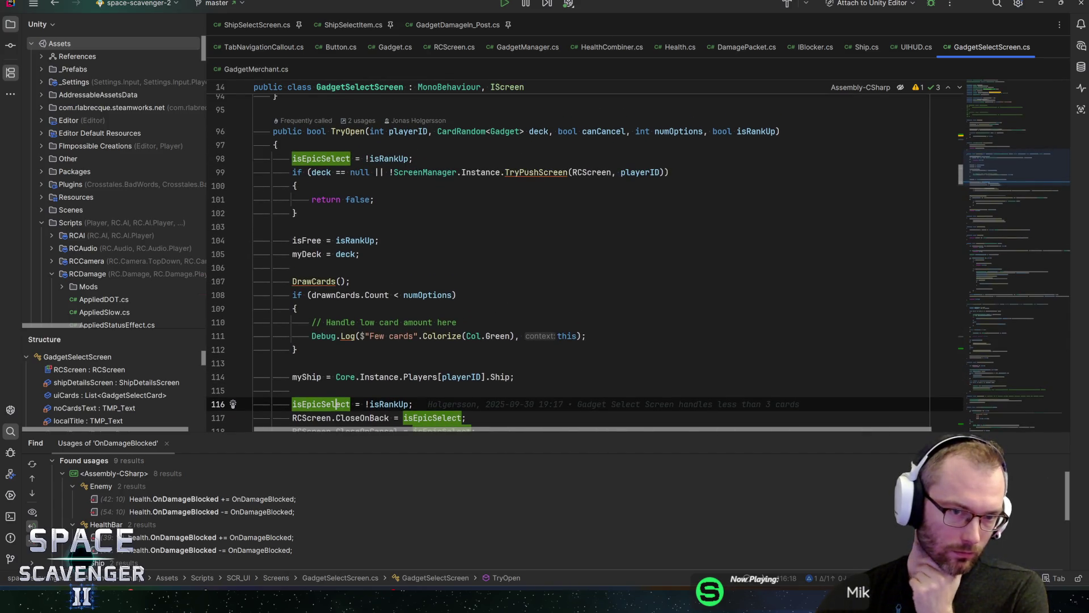
{"action": "key", "text": "Down"}
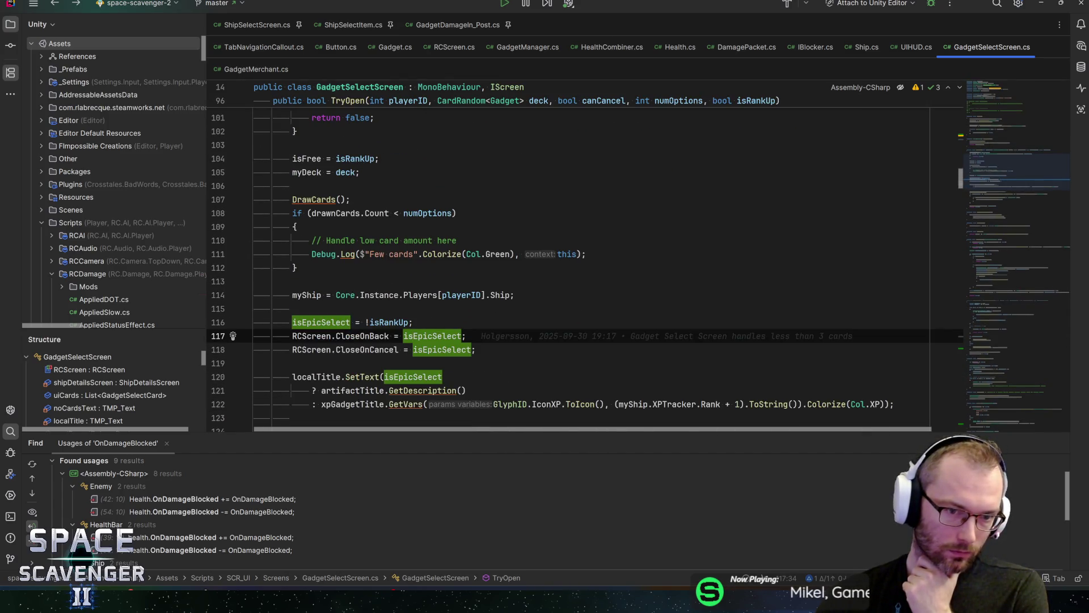
- Navigate from TryOpen to its rank-up call site in UIHUD.cs at line 131
{"action": "left_click", "coordinate": [341, 101]}
{"action": "key", "text": "ctrl+b"}
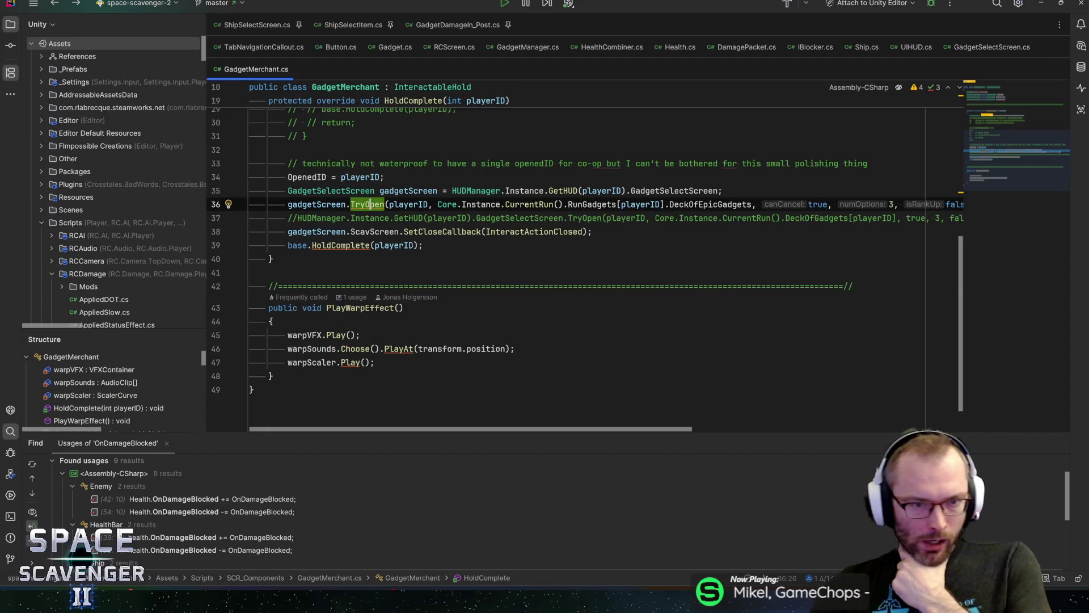
{"action": "key", "text": "ctrl+alt+Left"}
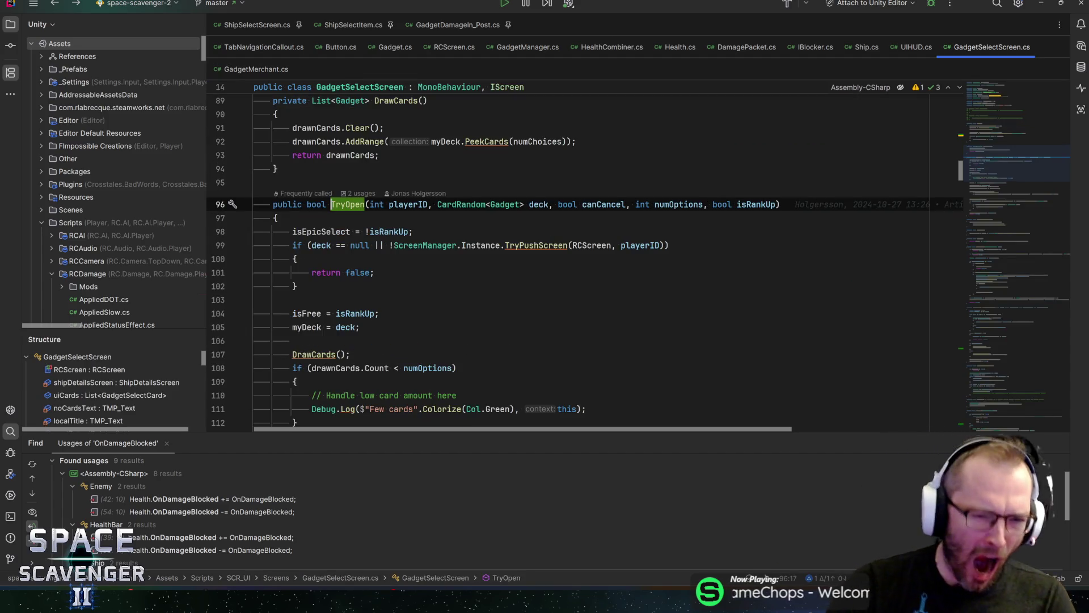
{"action": "key", "text": "ctrl+b"}
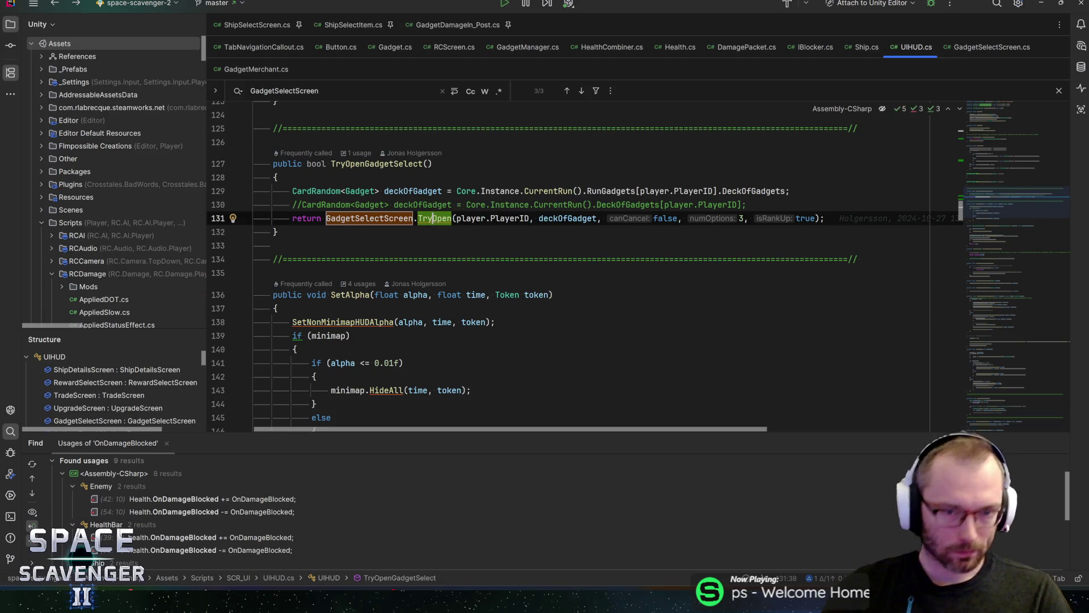
{"action": "mouse_move", "coordinate": [567, 218]}
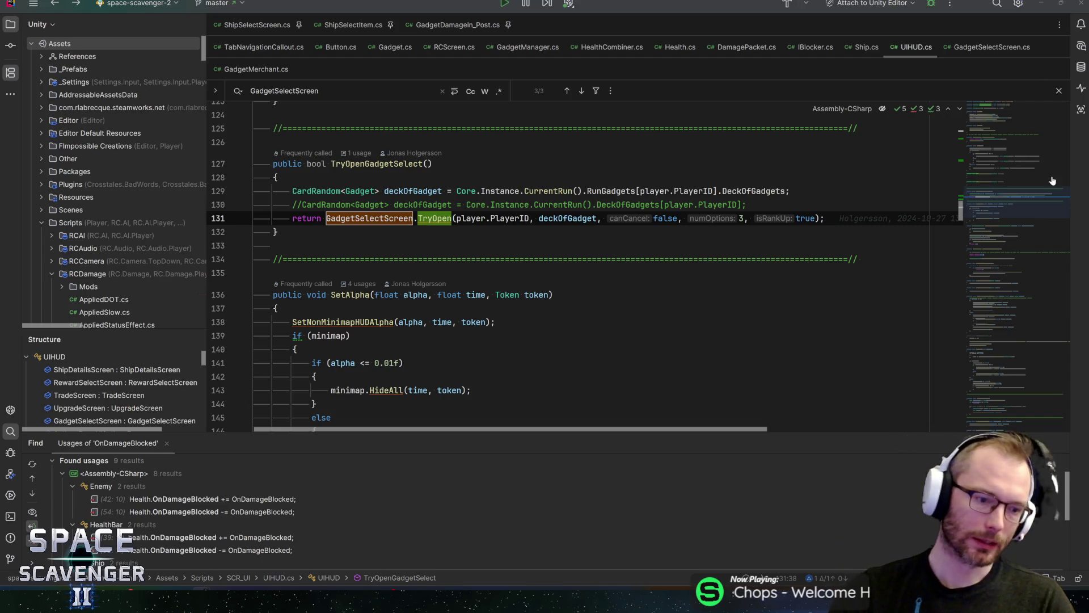
{"action": "key", "text": "alt+Tab"}
{"action": "key", "text": "alt+Tab"}
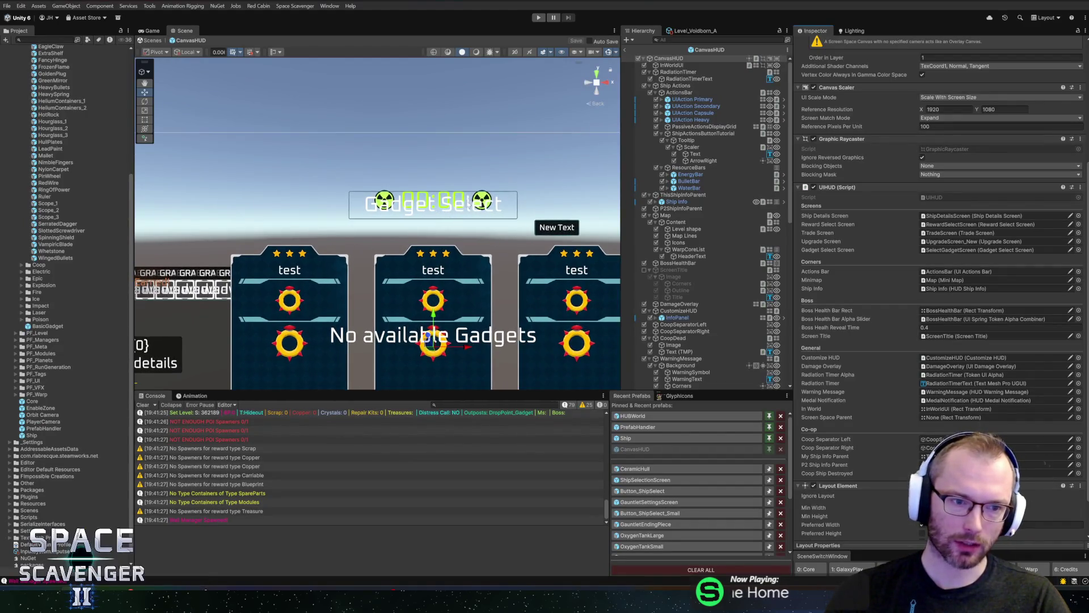
- Switch from the Unity Gadget Select scene to the HacknPlan task board in Firefox
{"action": "key", "text": "alt+Tab"}
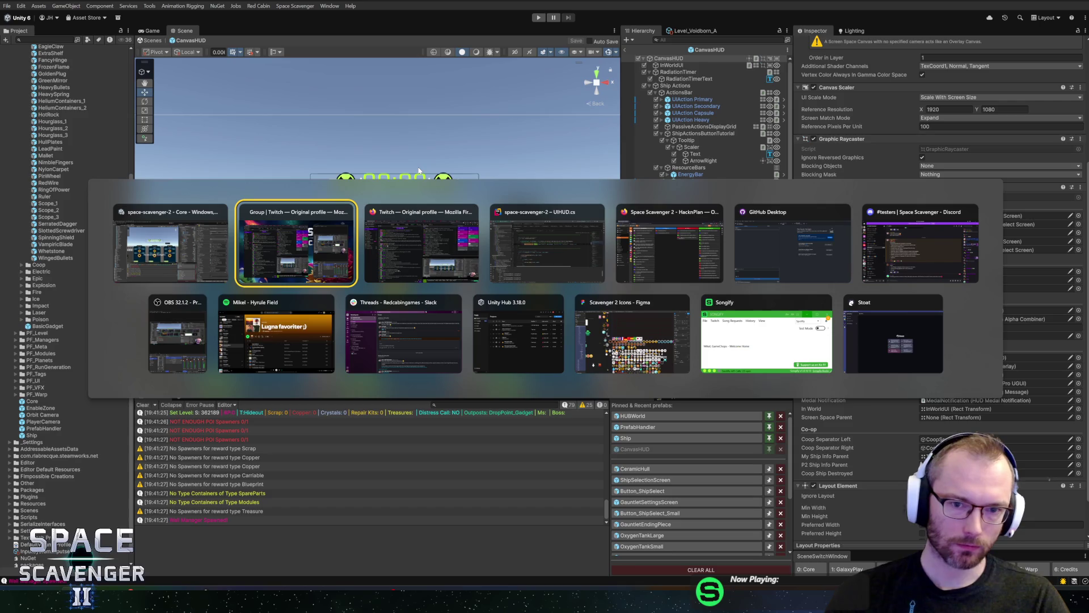
{"action": "key", "text": "Tab"}
{"action": "key", "text": "Tab"}
{"action": "key", "text": "Tab"}
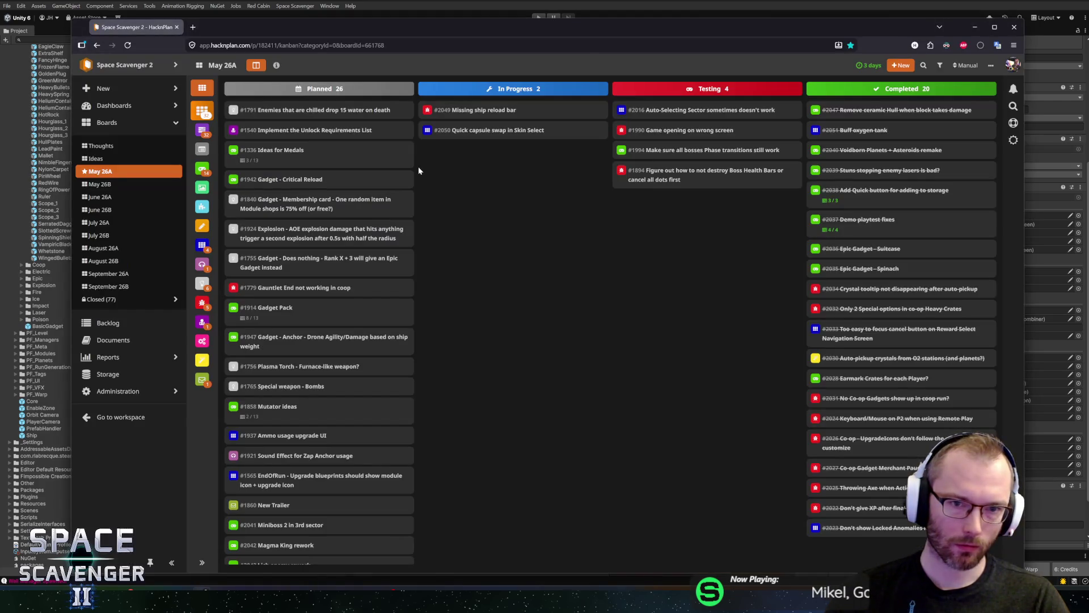
- Glance at Unity and HacknPlan, then return to Rider's TryOpenGadgetSelect method in UIHUD.cs
{"action": "left_click", "coordinate": [437, 4]}
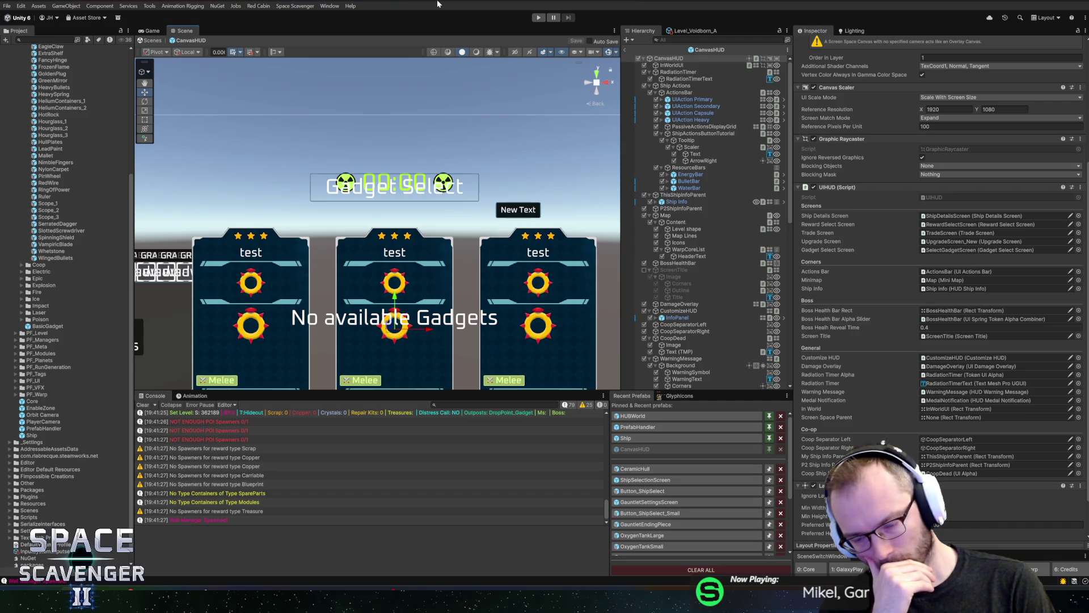
{"action": "key", "text": "alt+Tab"}
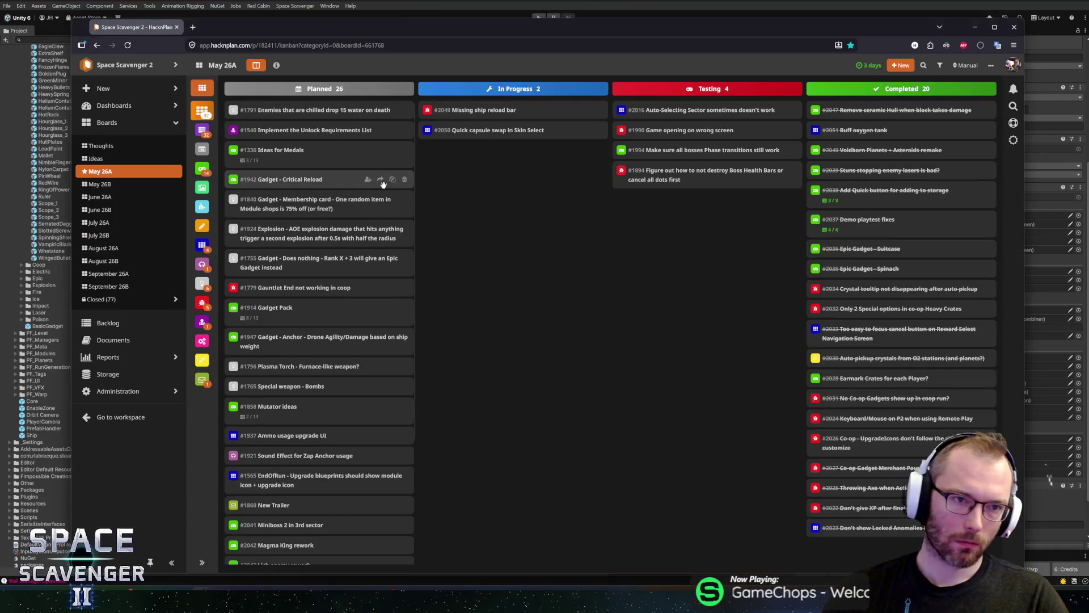
{"action": "key", "text": "alt+Tab"}
{"action": "key", "text": "alt+Tab"}
{"action": "key", "text": "Tab"}
{"action": "key", "text": "Tab"}
{"action": "key", "text": "Tab"}
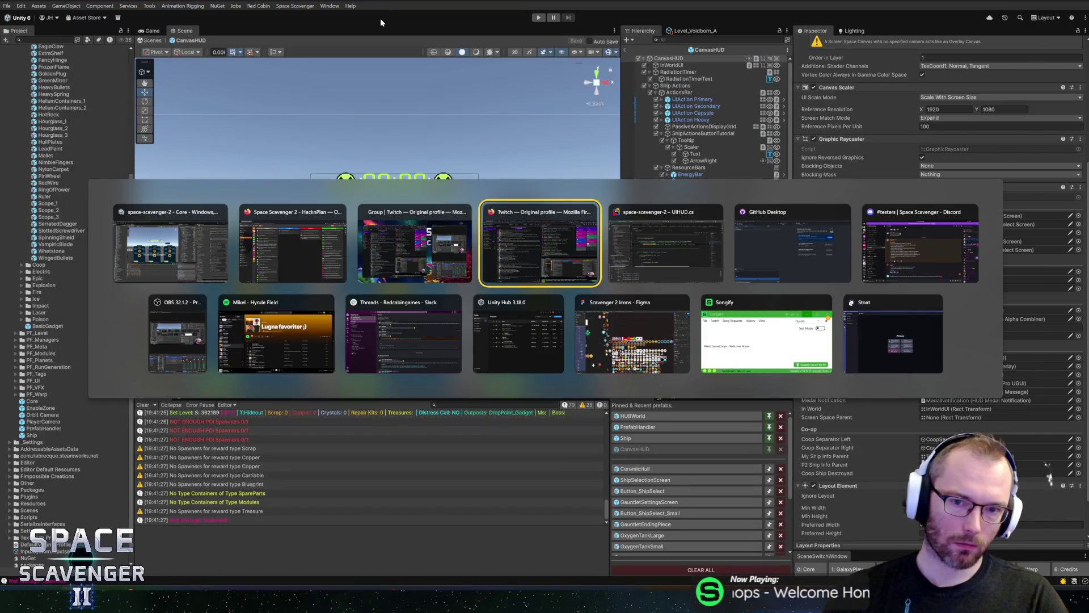
{"action": "key", "text": "alt+Up"}
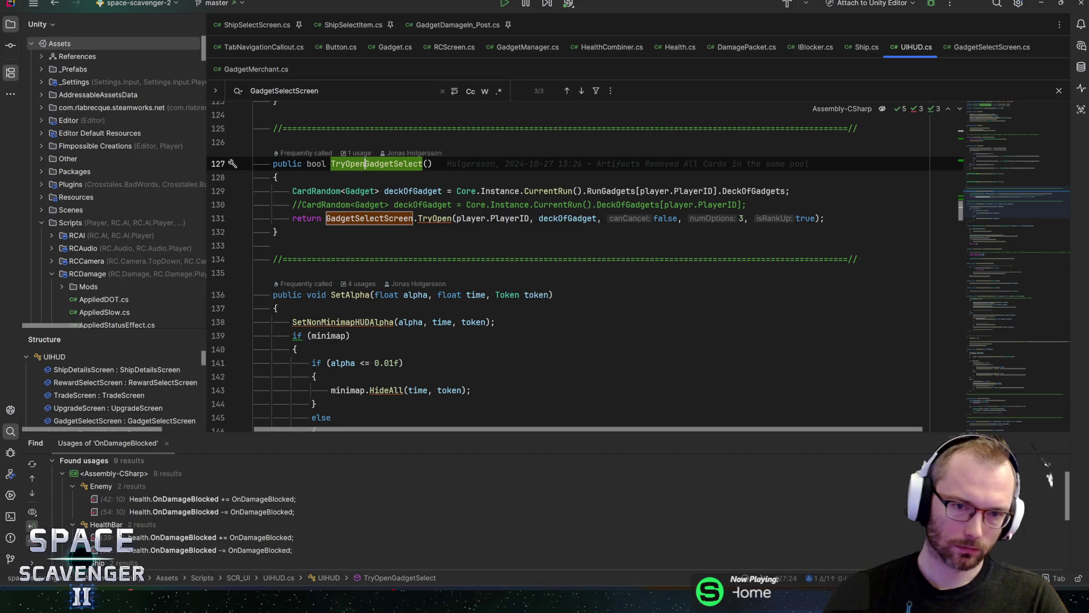
- Step through GadgetSelectScreen matches and open its class declaration
{"action": "key", "text": "F3"}
{"action": "key", "text": "shift+F3"}
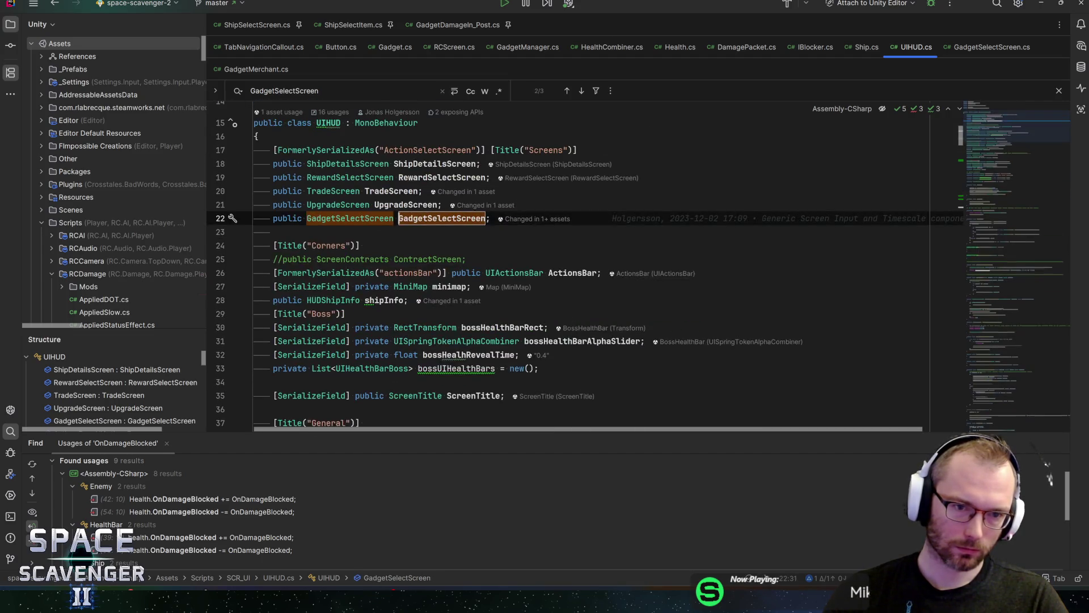
{"action": "key", "text": "ctrl+b"}
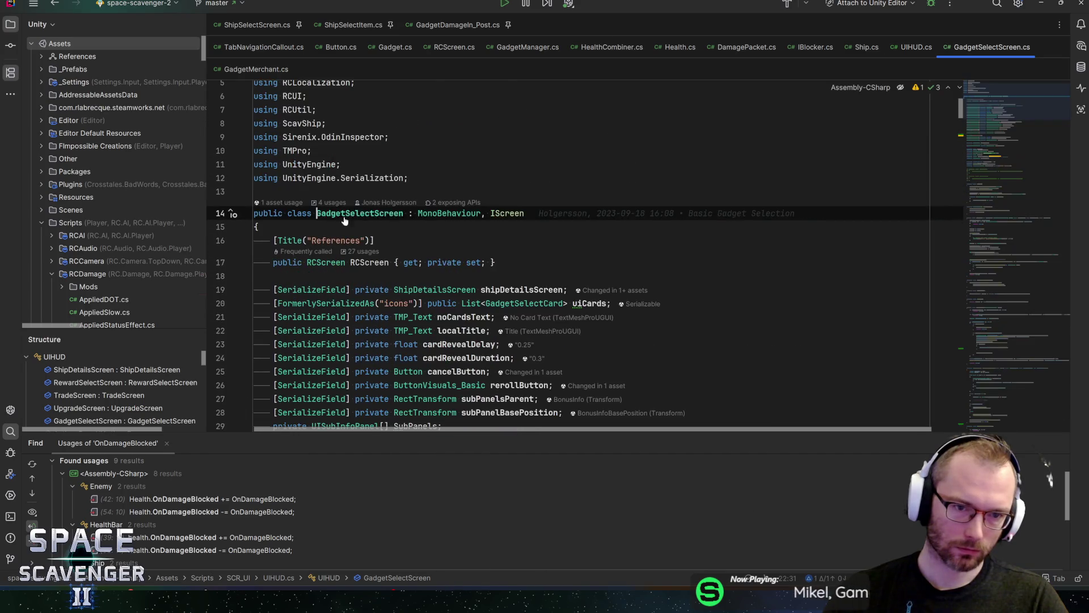
{"action": "scroll", "coordinate": [567, 255], "scroll_direction": "down", "scroll_amount": 15}
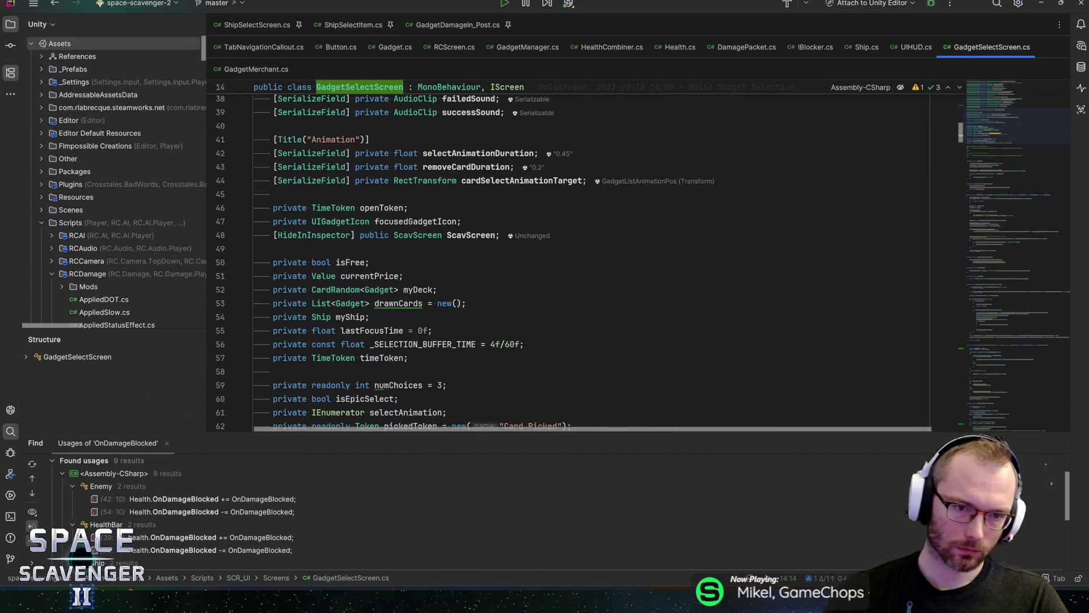
{"action": "scroll", "coordinate": [451, 247], "scroll_direction": "up", "scroll_amount": 17}
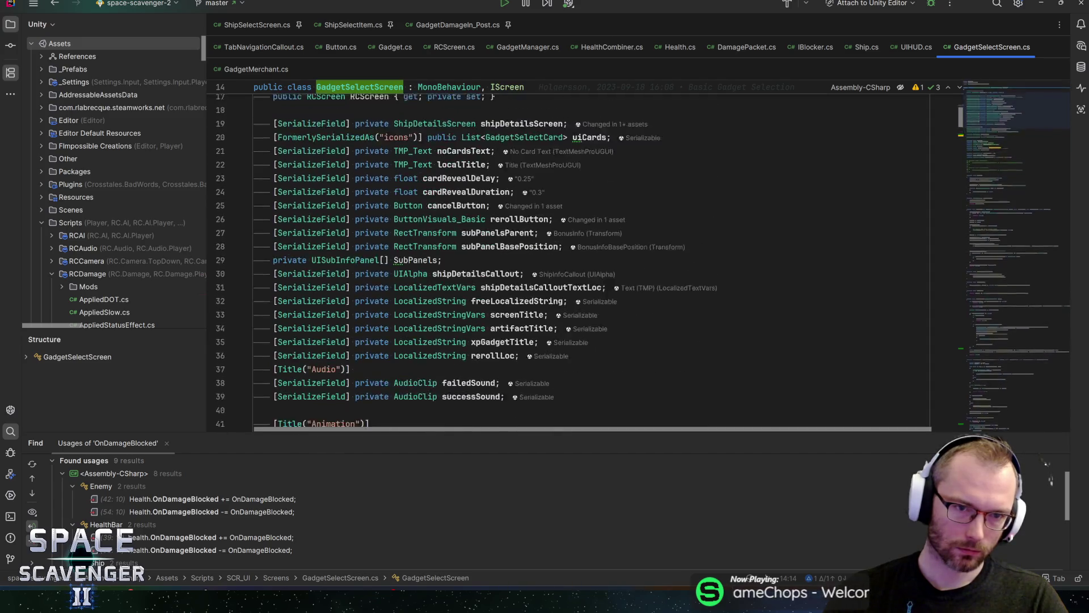
{"action": "scroll", "coordinate": [568, 255], "scroll_direction": "down", "scroll_amount": 14}
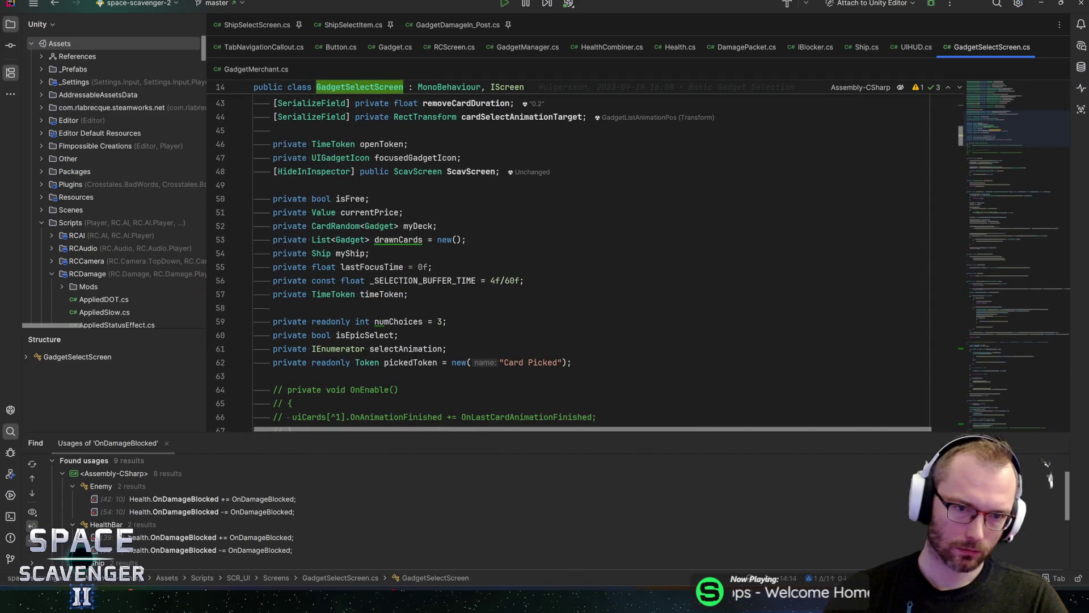
{"action": "scroll", "coordinate": [567, 256], "scroll_direction": "down", "scroll_amount": 7}
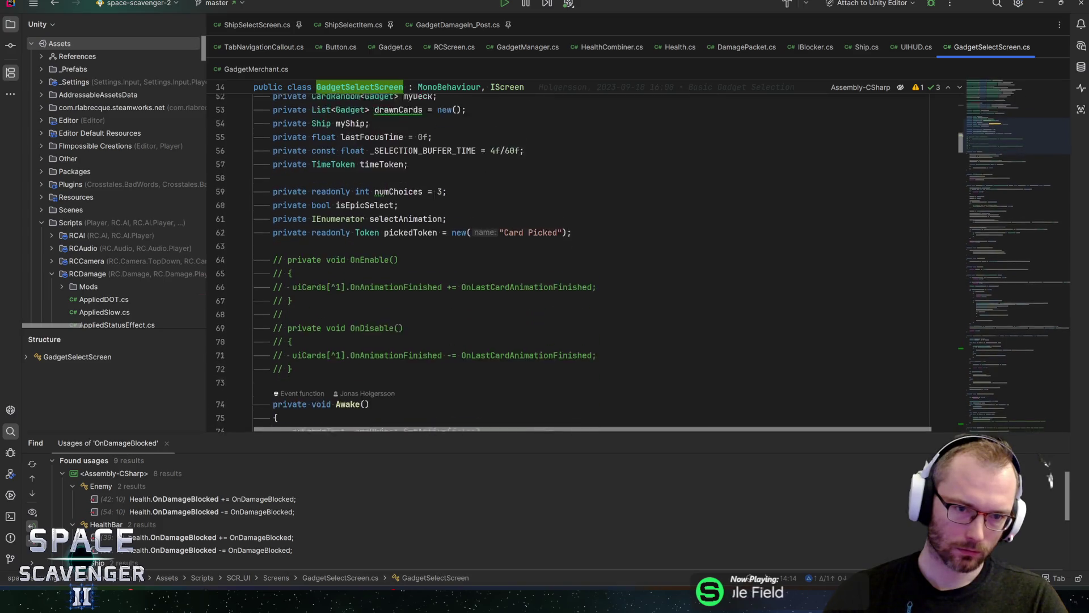
{"action": "scroll", "coordinate": [567, 255], "scroll_direction": "up", "scroll_amount": 20}
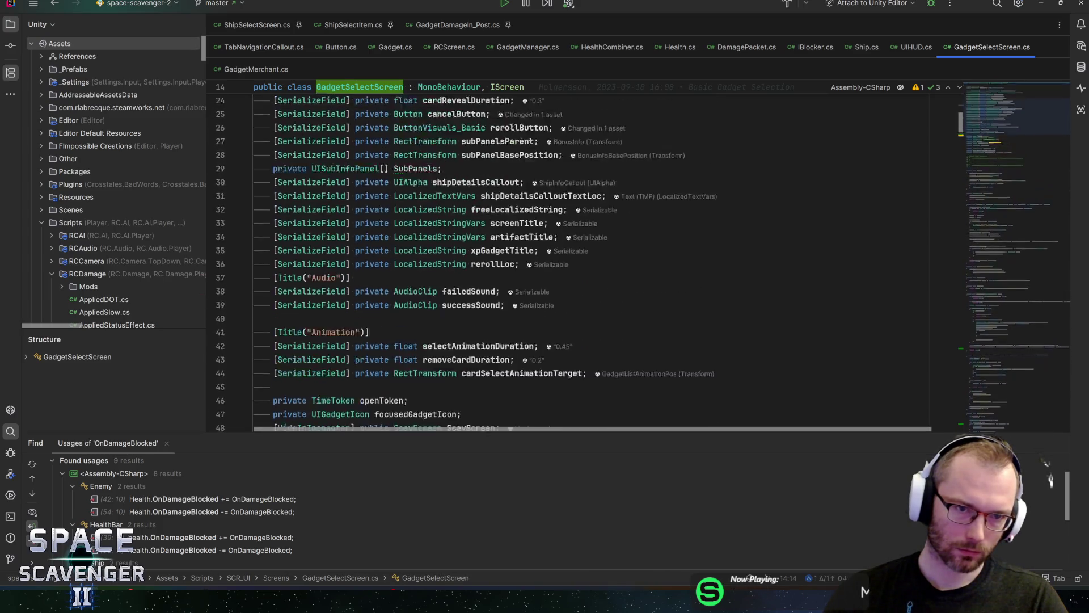
- Inspect RCScreen's OnScreenPushed and OnScreenPopped events
{"action": "left_click", "coordinate": [334, 282], "text": "ctrl"}
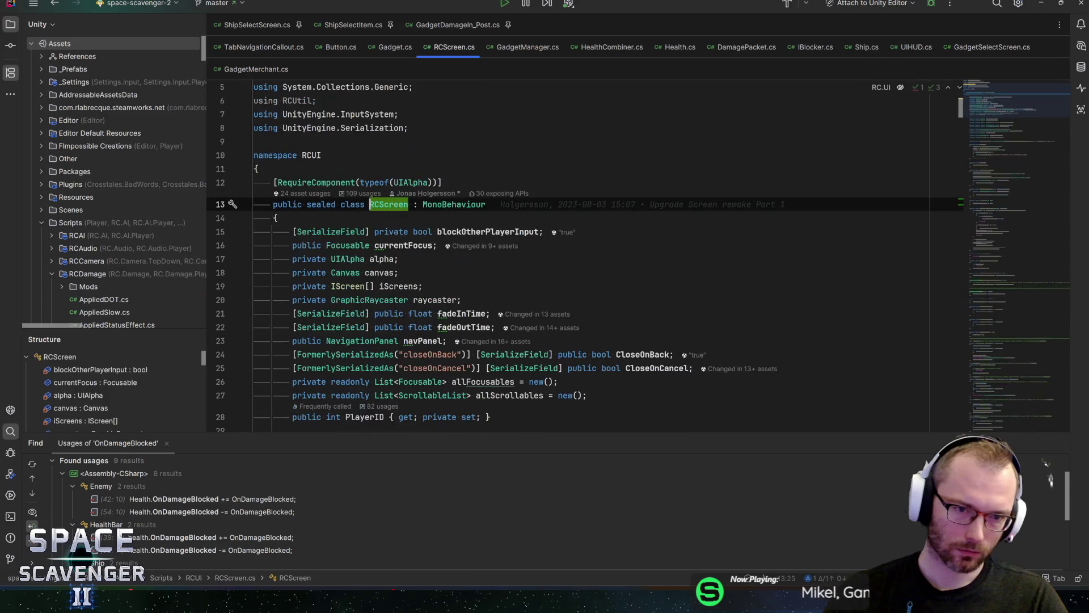
{"action": "scroll", "coordinate": [334, 282], "scroll_direction": "down", "scroll_amount": 7}
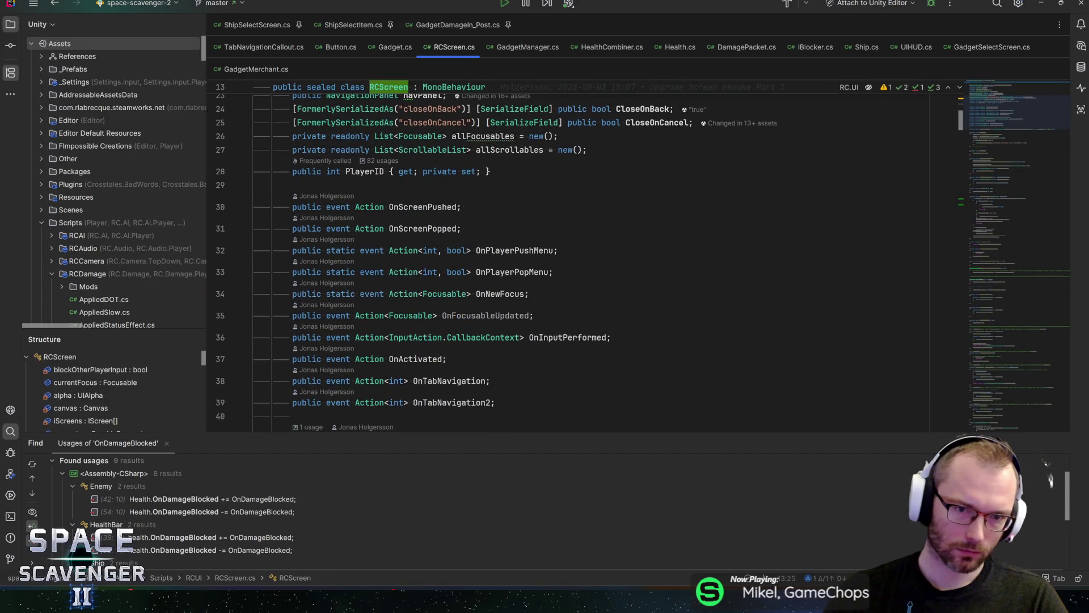
{"action": "double_click", "coordinate": [423, 207]}
{"action": "left_click", "coordinate": [408, 228]}
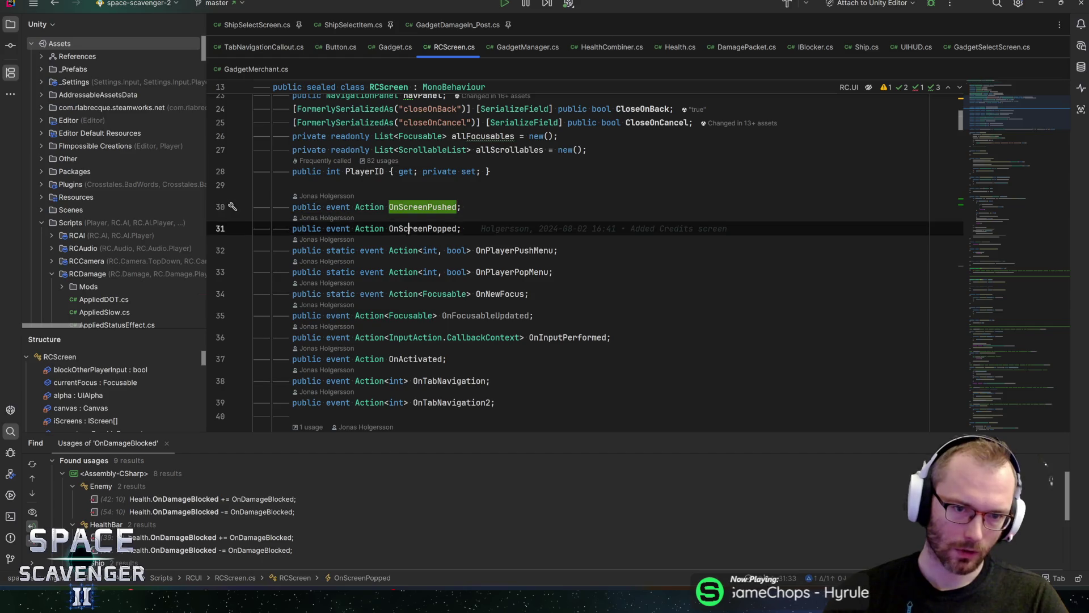
{"action": "key", "text": "ctrl+alt+Left"}
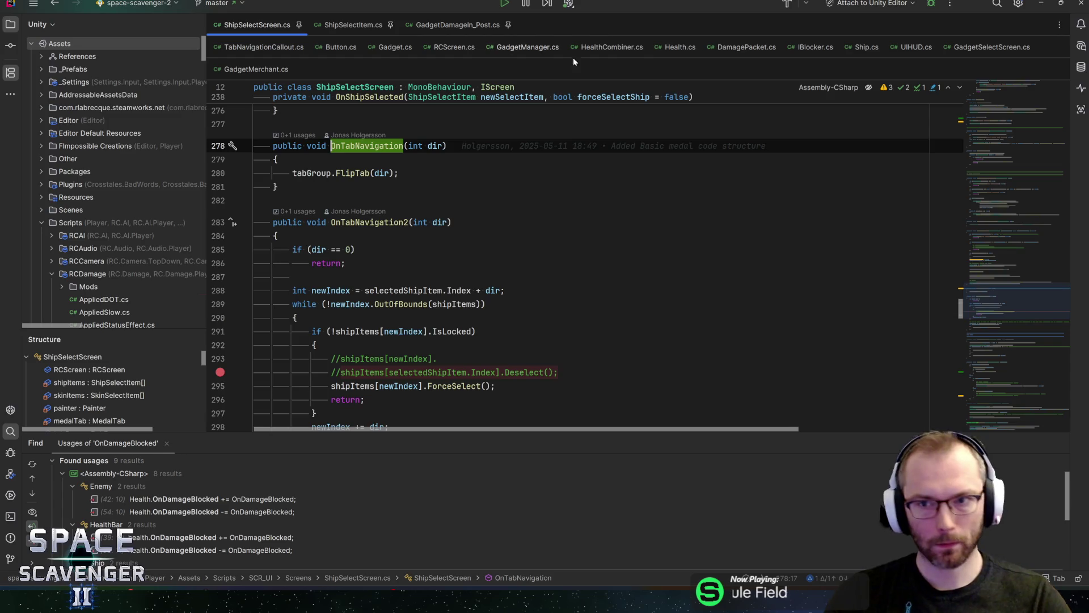
- Review UIHUD.cs fields and place the caret after the blockedTooltips field on line 68
{"action": "left_click", "coordinate": [912, 47]}
{"action": "left_click", "coordinate": [482, 205]}
{"action": "key", "text": "Escape"}
{"action": "scroll", "coordinate": [482, 255], "scroll_direction": "down", "scroll_amount": 7}
{"action": "scroll", "coordinate": [567, 267], "scroll_direction": "down", "scroll_amount": 15}
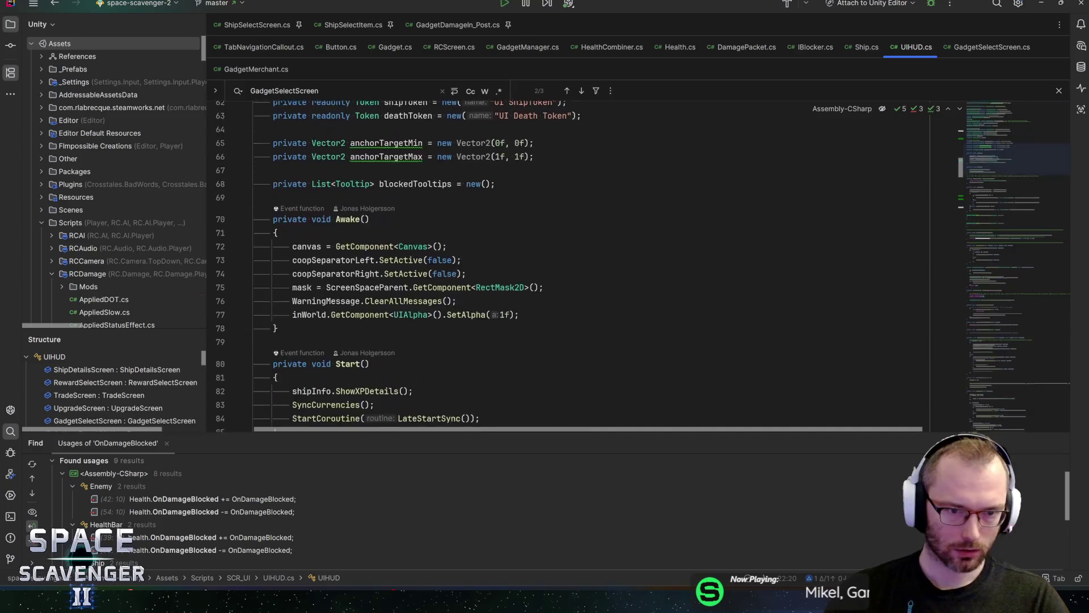
{"action": "scroll", "coordinate": [568, 266], "scroll_direction": "down", "scroll_amount": 16}
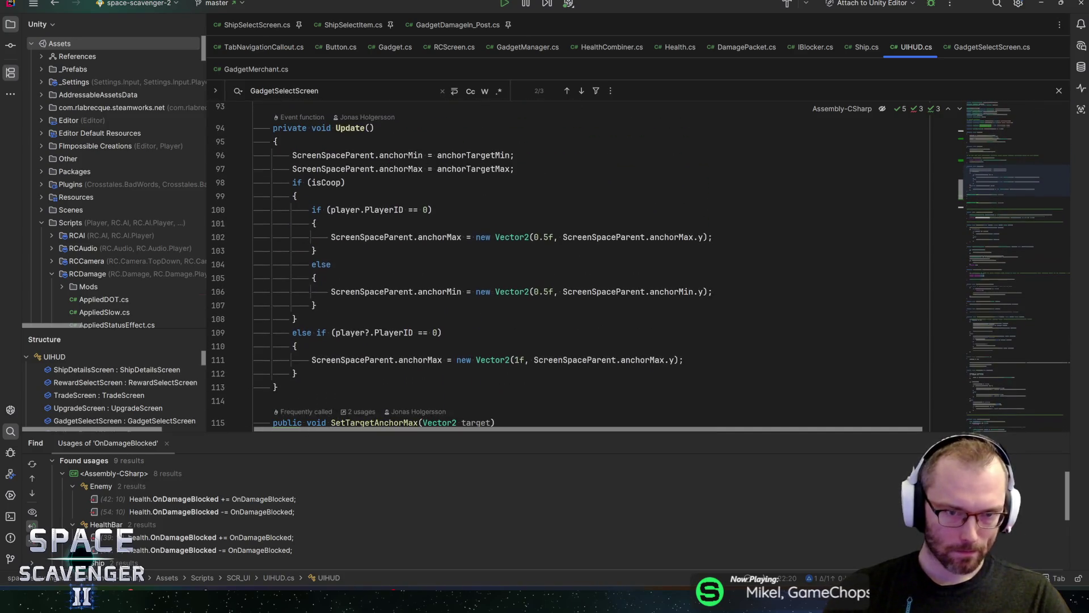
{"action": "scroll", "coordinate": [568, 267], "scroll_direction": "down", "scroll_amount": 13}
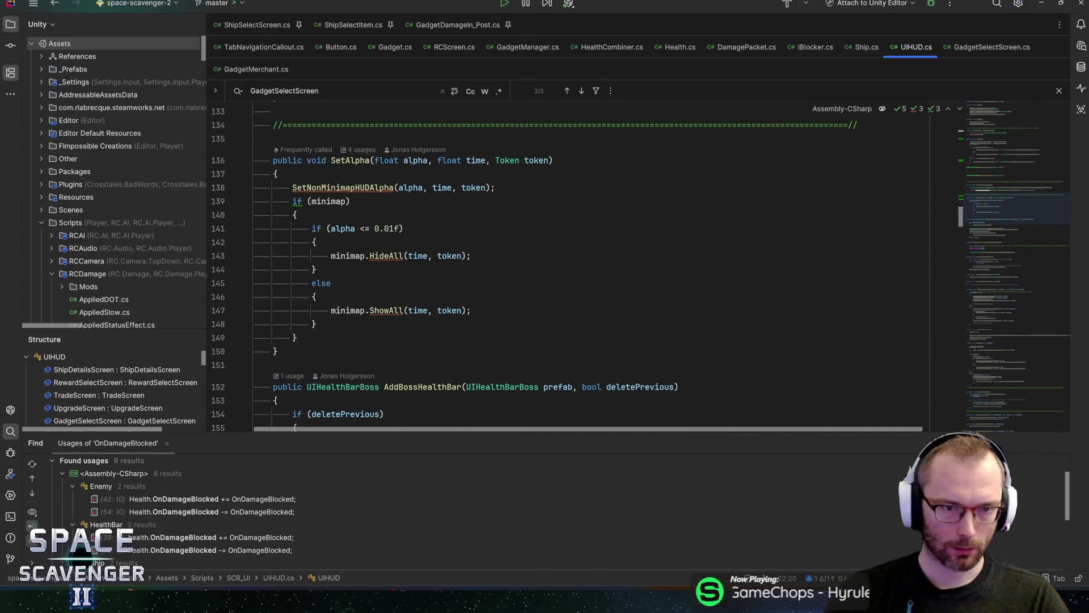
{"action": "scroll", "coordinate": [567, 266], "scroll_direction": "down", "scroll_amount": 6}
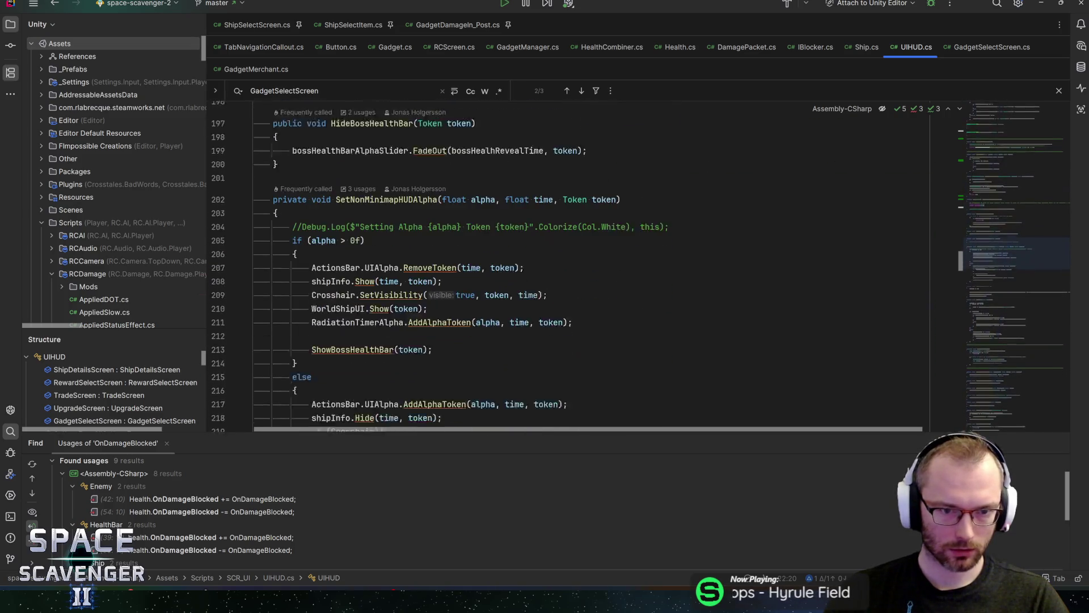
{"action": "mouse_move", "coordinate": [984, 240]}
{"action": "left_mouse_down"}
{"action": "mouse_move", "coordinate": [1005, 195]}
{"action": "mouse_move", "coordinate": [998, 156]}
{"action": "left_mouse_up"}
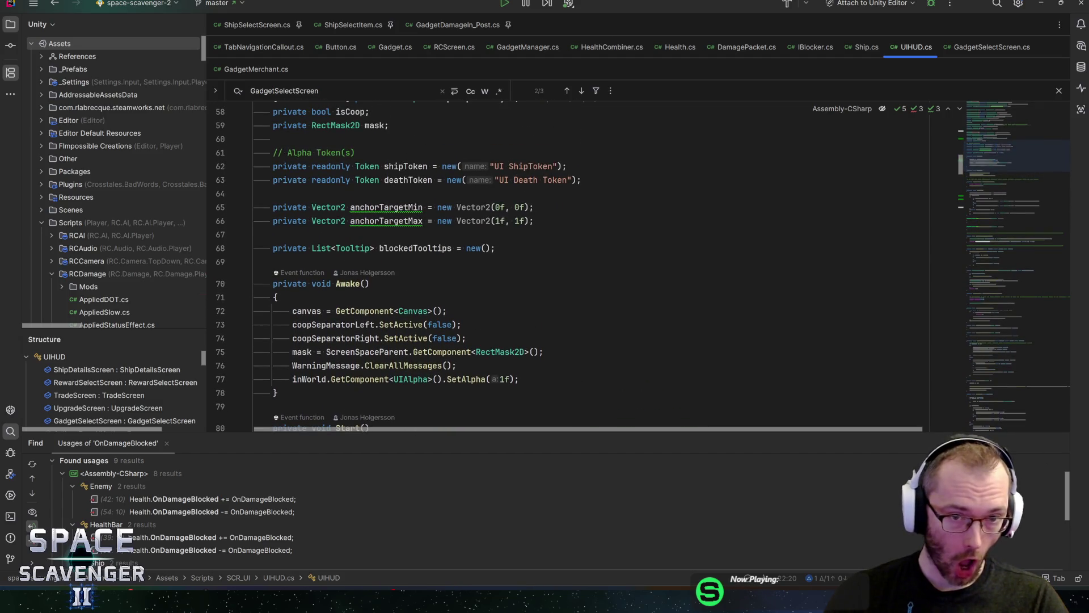
{"action": "left_click", "coordinate": [495, 248]}
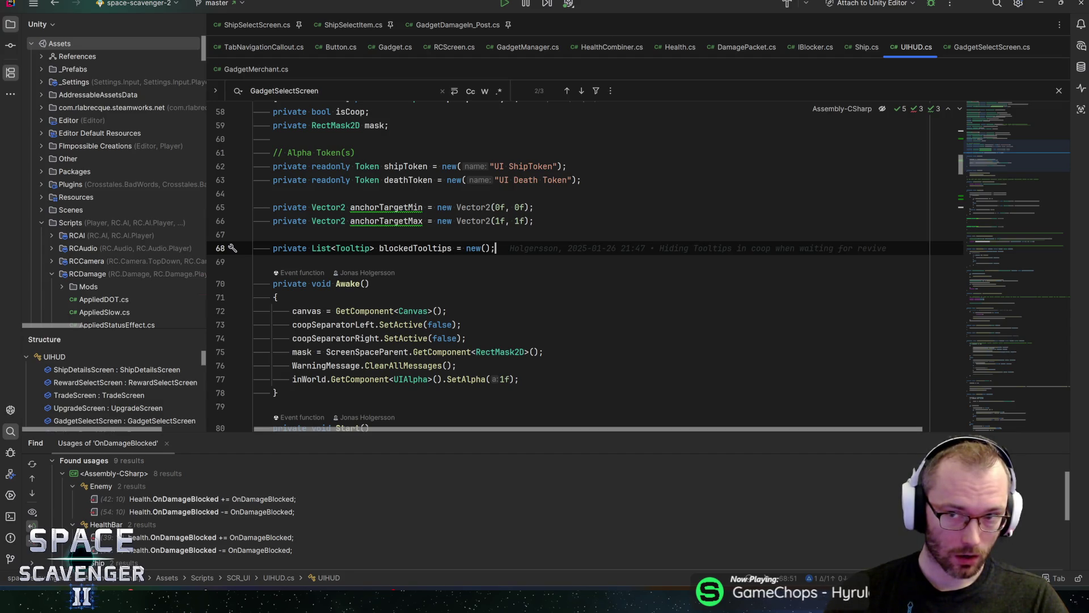
- Generate OnEnable/OnDisable with the 'onen' template and subscribe OnGadgetSelectPushed to OnScreenPushed
{"action": "key", "text": "Return"}
{"action": "type", "text": "onen"}
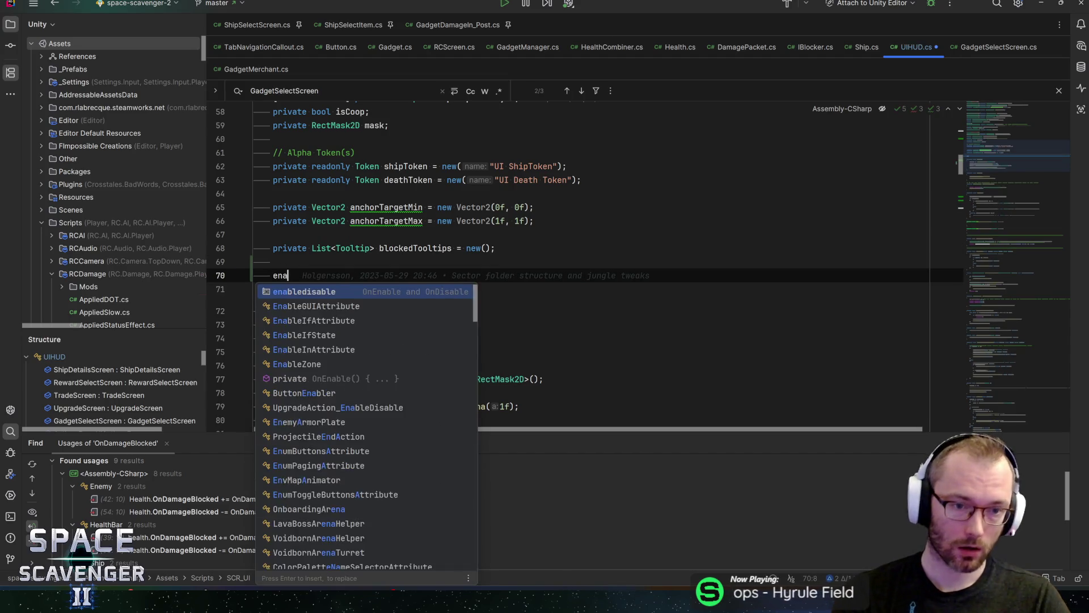
{"action": "key", "text": "Return"}
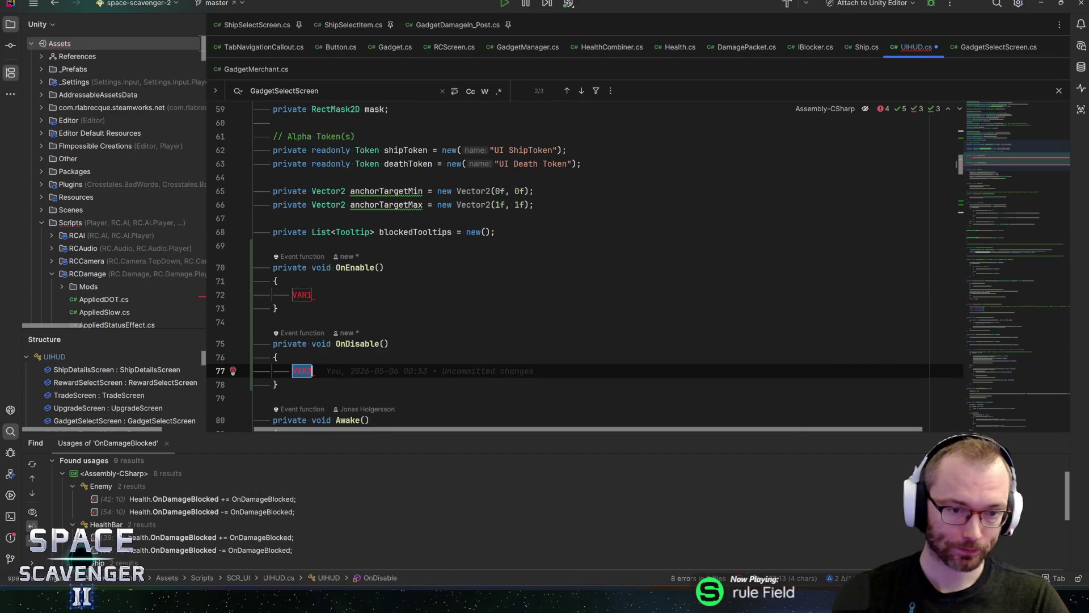
{"action": "type", "text": "gad"}
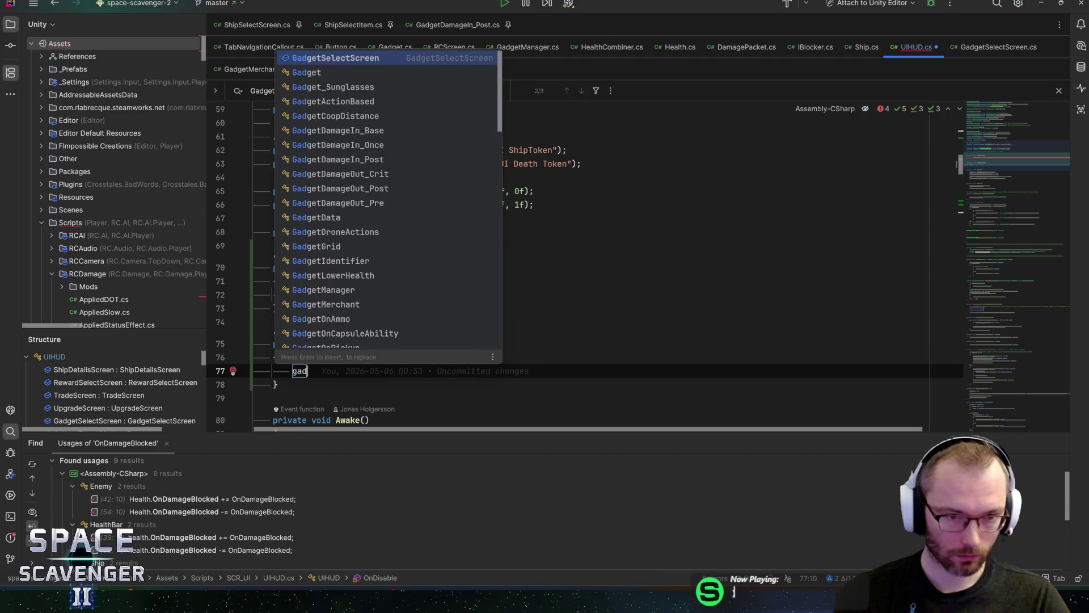
{"action": "type", "text": "getsel.RCScreen.on"}
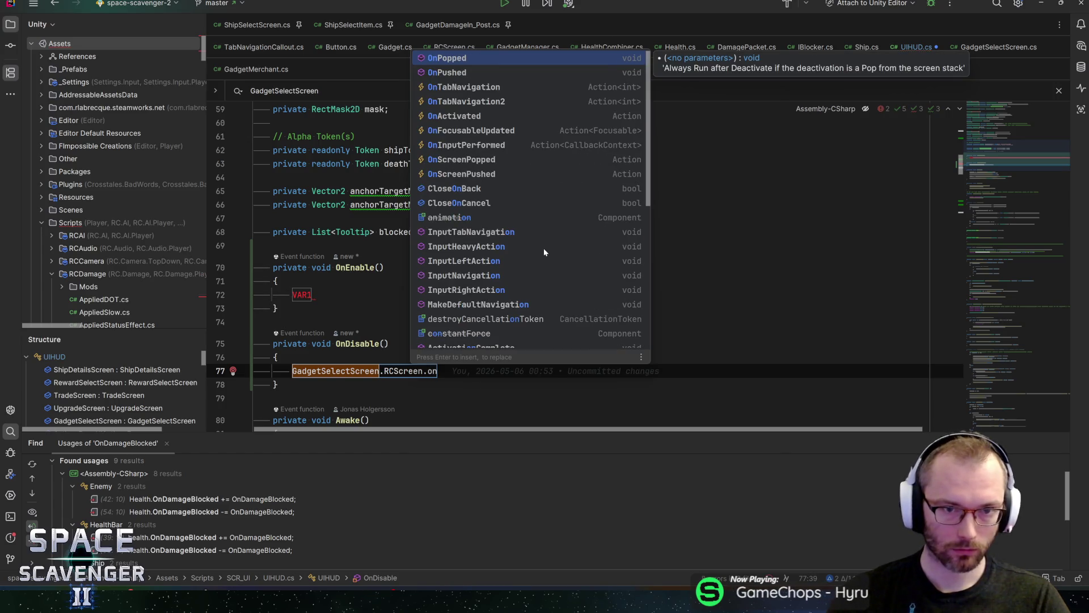
{"action": "key", "text": "Down"}
{"action": "key", "text": "Down"}
{"action": "key", "text": "Down"}
{"action": "key", "text": "Down"}
{"action": "key", "text": "Down"}
{"action": "key", "text": "Down"}
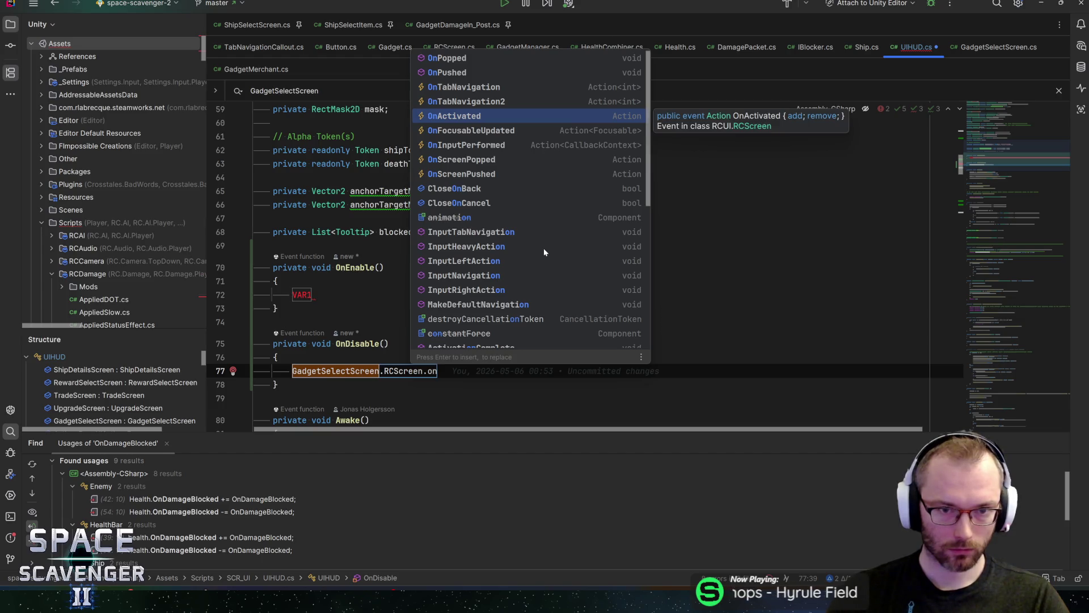
{"action": "key", "text": "Down"}
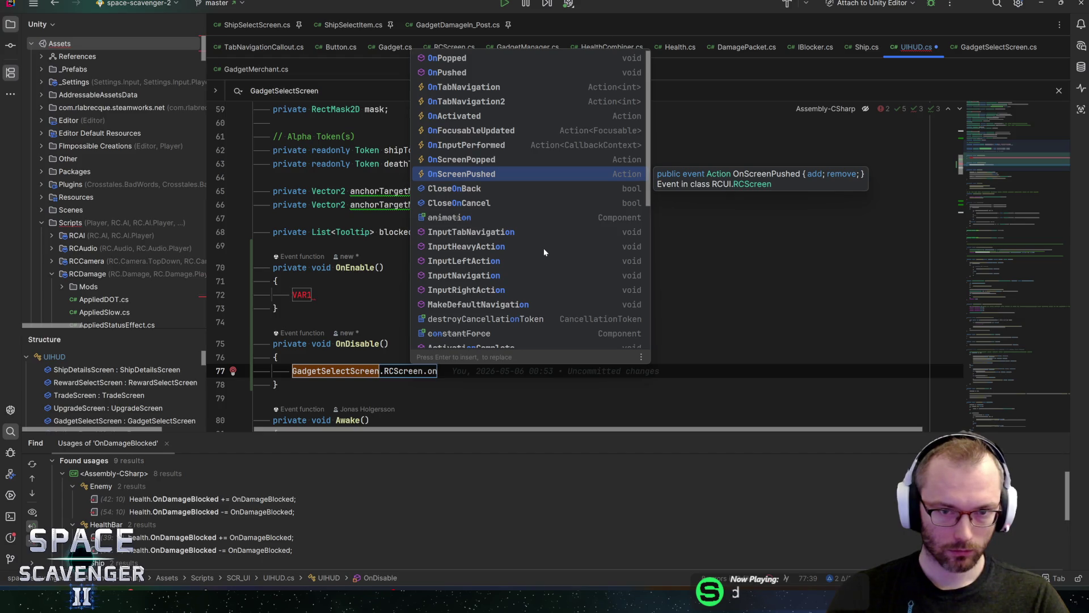
{"action": "key", "text": "Return"}
{"action": "type", "text": "+= On"}
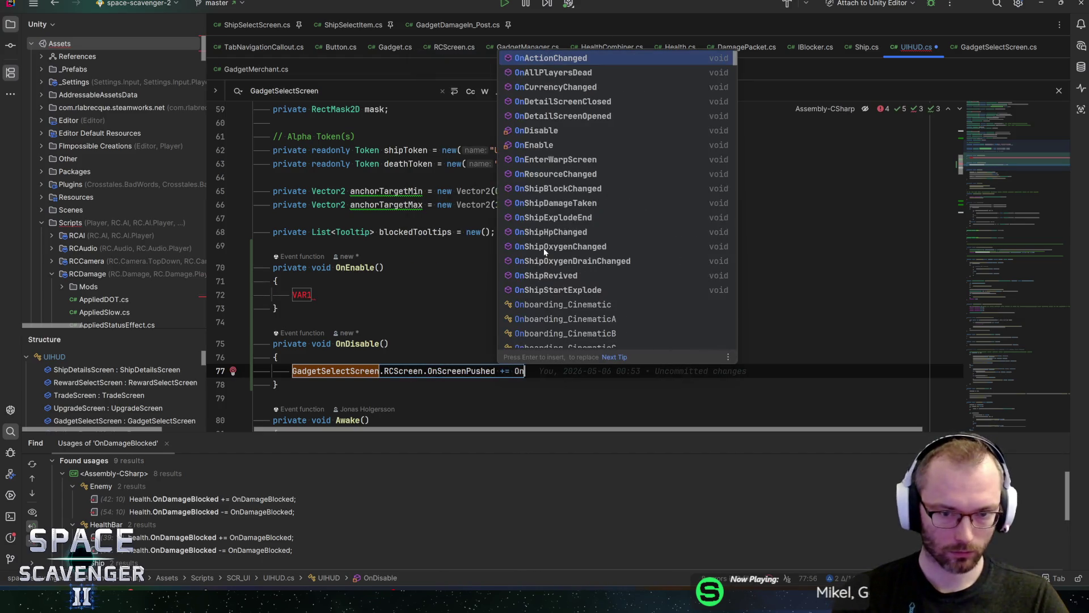
{"action": "type", "text": "GadgetSelectPuth"}
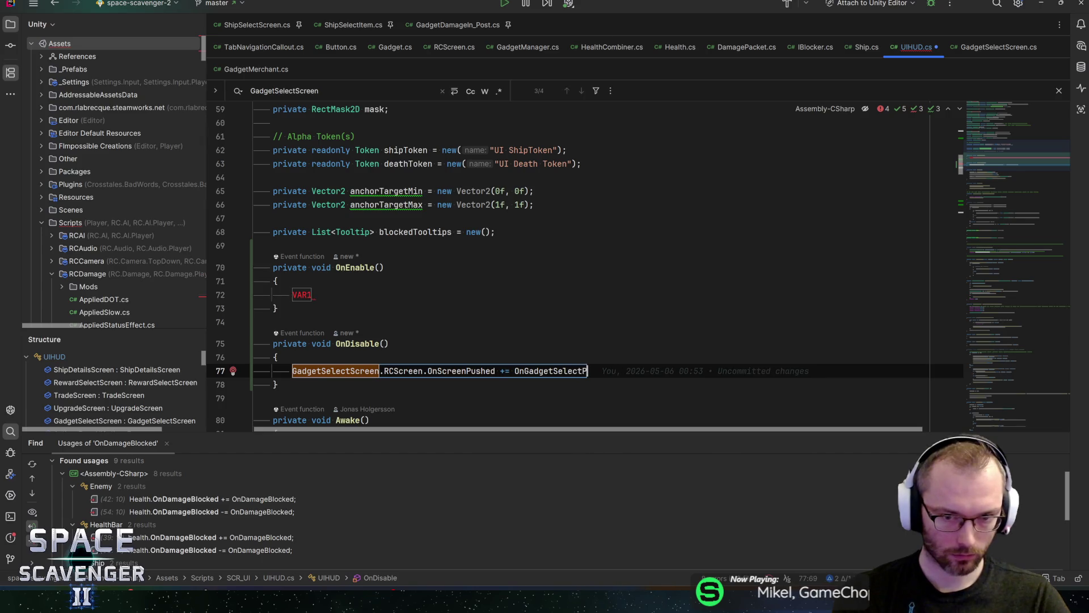
{"action": "key", "text": "BackSpace"}
{"action": "key", "text": "BackSpace"}
{"action": "type", "text": "shed;"}
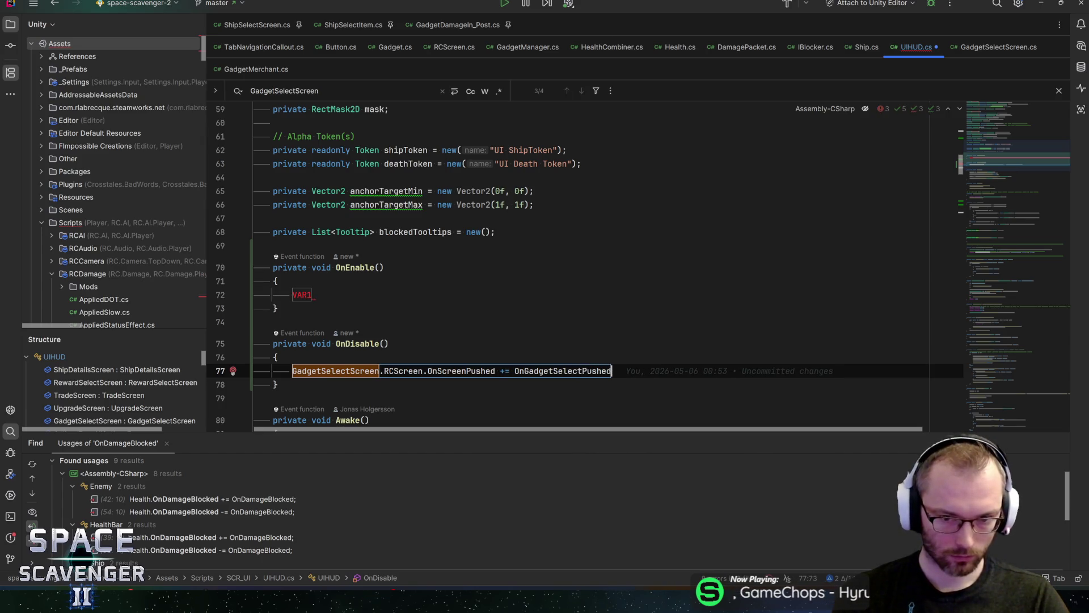
- Add a second line subscribing OnGadgetSelectPopped to RCScreen.OnScreenPopped
{"action": "key", "text": "ctrl+d"}
{"action": "key", "text": "shift+Right"}
{"action": "key", "text": "ctrl+shift+Left"}
{"action": "type", "text": "OnScr"}
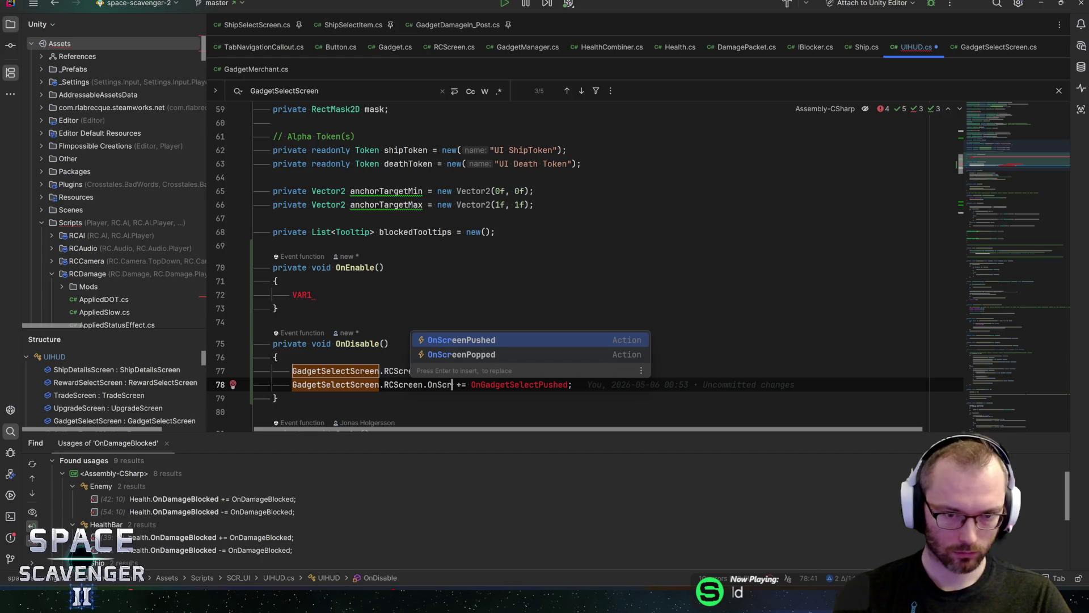
{"action": "key", "text": "Down"}
{"action": "key", "text": "Return"}
{"action": "key", "text": "ctrl+Right"}
{"action": "key", "text": "ctrl+Right"}
{"action": "key", "text": "ctrl+shift+Left"}
{"action": "type", "text": "OnGadgetSel"}
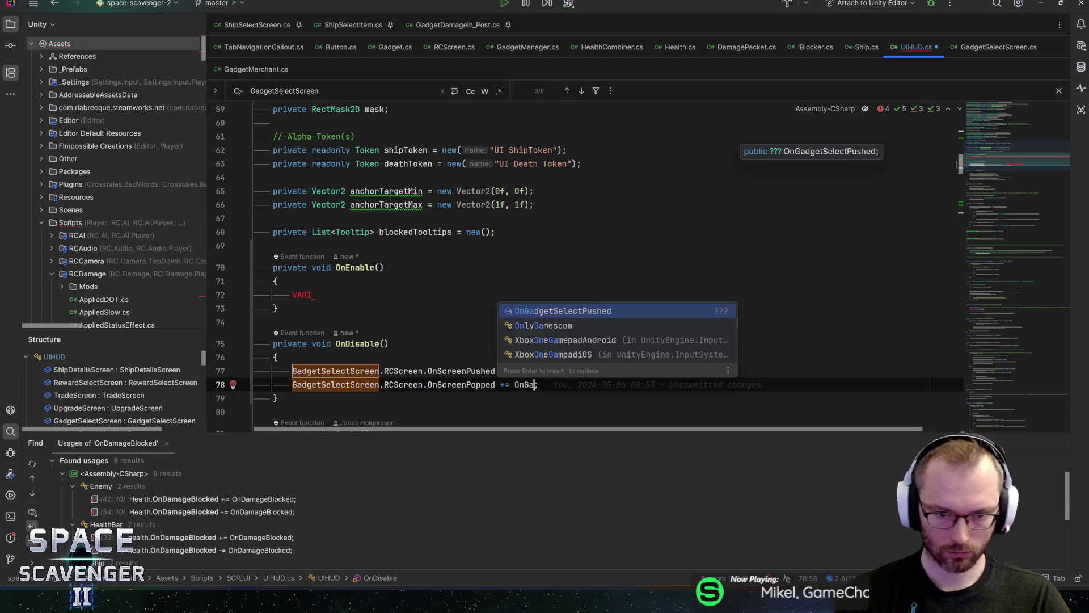
{"action": "type", "text": "ect"}
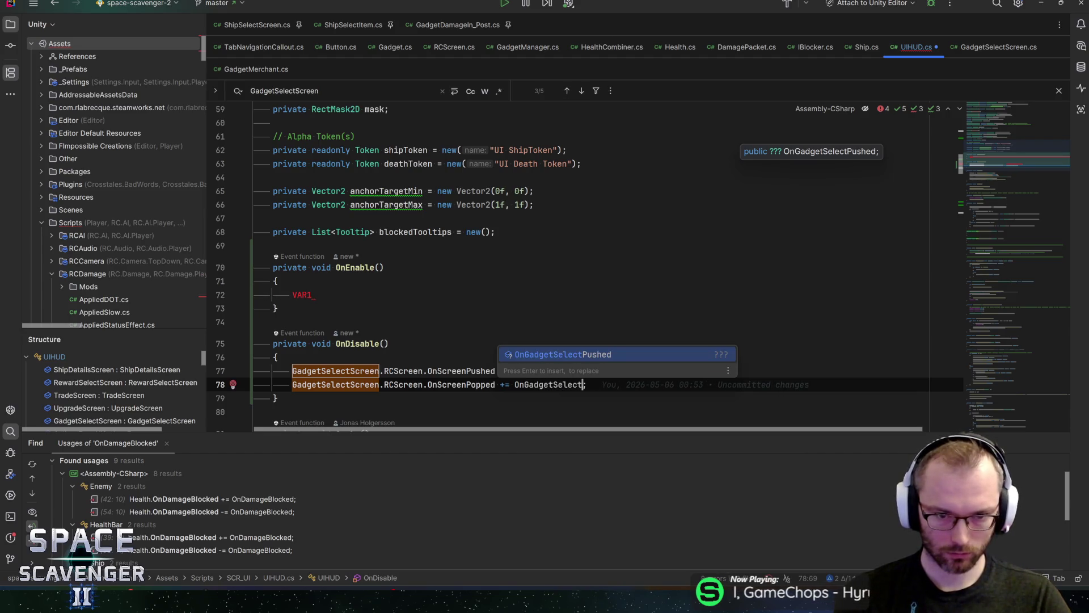
{"action": "type", "text": "Popped"}
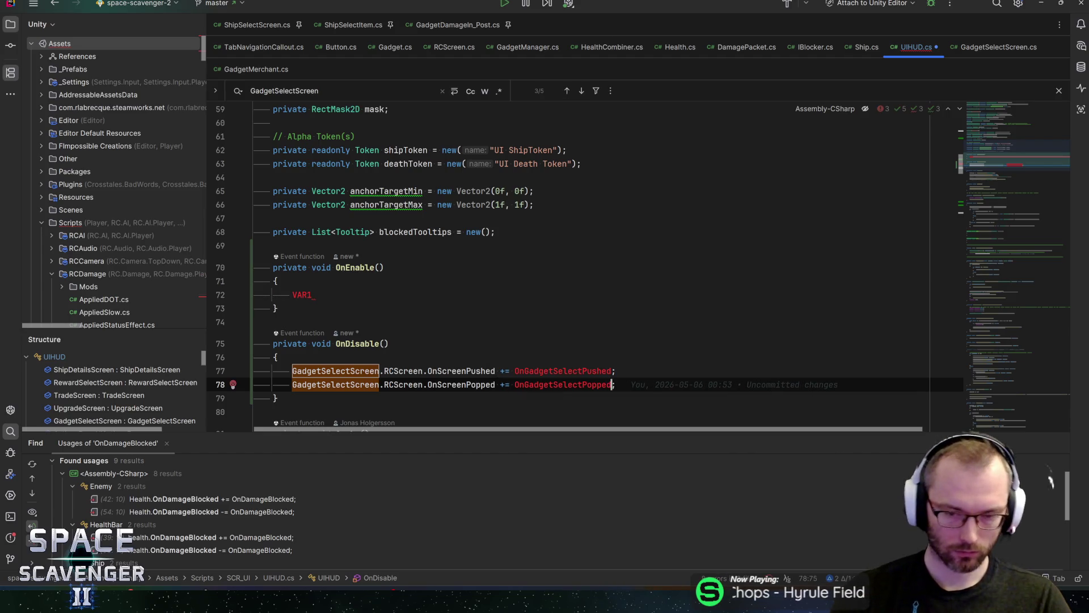
{"action": "key", "text": "End"}
- Turn both lines into -= unsubscriptions in OnDisable and paste the += versions into OnEnable
{"action": "key", "text": "shift+Up"}
{"action": "key", "text": "shift+Home"}
{"action": "key", "text": "ctrl+c"}
{"action": "key", "text": "Right"}
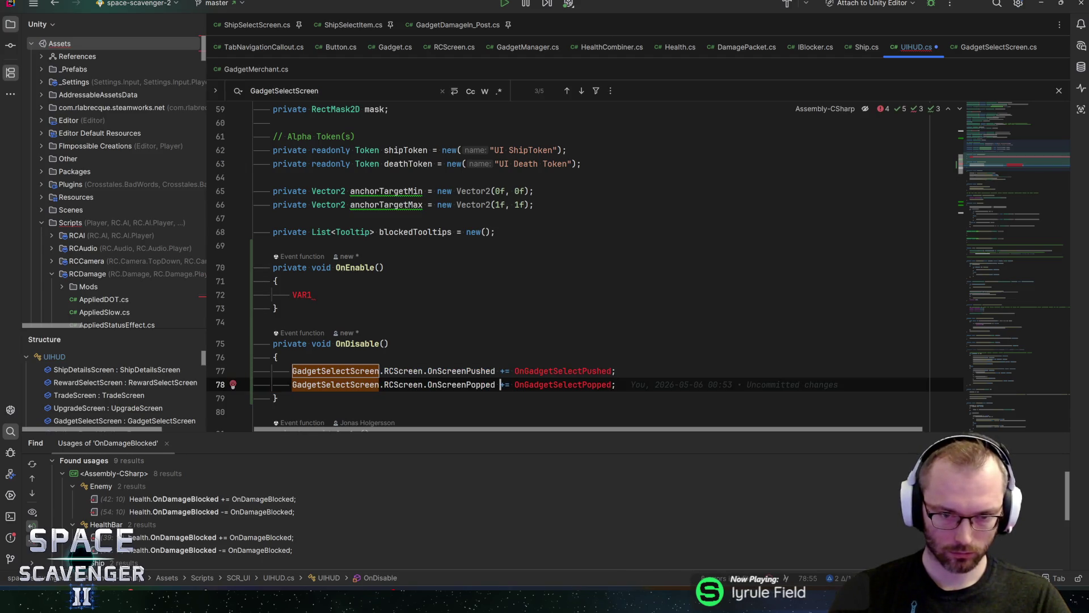
{"action": "left_click", "coordinate": [503, 385]}
{"action": "key", "text": "BackSpace"}
{"action": "type", "text": "-"}
{"action": "key", "text": "Up"}
{"action": "key", "text": "BackSpace"}
{"action": "type", "text": "-"}
{"action": "key", "text": "Up"}
{"action": "key", "text": "Up"}
{"action": "key", "text": "Up"}
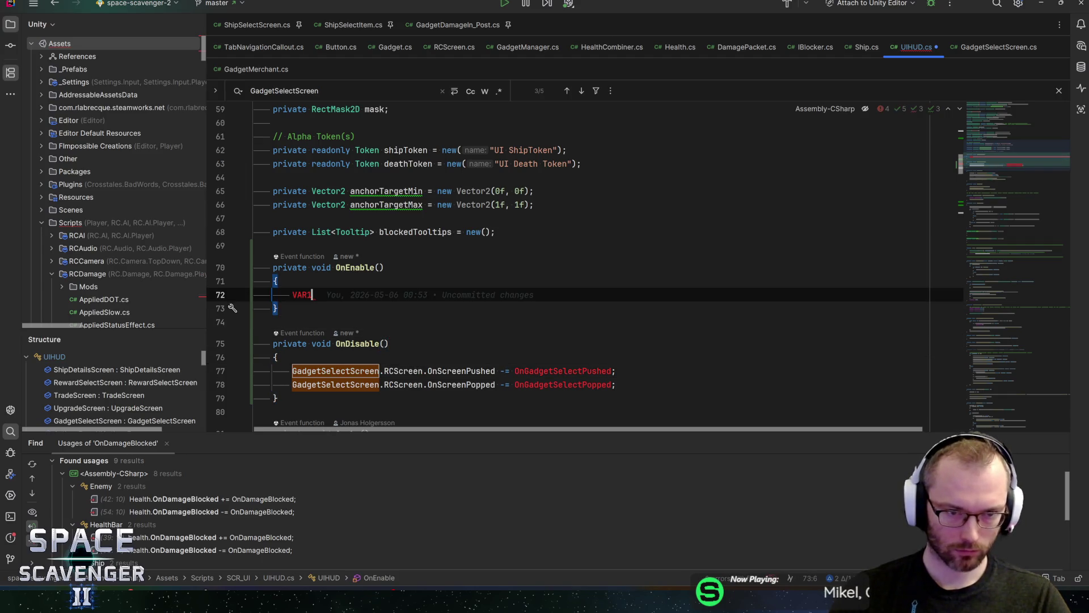
{"action": "key", "text": "shift+Home"}
{"action": "key", "text": "ctrl+v"}
- Add new lines after OnResourceChanged for the gadget select handler methods
{"action": "left_click", "coordinate": [616, 295]}
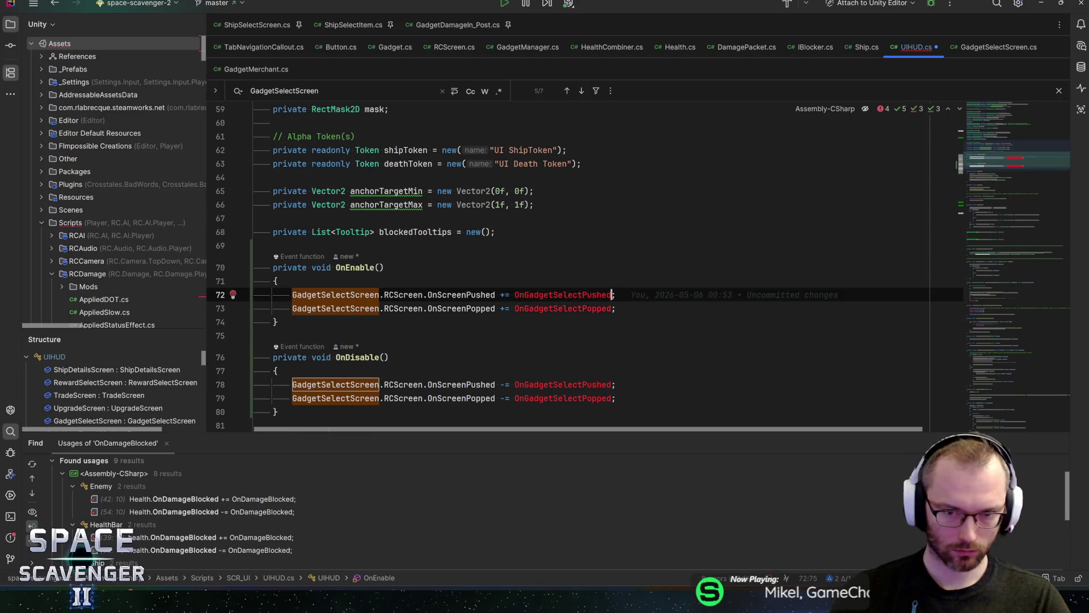
{"action": "left_click_drag", "start_coordinate": [1015, 165], "coordinate": [1027, 430]}
{"action": "left_click", "coordinate": [266, 230]}
{"action": "left_click", "coordinate": [281, 216]}
{"action": "key", "text": "Return"}
{"action": "key", "text": "Return"}
- Add an empty private OnGadgetSelectPushed handler method in UIHUD.cs
{"action": "type", "text": "private void OnGadgetSelectPushed("}
{"action": "type", "text": "OnGadgetSelectPushed()"}
{"action": "type", "text": "{"}
{"action": "key", "text": "Return"}
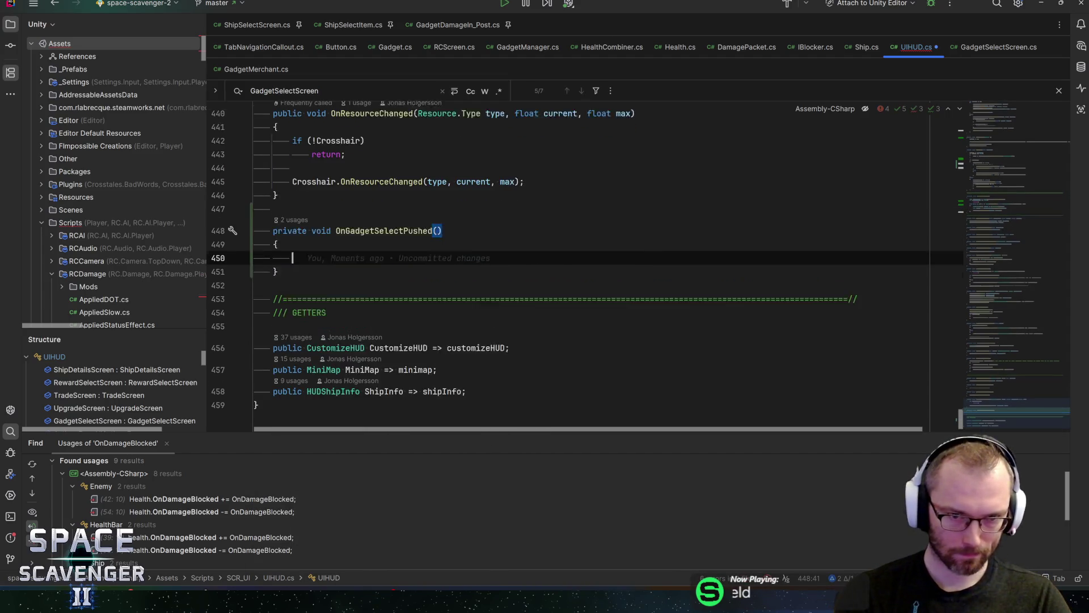
{"action": "key", "text": "Down"}
{"action": "key", "text": "Return"}
{"action": "key", "text": "Return"}
- Add an OnGadgetSelectPopped() handler method and check where it is subscribed
{"action": "type", "text": "pr"}
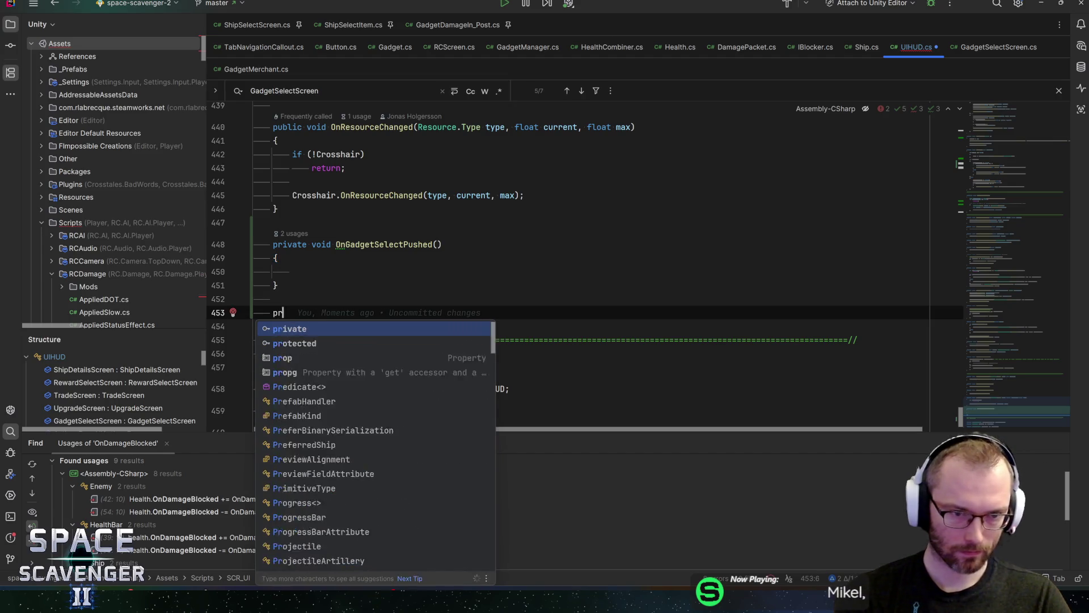
{"action": "type", "text": "ivate void"}
{"action": "type", "text": "OnGadgetSelectPushed"}
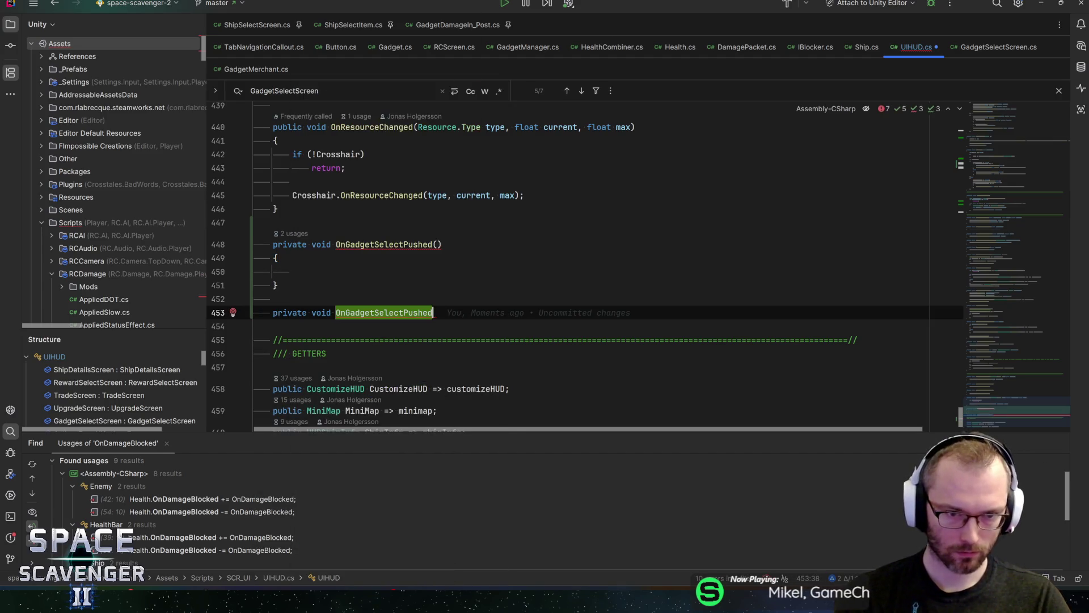
{"action": "key", "text": "BackSpace"}
{"action": "key", "text": "BackSpace"}
{"action": "key", "text": "BackSpace"}
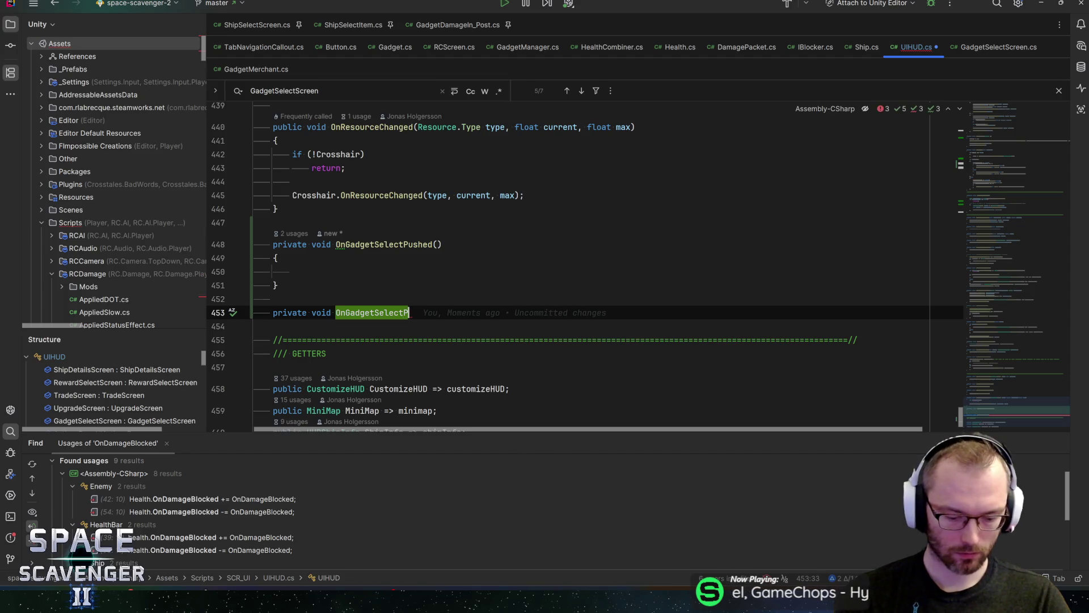
{"action": "type", "text": "opped()"}
{"action": "key", "text": "Return"}
{"action": "type", "text": "{"}
{"action": "key", "text": "Return"}
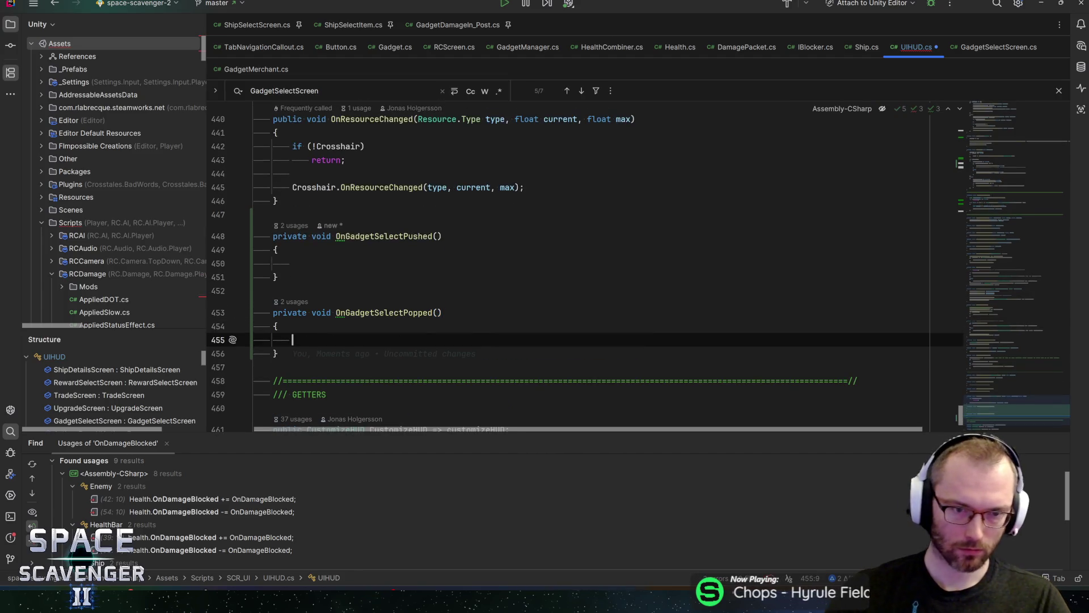
{"action": "left_click", "coordinate": [383, 313], "text": "ctrl"}
{"action": "key", "text": "Escape"}
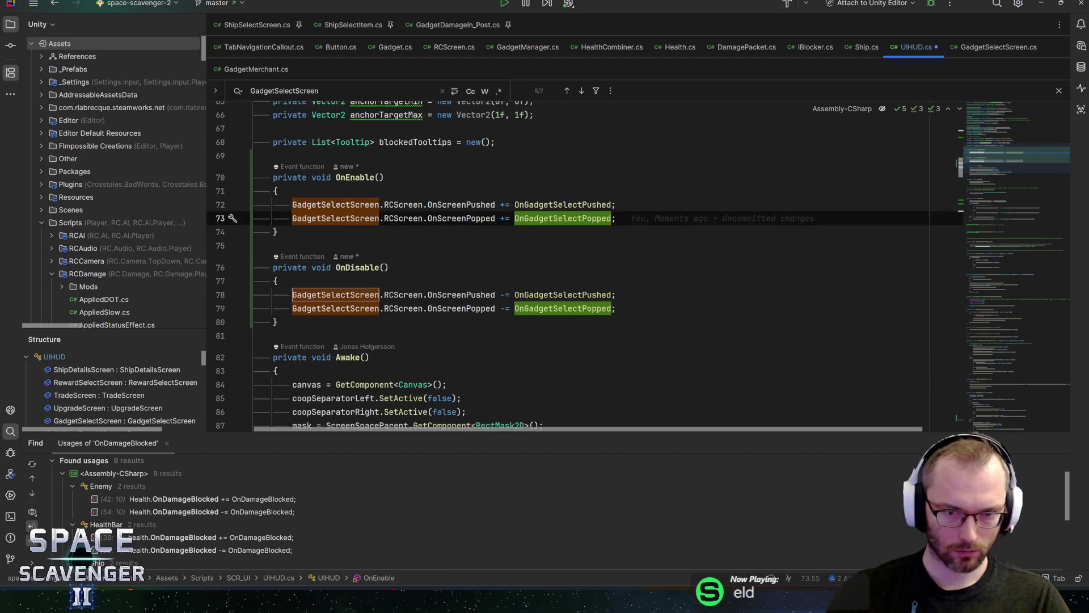
{"action": "key", "text": "ctrl+minus"}
- In OnGadgetSelectPushed, set RadiationTimerAlpha.transform.localScale to new Vector3(0.7f, 0.7f, 0.7f)
{"action": "left_click", "coordinate": [292, 263]}
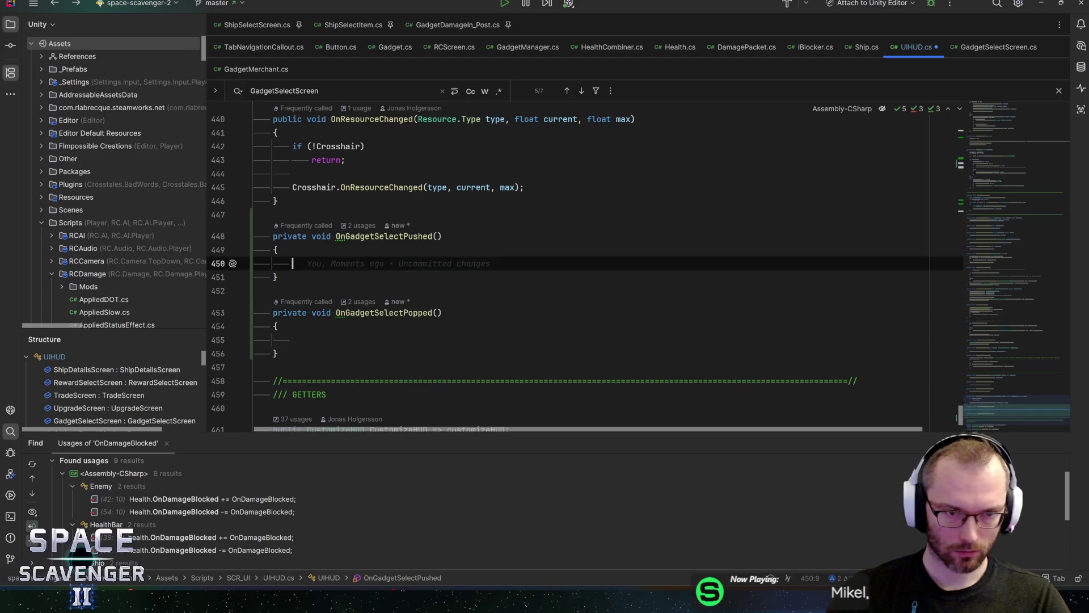
{"action": "type", "text": "radia"}
{"action": "key", "text": "Down"}
{"action": "key", "text": "Return"}
{"action": "type", "text": ".tr"}
{"action": "key", "text": "Return"}
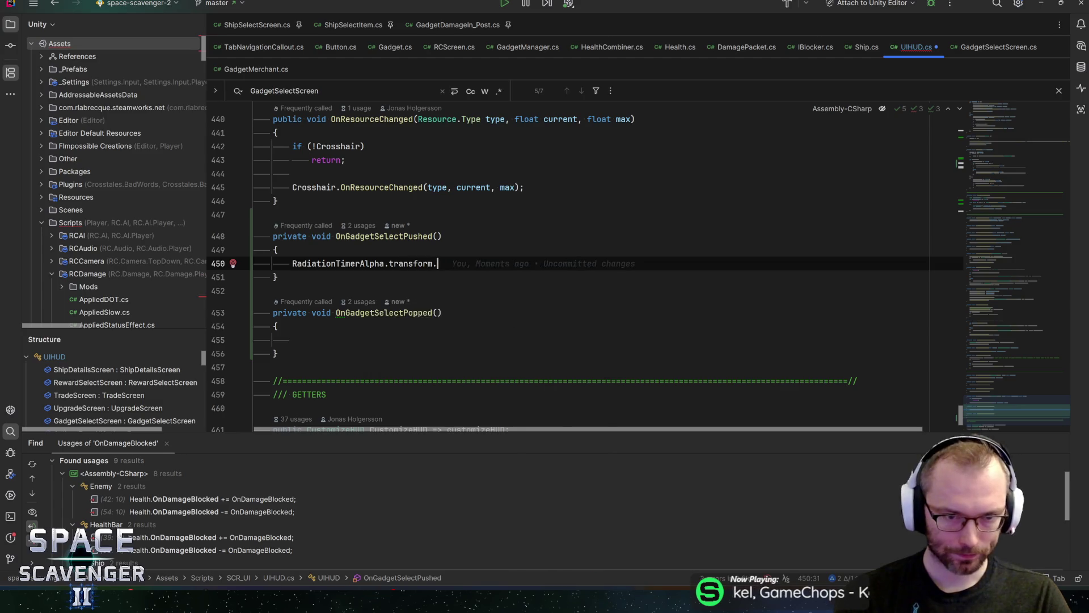
{"action": "type", "text": ".localsc"}
{"action": "key", "text": "Return"}
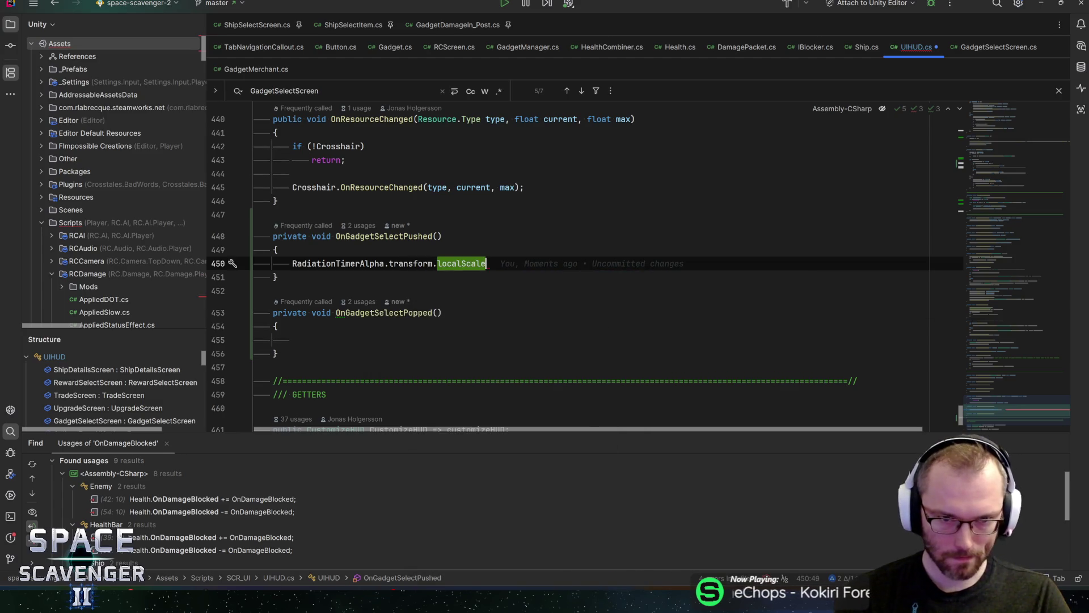
{"action": "type", "text": "= 0."}
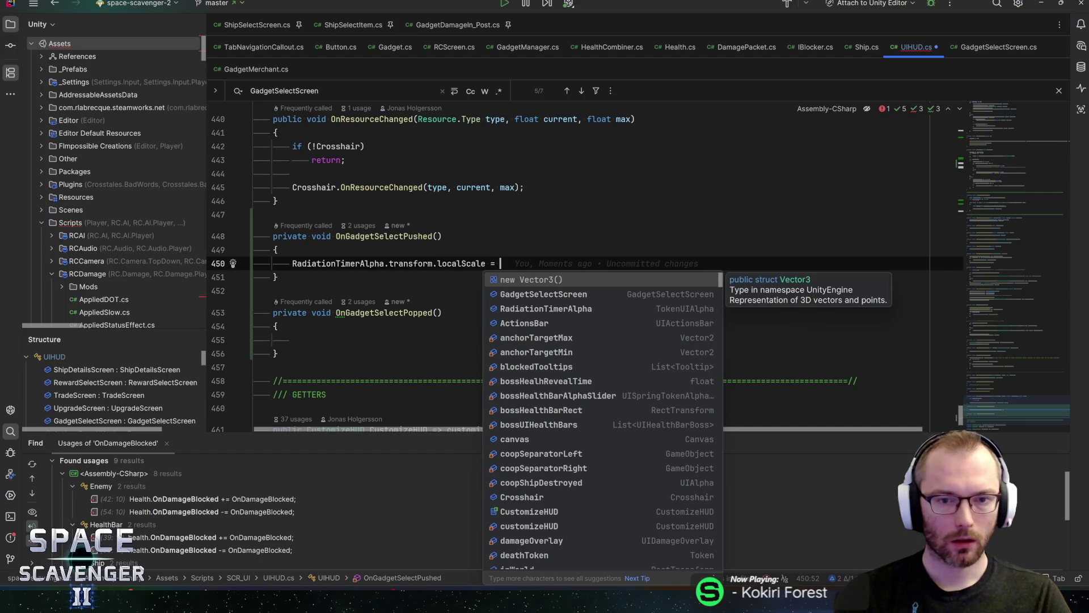
{"action": "key", "text": "BackSpace"}
{"action": "key", "text": "BackSpace"}
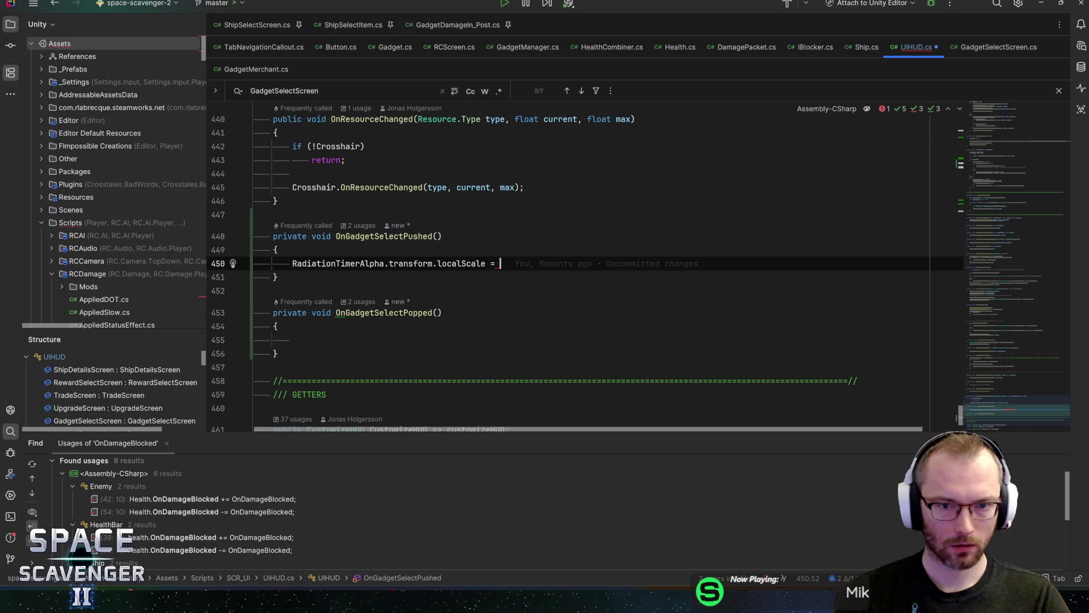
{"action": "type", "text": "new"}
{"action": "key", "text": "Return"}
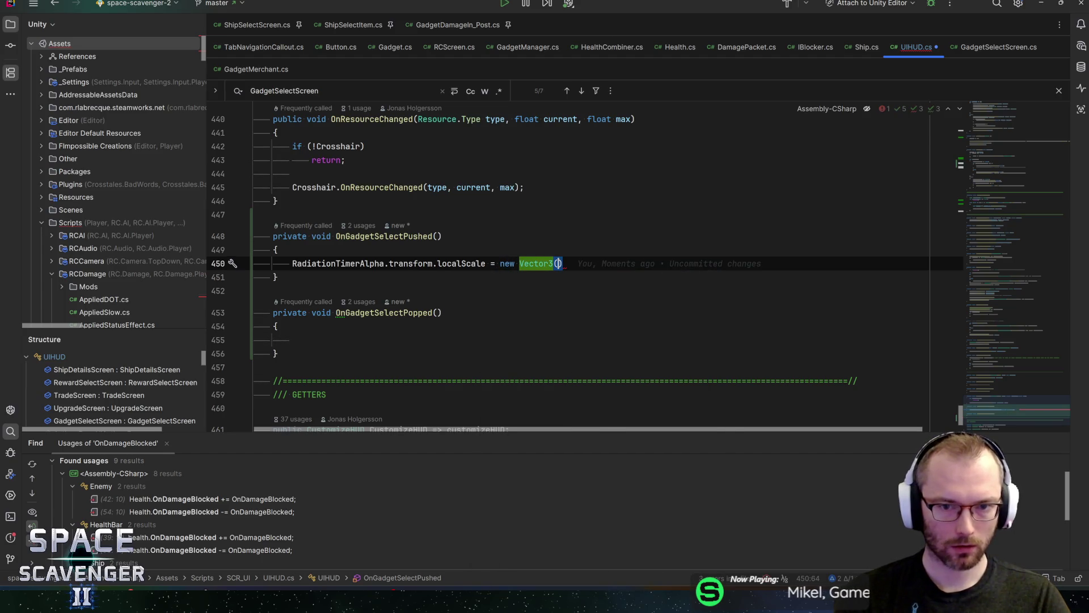
{"action": "type", "text": "0.7"}
{"action": "type", "text": "f, 0.78"}
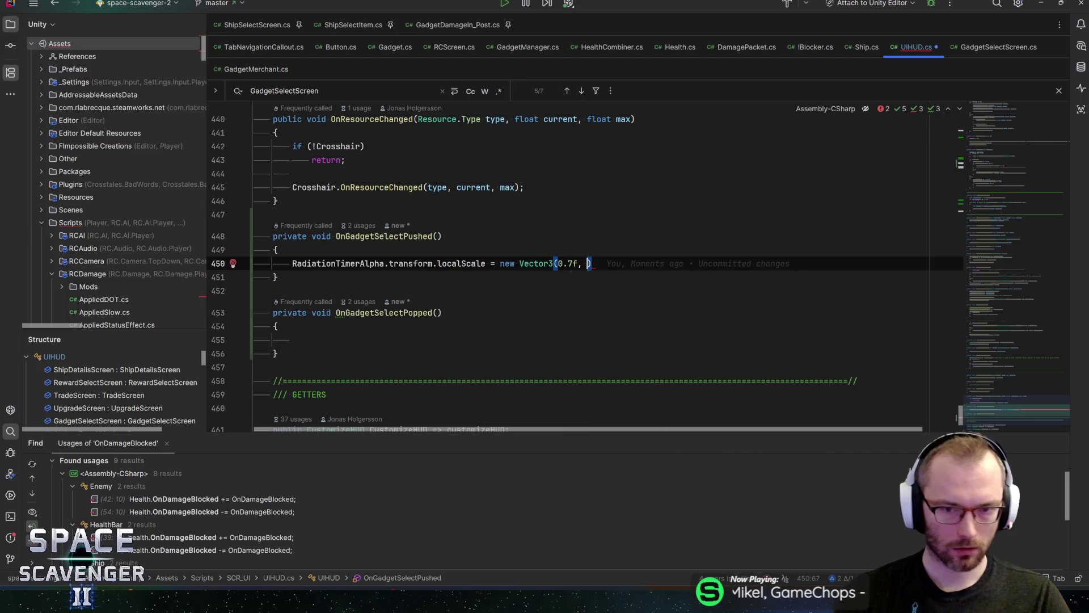
{"action": "key", "text": "BackSpace"}
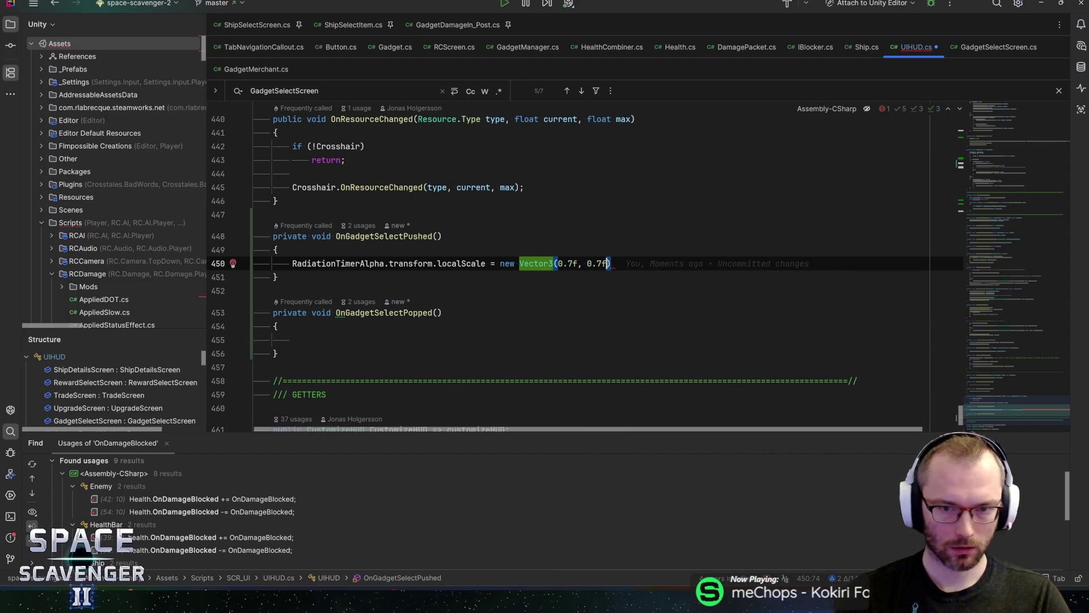
{"action": "type", "text": "f, 0.7f);"}
- Copy the scale line into OnGadgetSelectPopped, using Vector3.one instead
{"action": "key", "text": "ctrl+d"}
{"action": "key", "text": "alt+shift+Down"}
{"action": "key", "text": "alt+shift+Down"}
{"action": "key", "text": "alt+shift+Down"}
{"action": "key", "text": "Down"}
{"action": "key", "text": "BackSpace"}
{"action": "key", "text": "Left"}
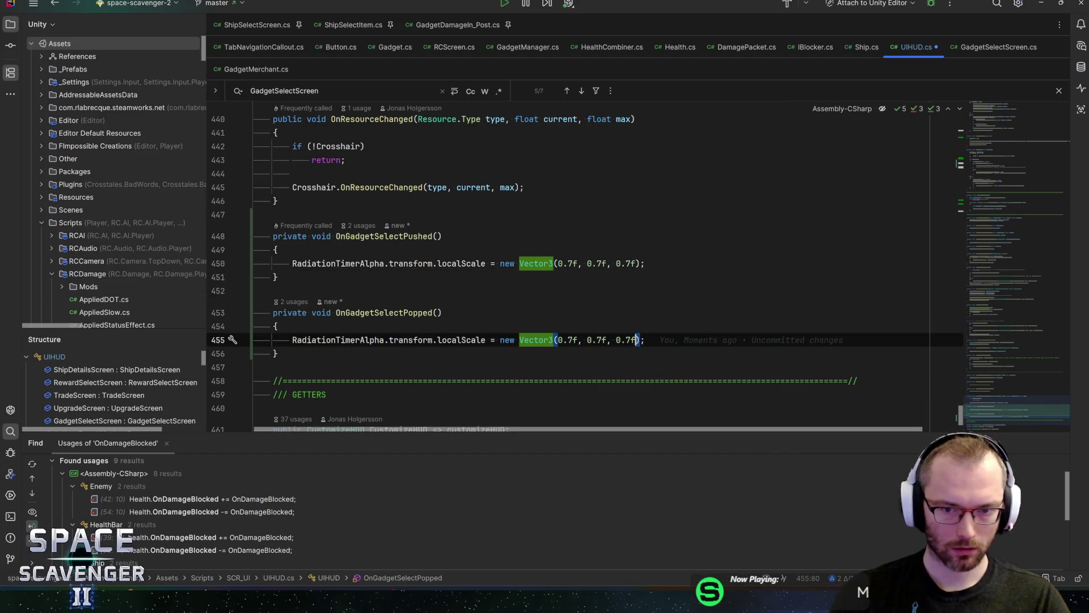
{"action": "key", "text": "ctrl+shift+Left"}
{"action": "key", "text": "ctrl+shift+Left"}
{"action": "key", "text": "ctrl+shift+Left"}
{"action": "key", "text": "ctrl+shift+Left"}
{"action": "key", "text": "ctrl+shift+Left"}
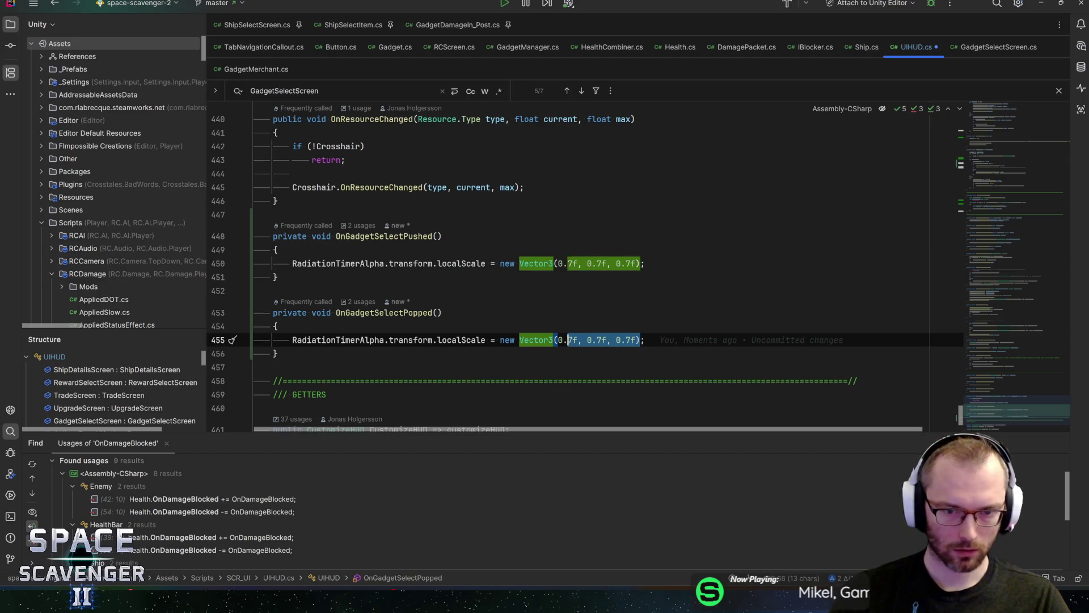
{"action": "key", "text": "ctrl+shift+Left"}
{"action": "type", "text": "v3on"}
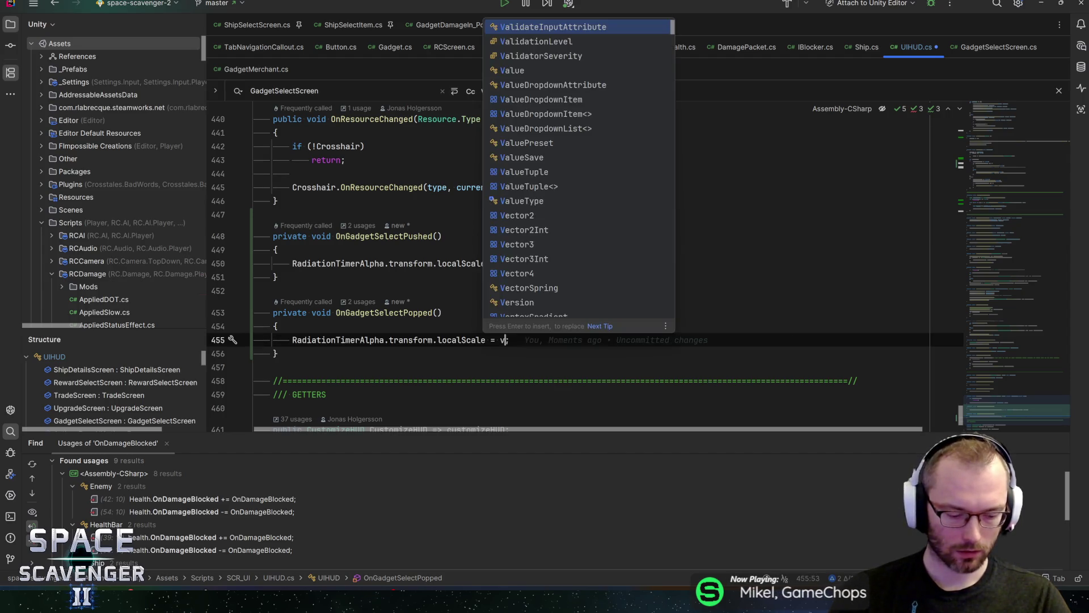
{"action": "key", "text": "Return"}
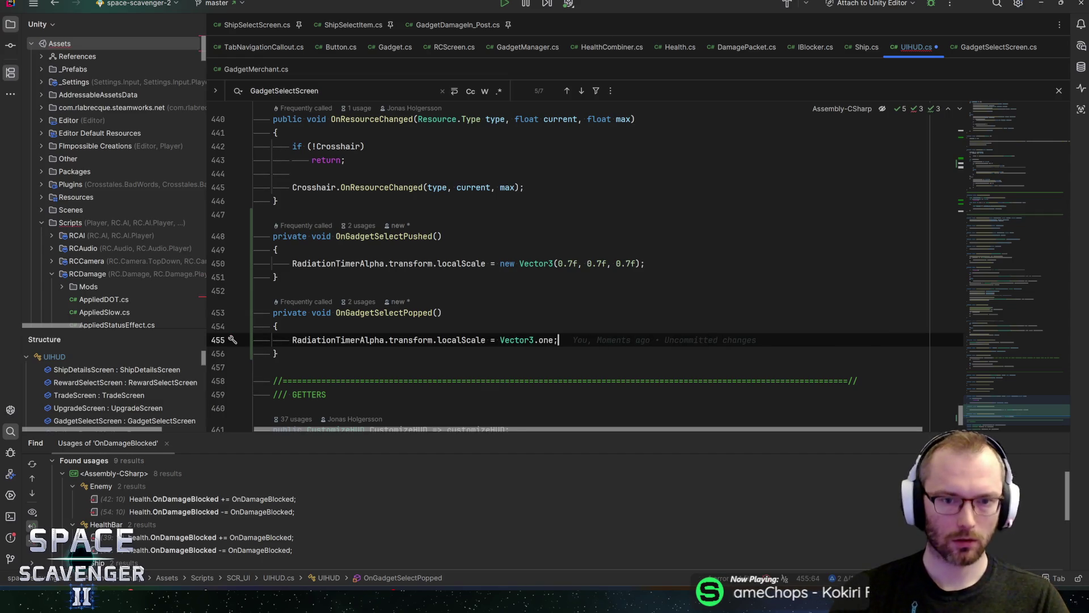
{"action": "key", "text": "alt+Tab"}
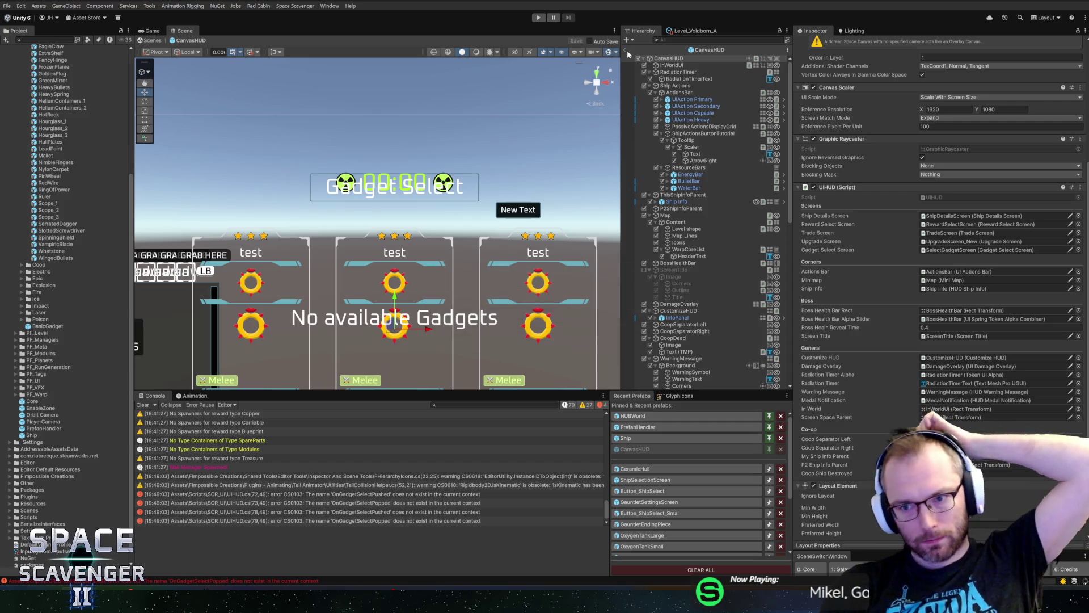
- Exit the CanvasHUD prefab, enter Play mode and maximize the Game view
{"action": "left_click", "coordinate": [624, 50]}
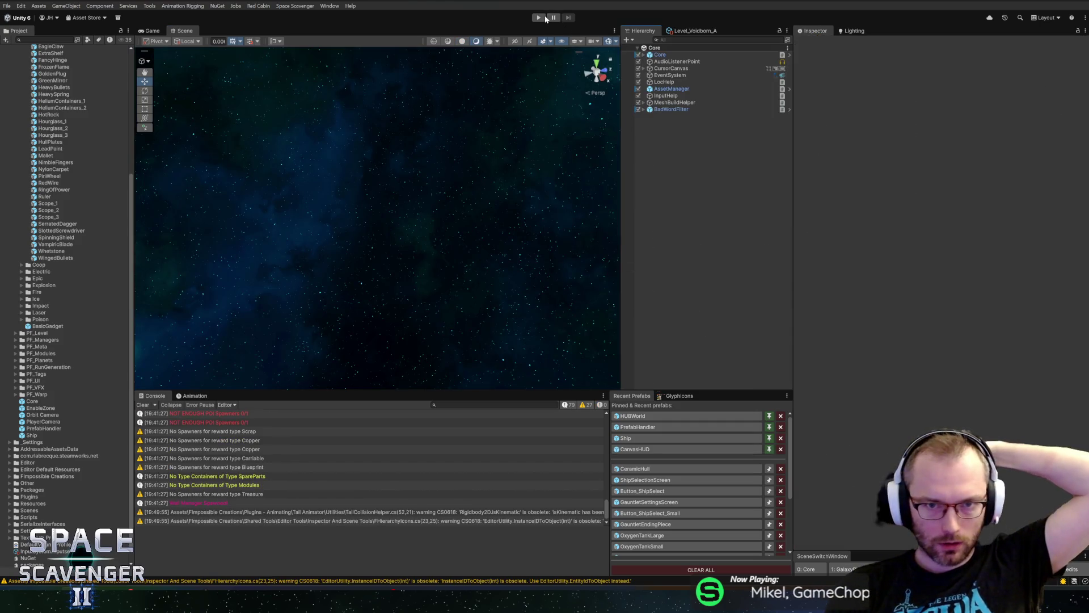
{"action": "left_click", "coordinate": [539, 18]}
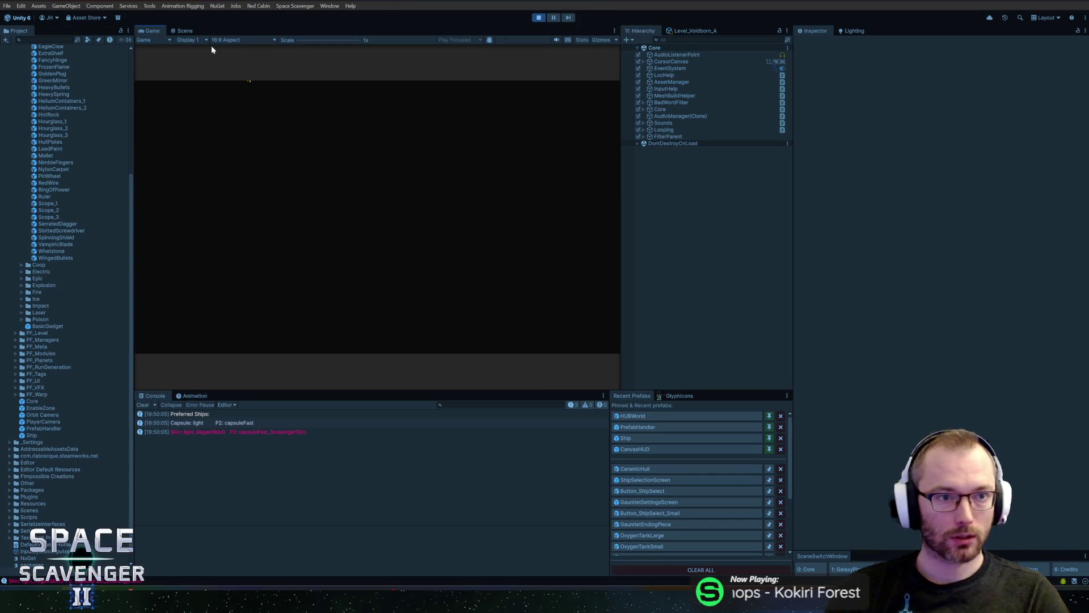
{"action": "double_click", "coordinate": [162, 31]}
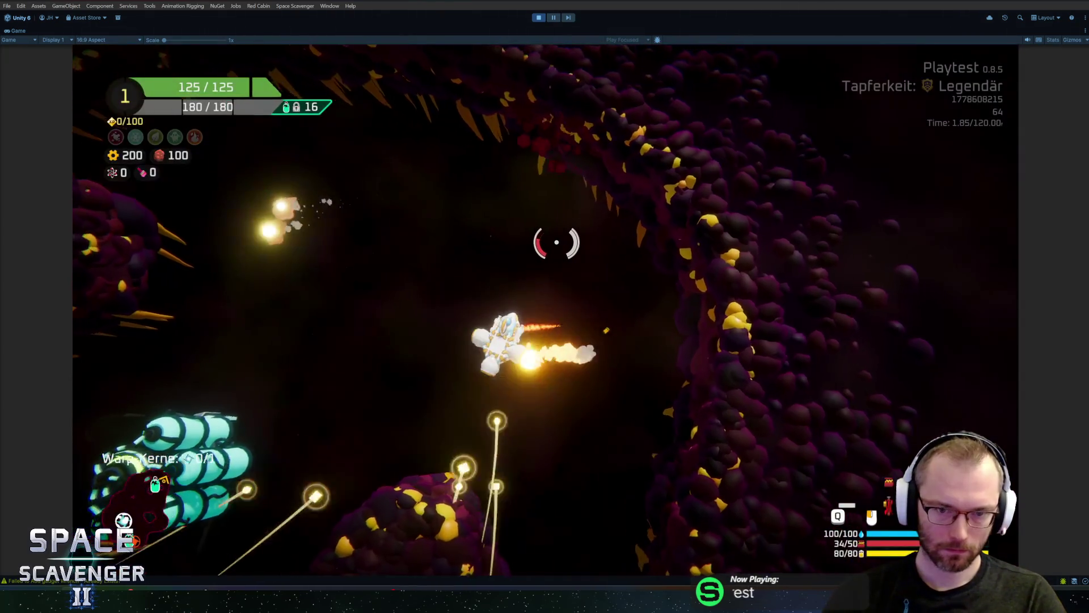
- Run 'level radiation begin', 'debug lockxp 1' and 'ship rankUp' to reach Rang 2
{"action": "key", "text": "grave"}
{"action": "type", "text": "level rad"}
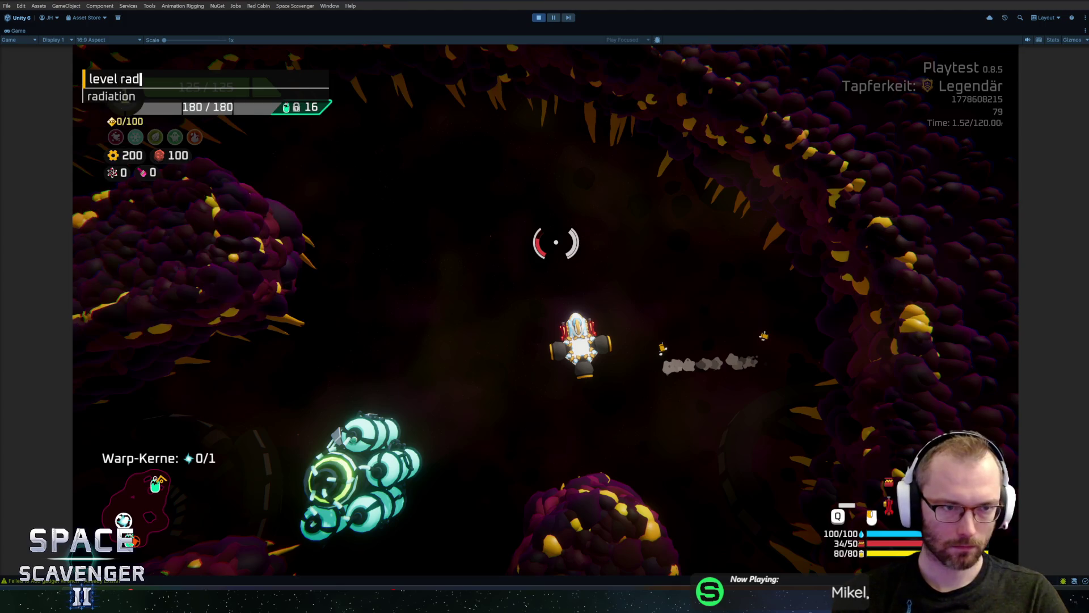
{"action": "type", "text": "iation begin"}
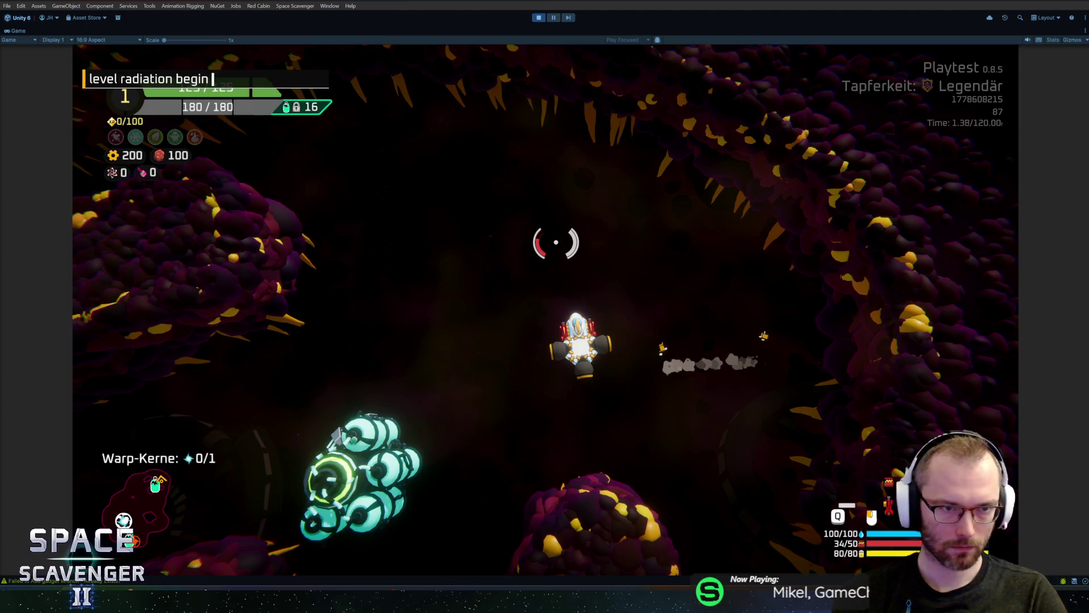
{"action": "key", "text": "Return"}
{"action": "type", "text": "ship"}
{"action": "key", "text": "grave"}
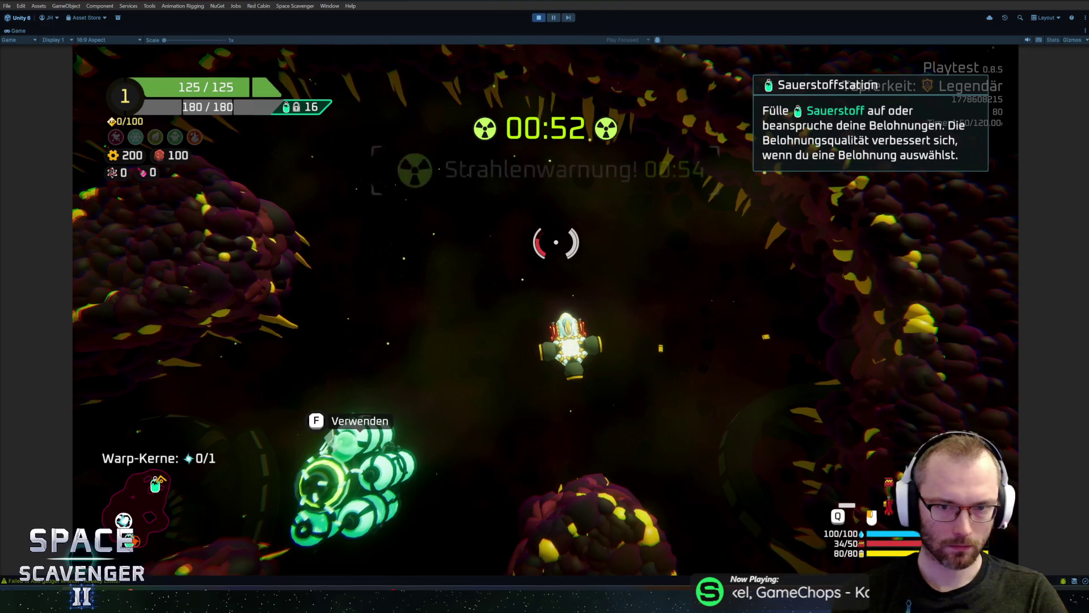
{"action": "key", "text": "grave"}
{"action": "key", "text": "Up"}
{"action": "key", "text": "Up"}
{"action": "key", "text": "Up"}
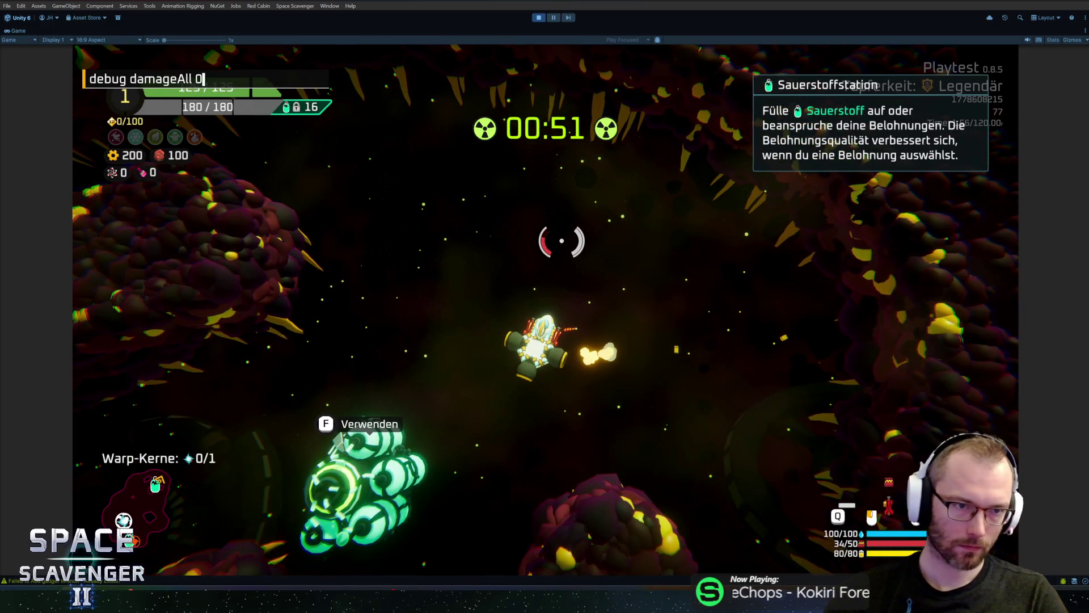
{"action": "key", "text": "Up"}
{"action": "key", "text": "Up"}
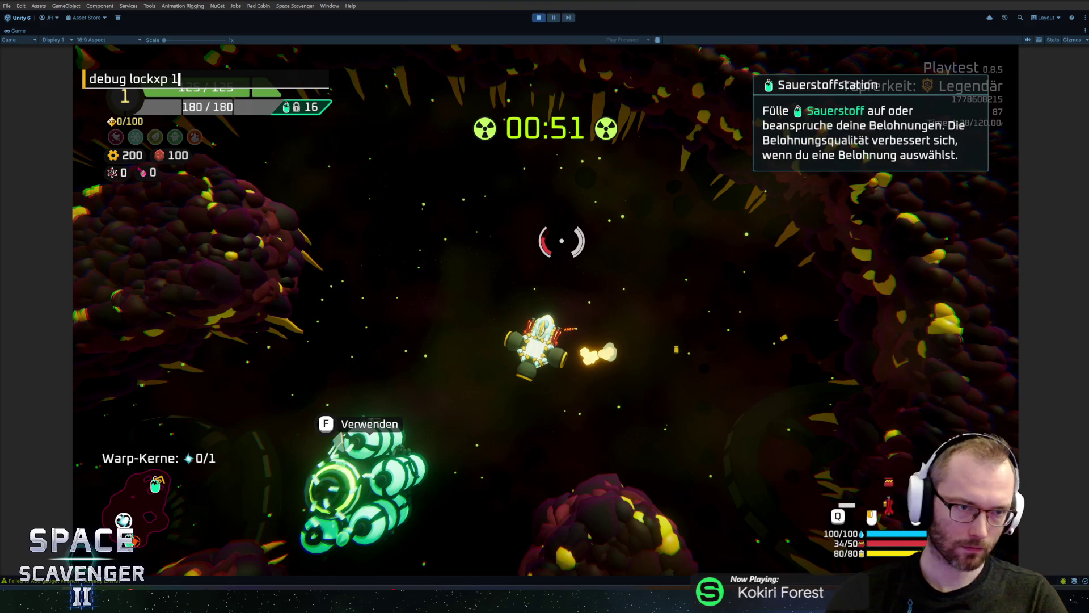
{"action": "key", "text": "Return"}
{"action": "key", "text": "grave"}
{"action": "key", "text": "Up"}
{"action": "key", "text": "Return"}
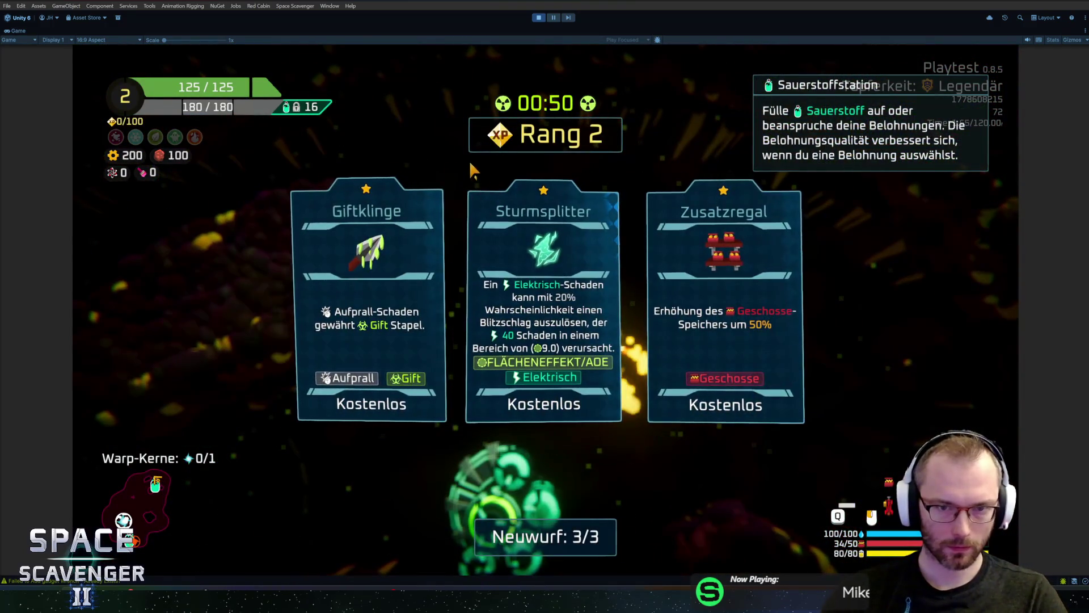
- Take the Zusatzregal and Dartscheibe upgrades, then finish the level with 'level clear'
{"action": "left_click", "coordinate": [732, 329]}
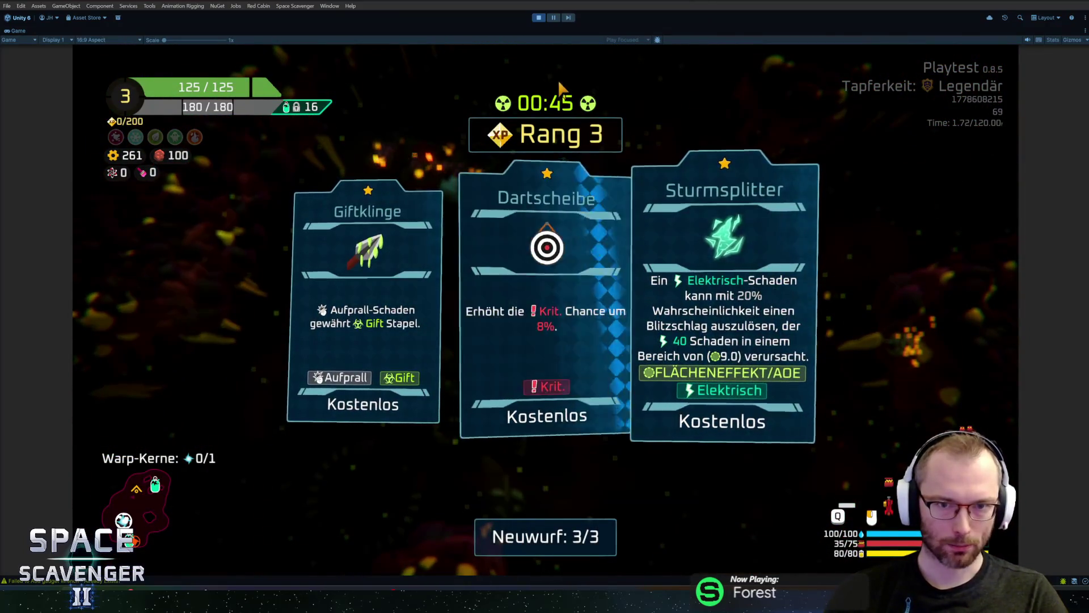
{"action": "left_click", "coordinate": [551, 234]}
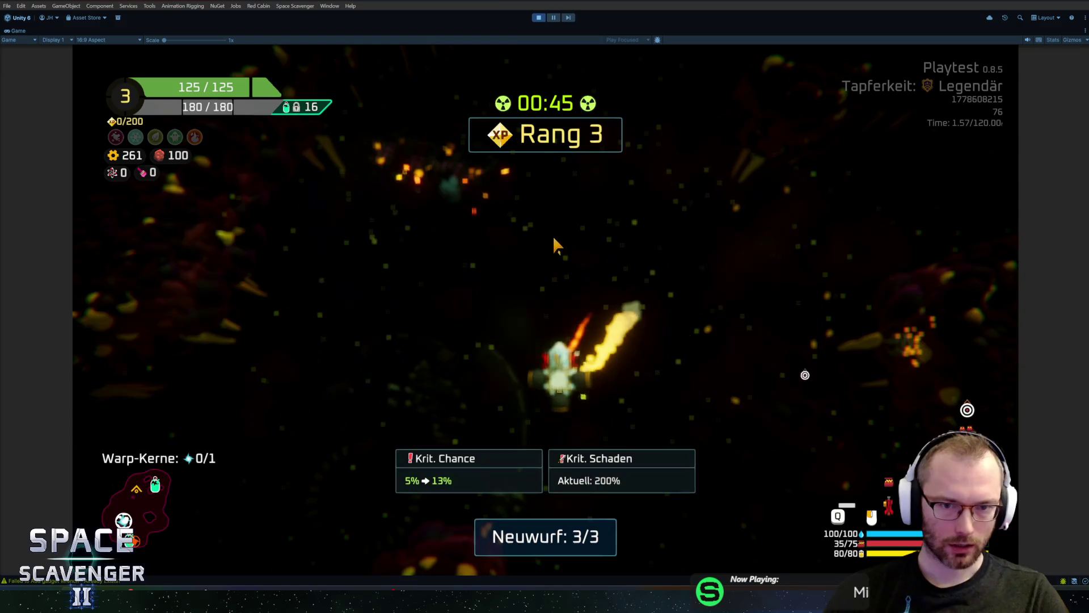
{"action": "key", "text": "grave"}
{"action": "type", "text": "l"}
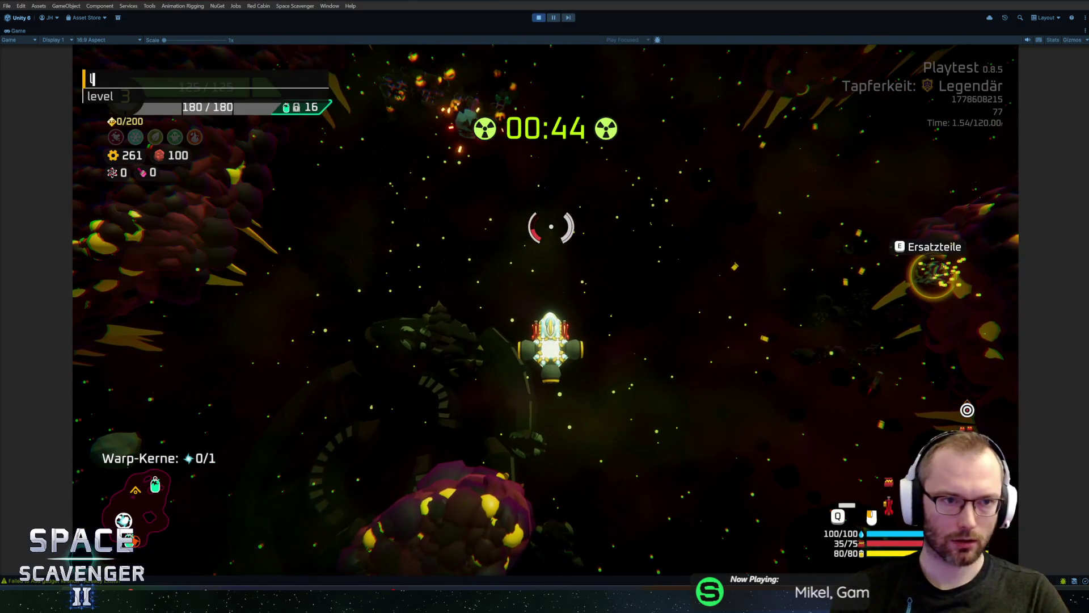
{"action": "type", "text": "evel clear"}
{"action": "key", "text": "Return"}
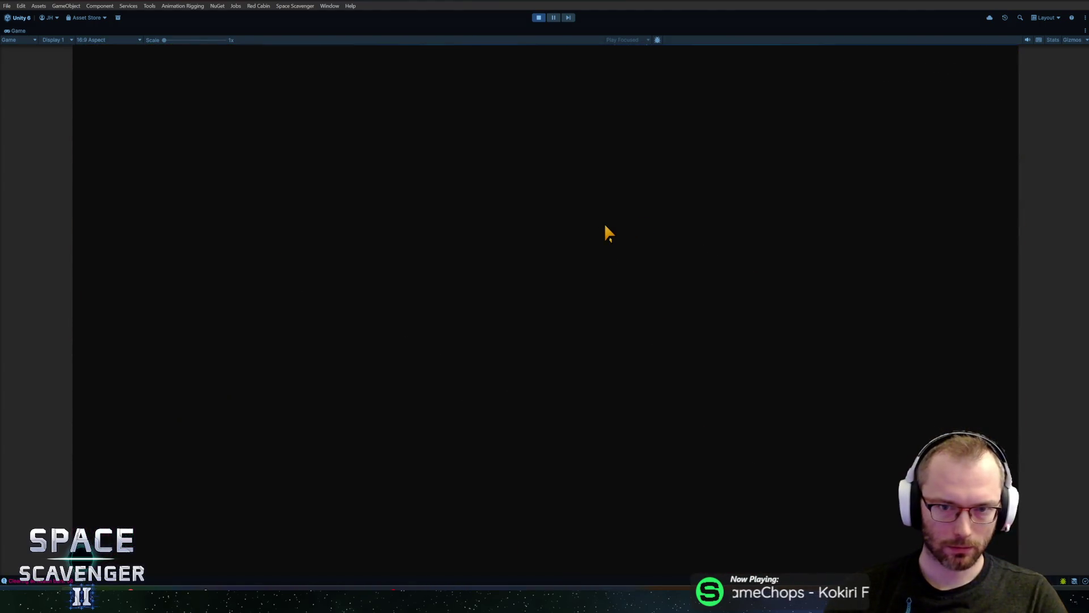
- Enter the Die Mutter boss sector and start radiation with 'level radiation begin'
{"action": "left_click", "coordinate": [541, 238]}
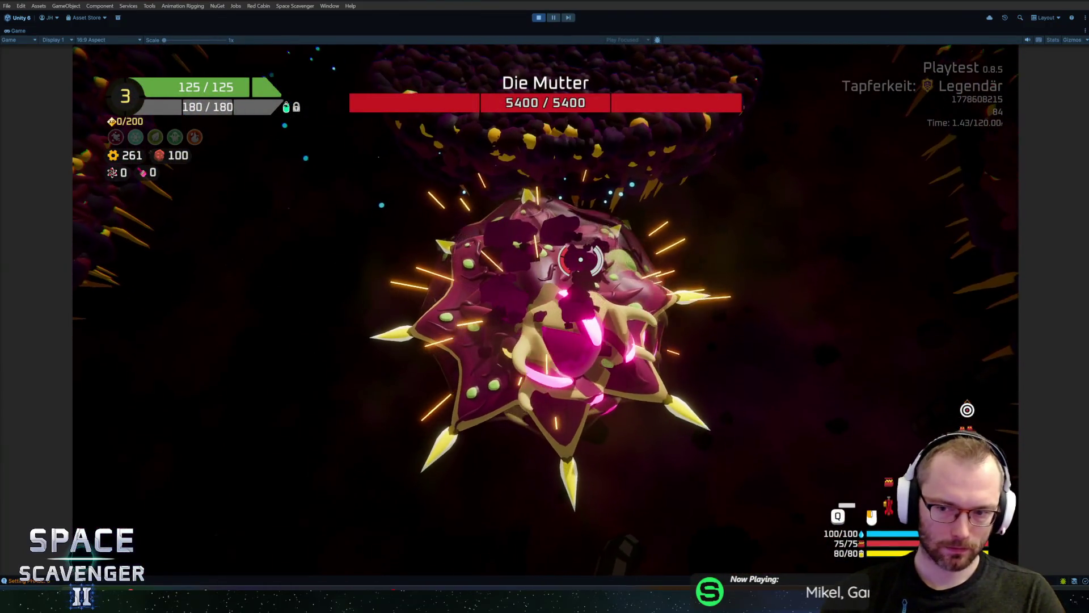
{"action": "key", "text": "grave"}
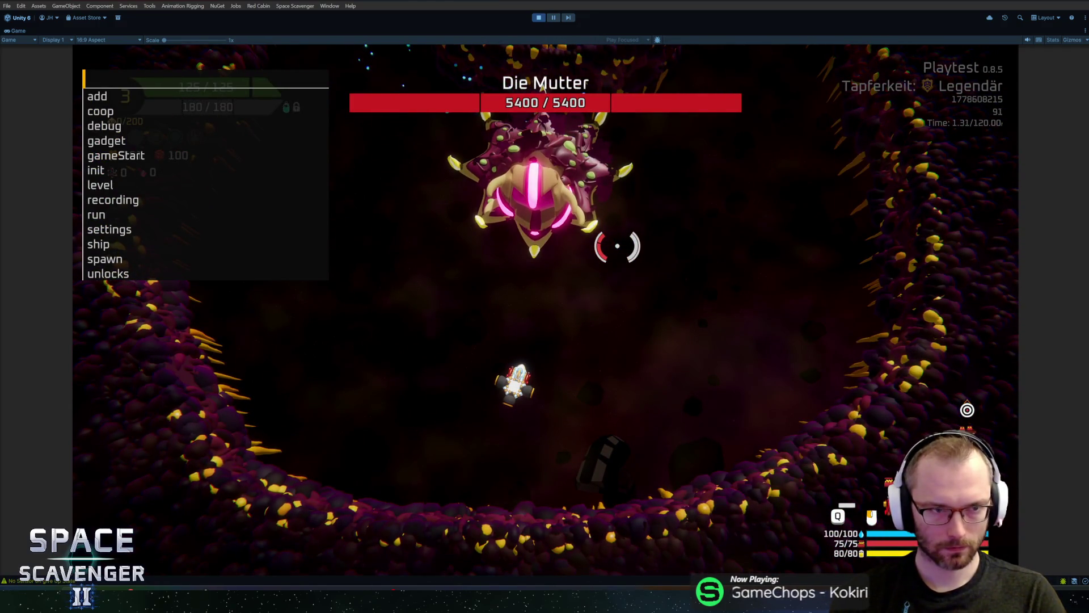
{"action": "type", "text": "level radiation be"}
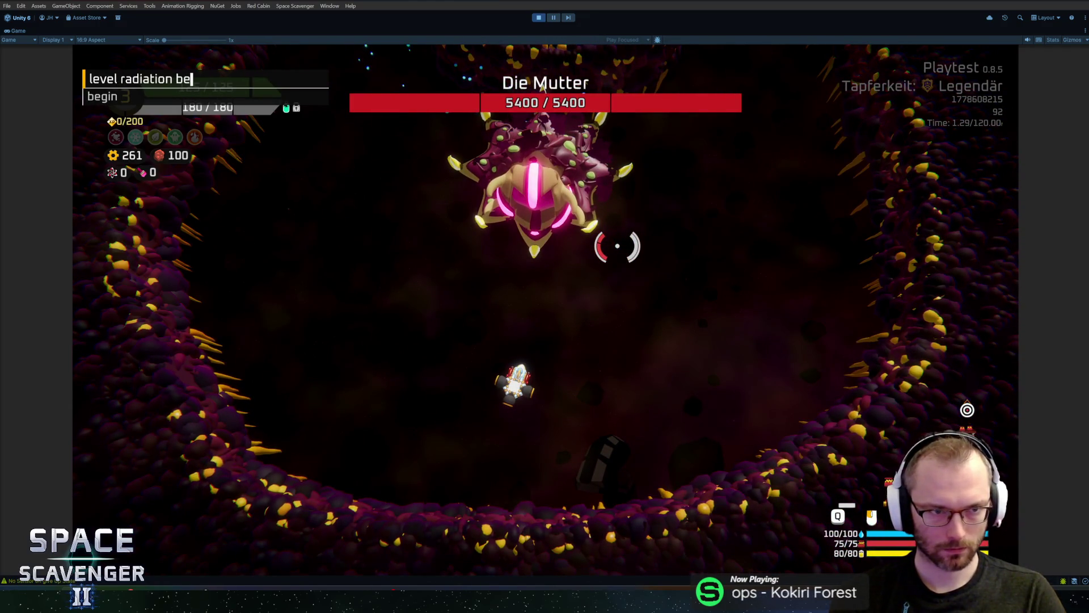
{"action": "type", "text": "gin"}
{"action": "key", "text": "Return"}
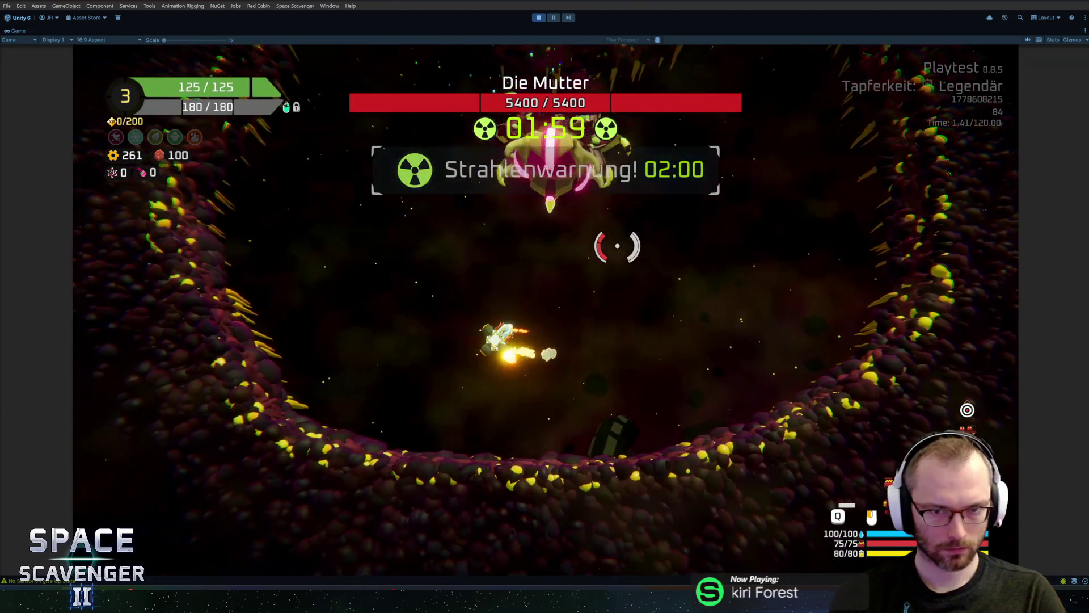
- Rank up to Rang 4 with 'ship rankUp' and take the Adlerklaue card
{"action": "key", "text": "grave"}
{"action": "type", "text": "ship "}
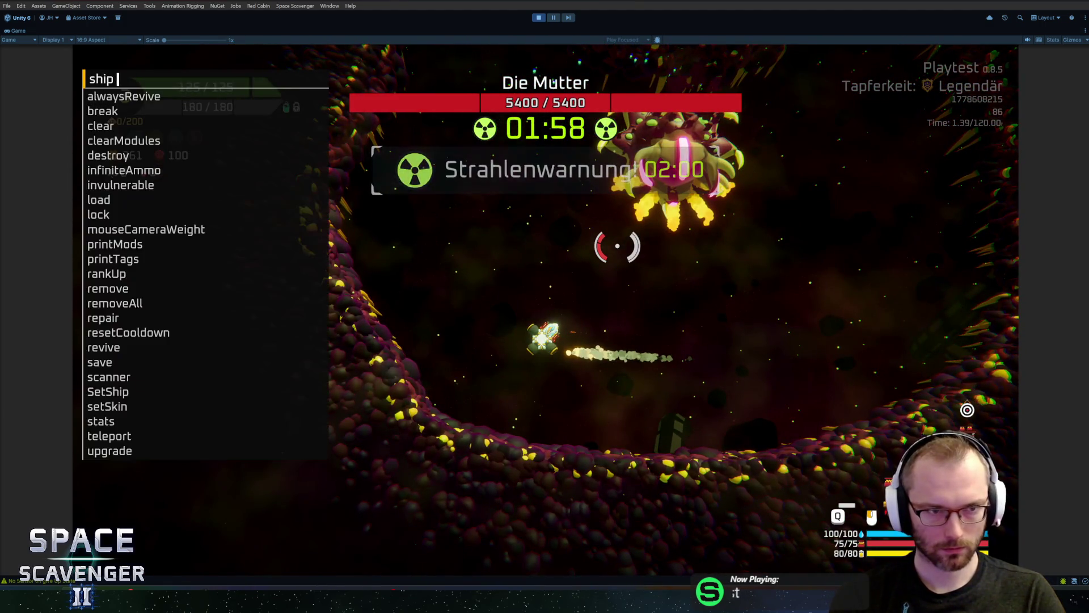
{"action": "type", "text": "rankUp"}
{"action": "key", "text": "Return"}
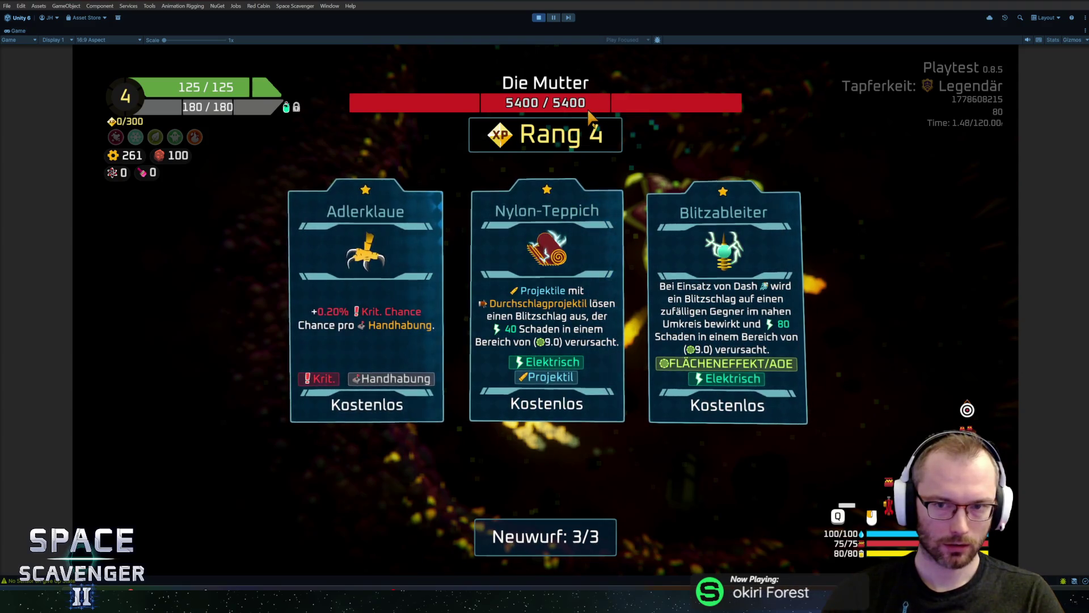
{"action": "left_click", "coordinate": [417, 283]}
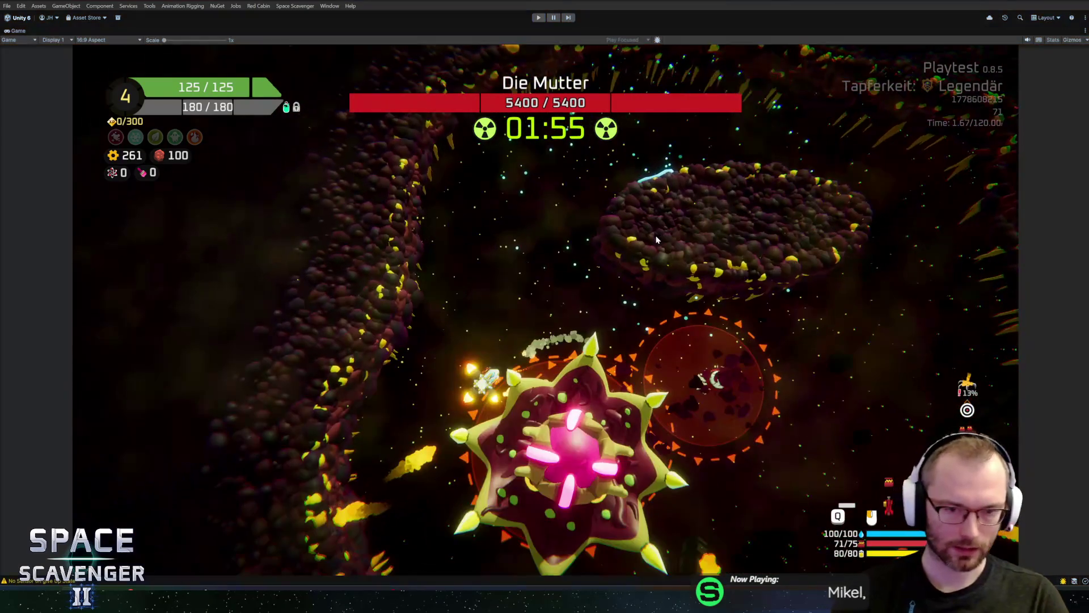
{"action": "key", "text": "ctrl+p"}
- Commit CanvasHUD.prefab and UIHUD.cs to master as 'Hacky way of not overlapping radiation timer and Rankup header'
{"action": "key", "text": "alt+Tab"}
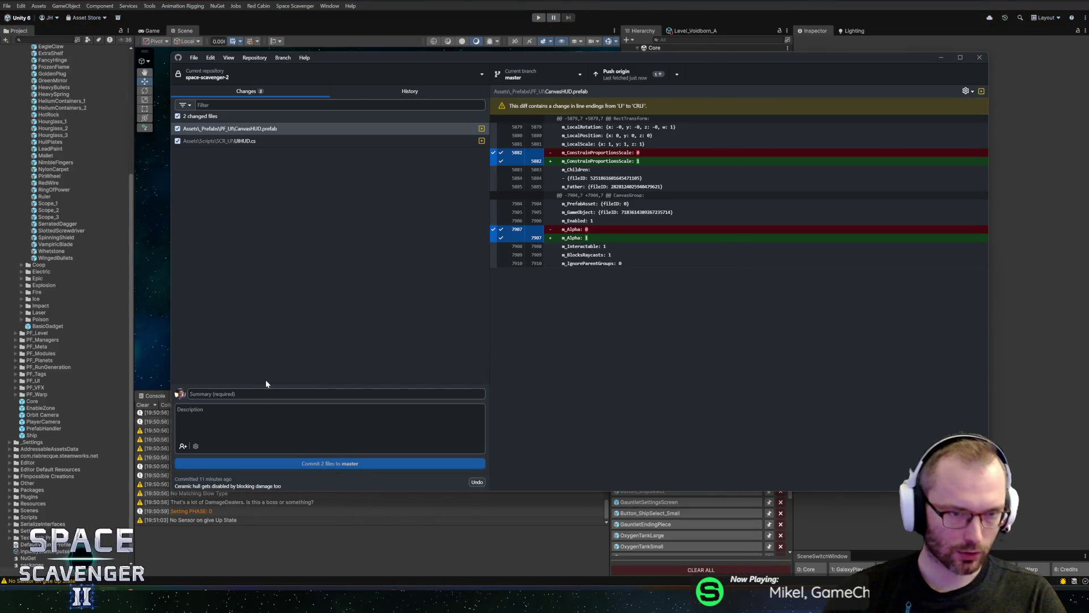
{"action": "type", "text": "Hacky way of not overlapping radiation timer and Rankup header"}
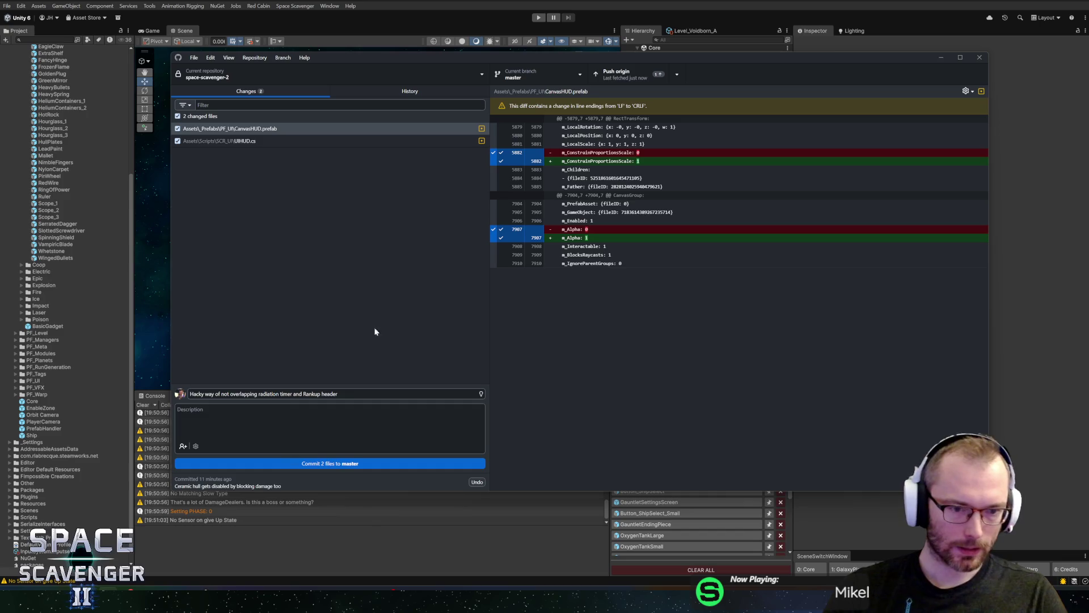
{"action": "left_click", "coordinate": [304, 463]}
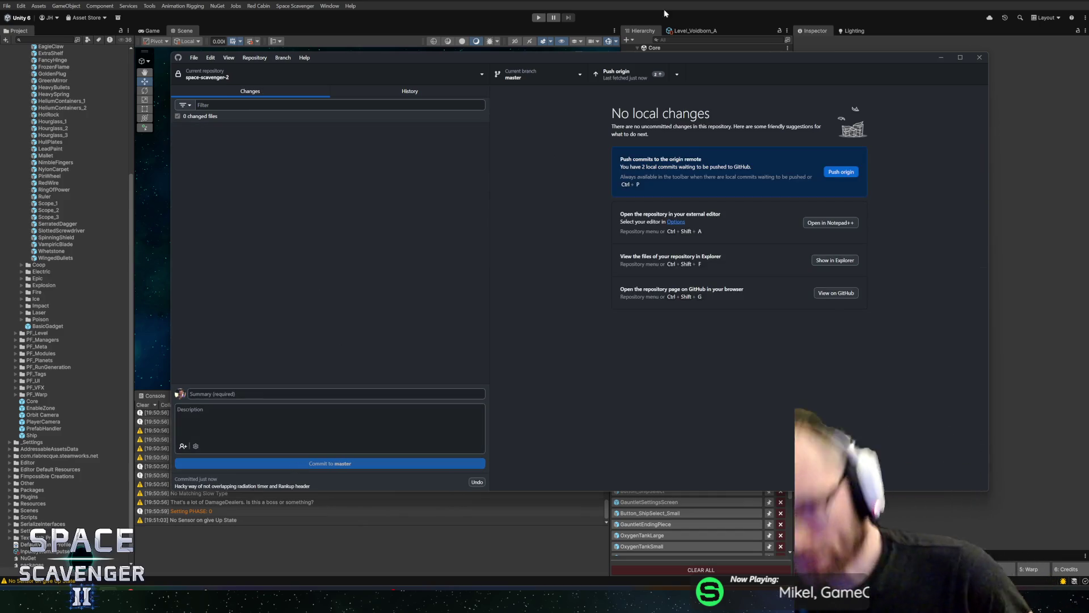
- Review the new commit's CanvasHUD.prefab changes in History
{"action": "left_click", "coordinate": [397, 91]}
{"action": "left_click", "coordinate": [278, 119]}
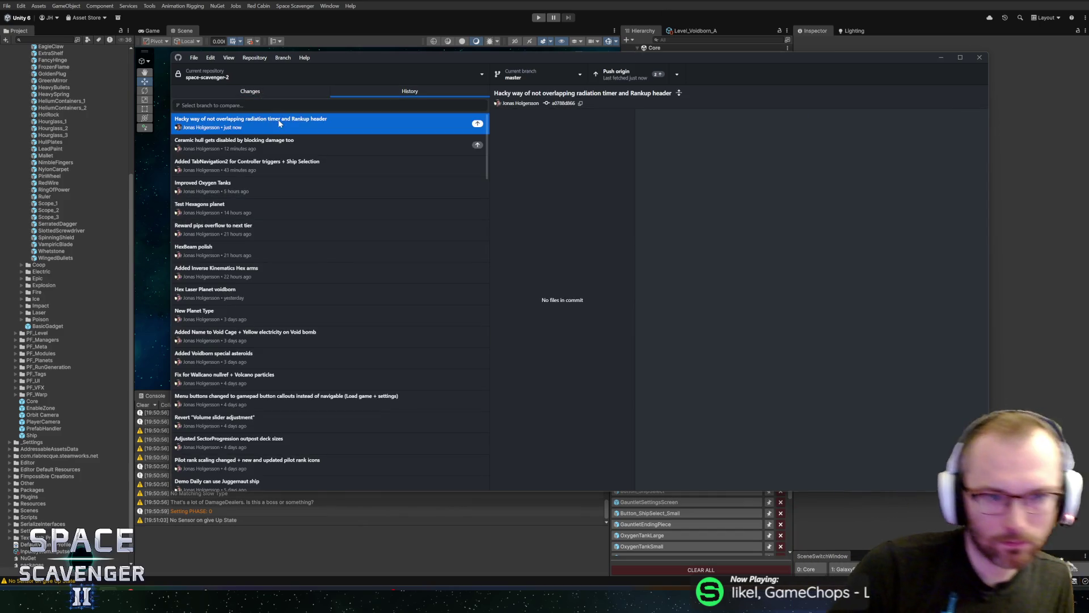
{"action": "left_click", "coordinate": [508, 140]}
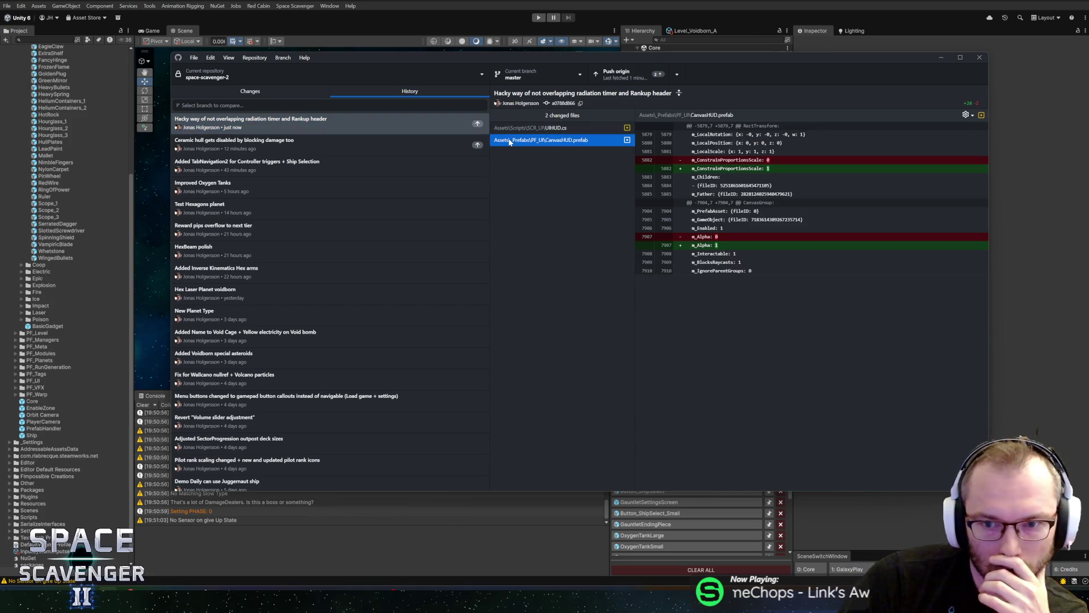
{"action": "key", "text": "alt+Tab"}
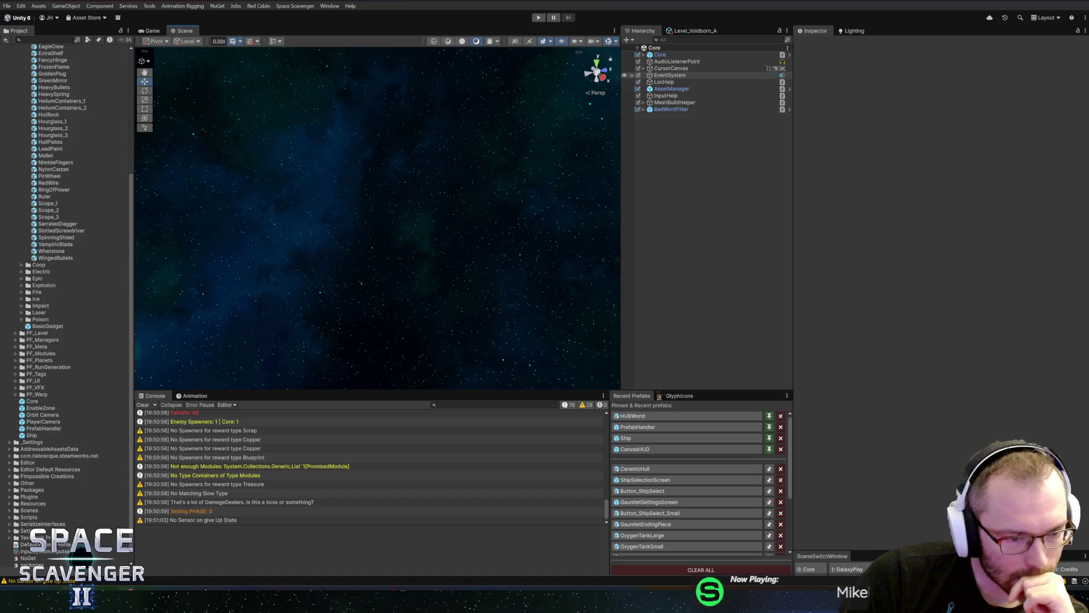
{"action": "mouse_move", "coordinate": [128, 600]}
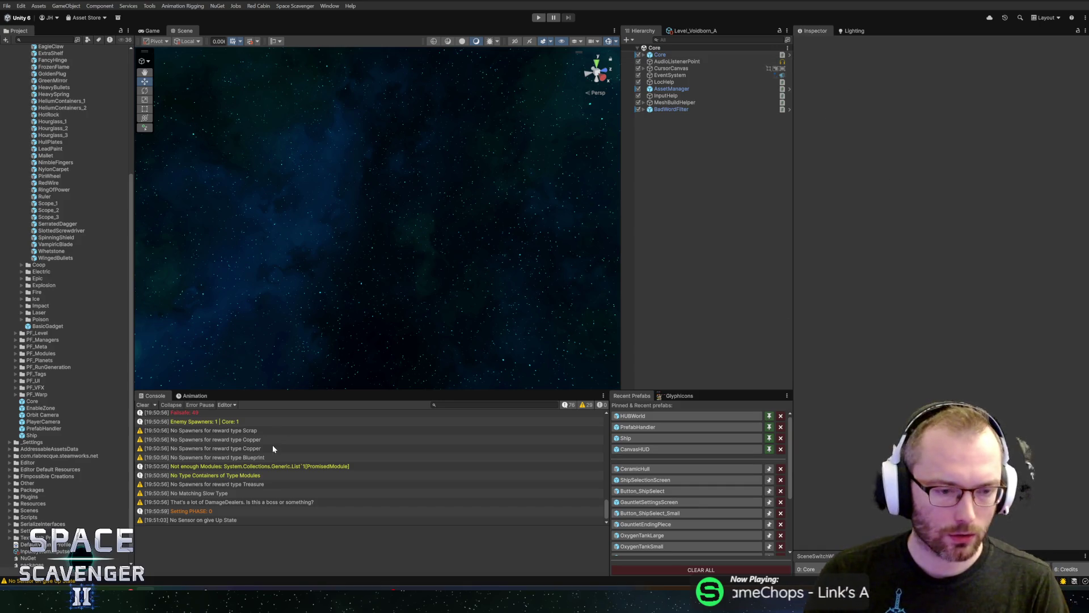
{"action": "mouse_move", "coordinate": [145, 590]}
{"action": "left_click", "coordinate": [227, 562]}
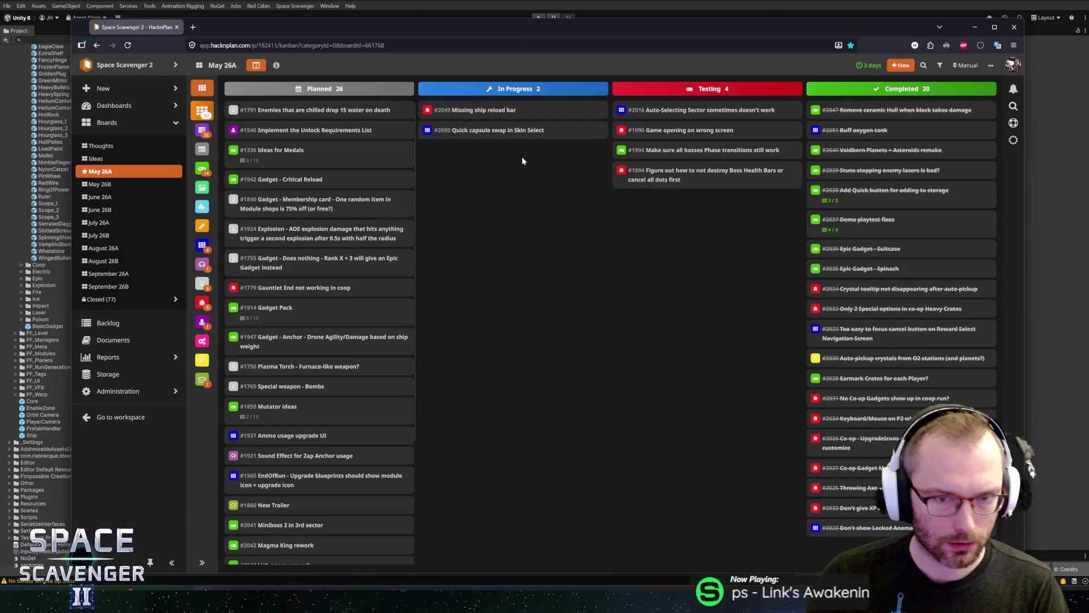
- Move card #2049 to Testing, #2050 to Completed, and #2053 into In Progress
{"action": "left_click_drag", "start_coordinate": [481, 111], "coordinate": [681, 111]}
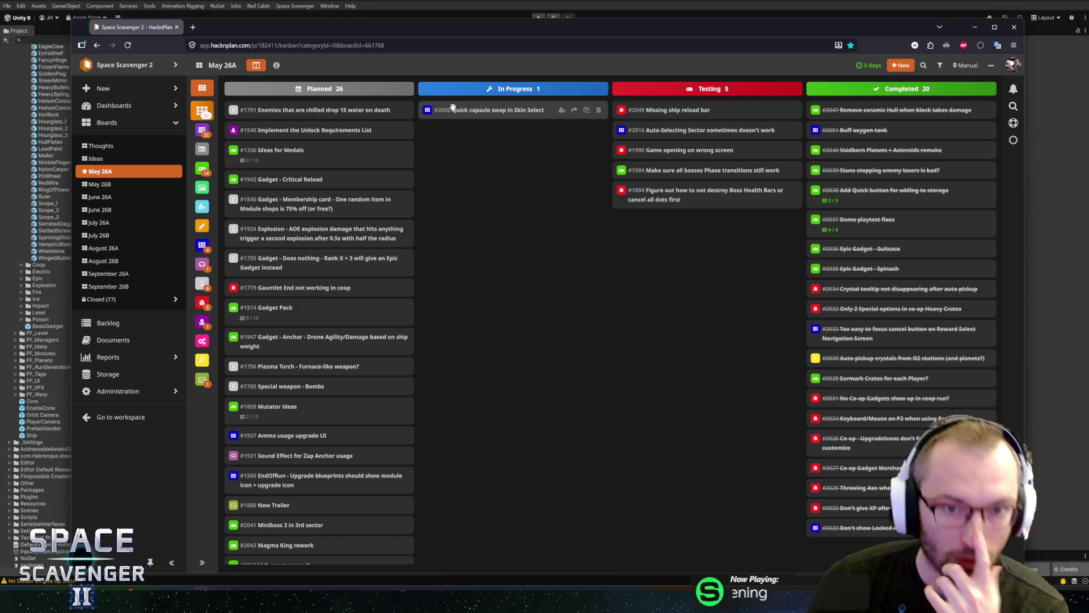
{"action": "left_click_drag", "start_coordinate": [452, 106], "coordinate": [839, 108]}
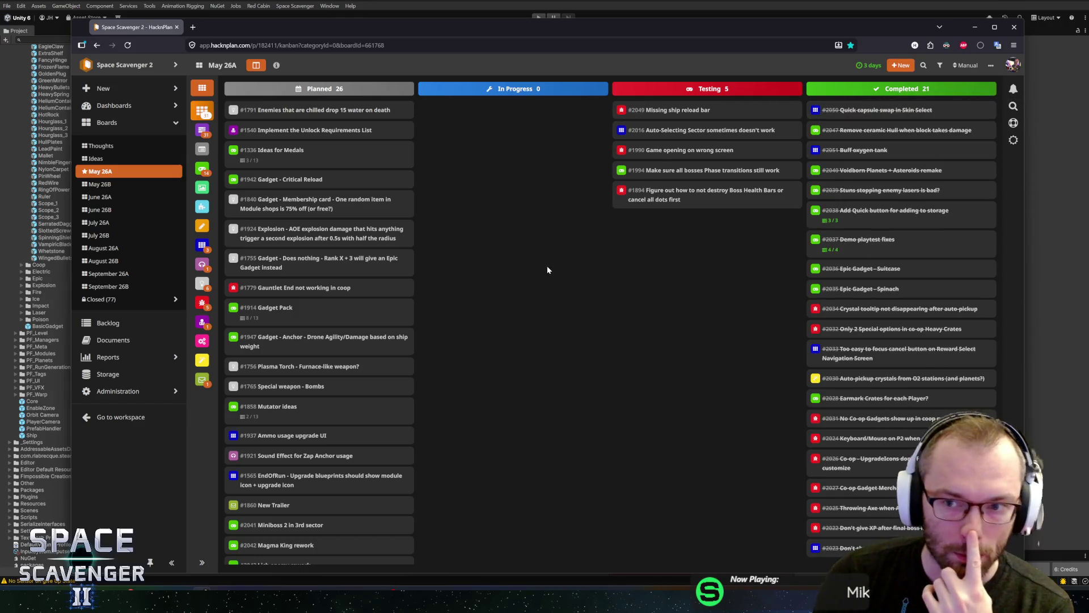
{"action": "scroll", "coordinate": [340, 363], "scroll_direction": "down", "scroll_amount": 3}
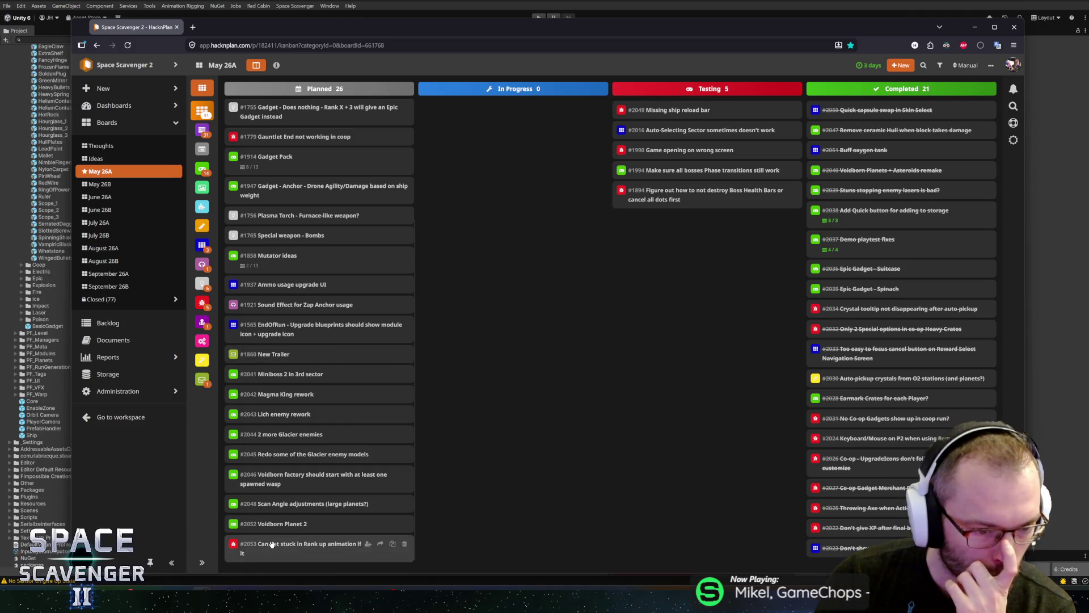
{"action": "mouse_move", "coordinate": [270, 551]}
{"action": "left_mouse_down"}
{"action": "mouse_move", "coordinate": [383, 493]}
{"action": "mouse_move", "coordinate": [493, 176]}
{"action": "left_mouse_up"}
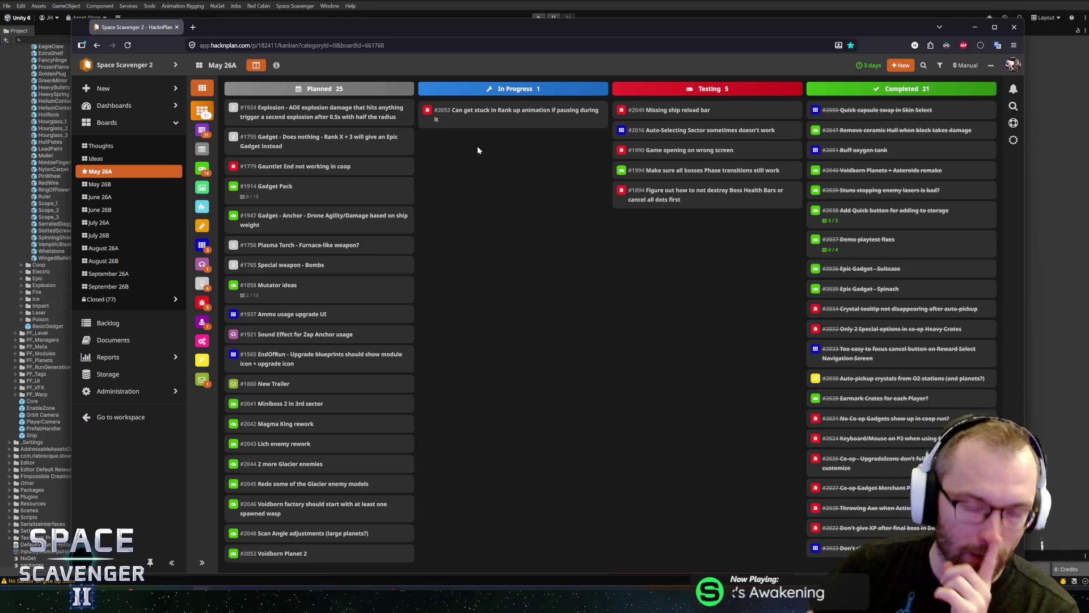
{"action": "key", "text": "alt+Tab"}
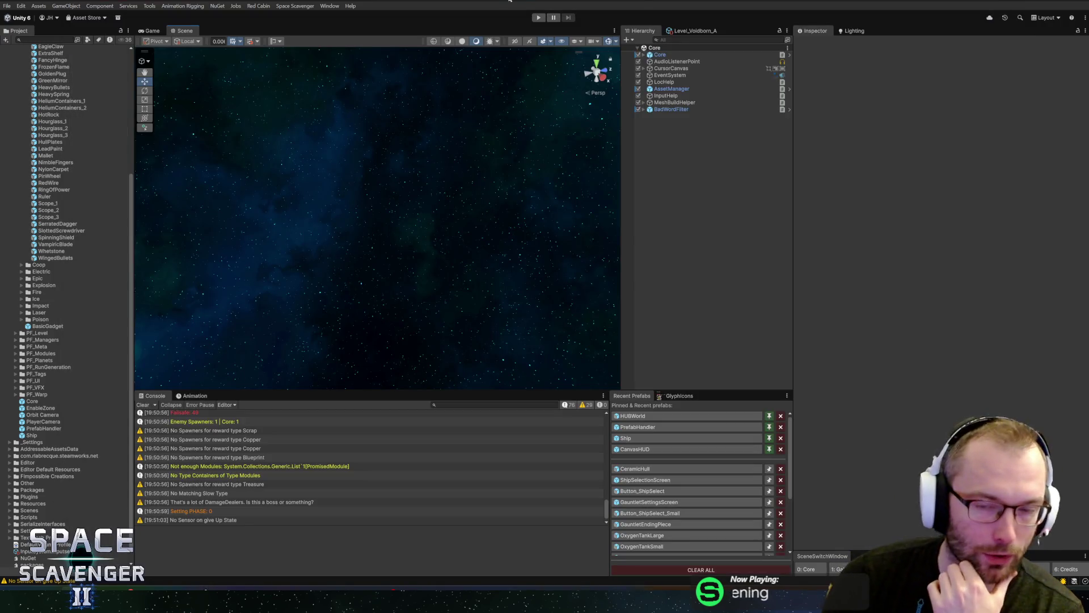
- Enter Play mode with the Game view maximized and try the debug console
{"action": "left_click", "coordinate": [535, 17]}
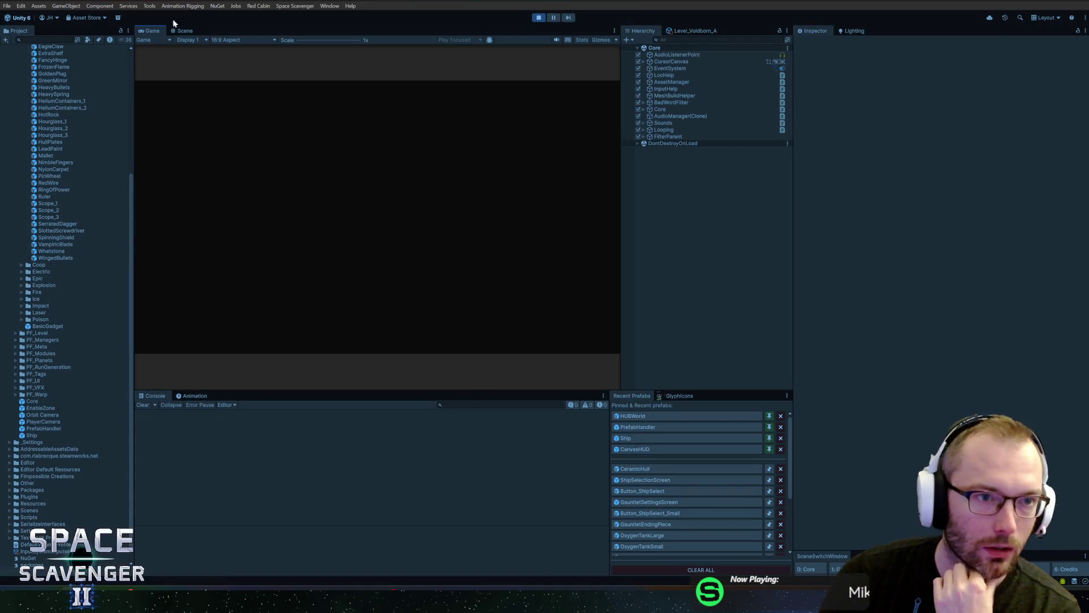
{"action": "double_click", "coordinate": [157, 29]}
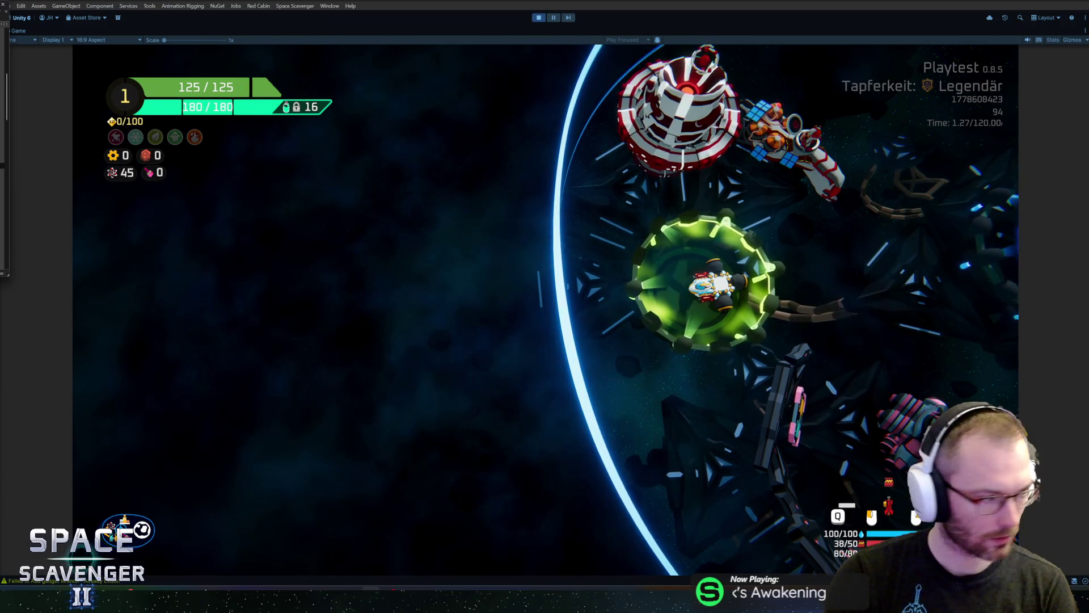
{"action": "left_click", "coordinate": [498, 272]}
{"action": "key", "text": "grave"}
{"action": "key", "text": "Up"}
{"action": "key", "text": "Return"}
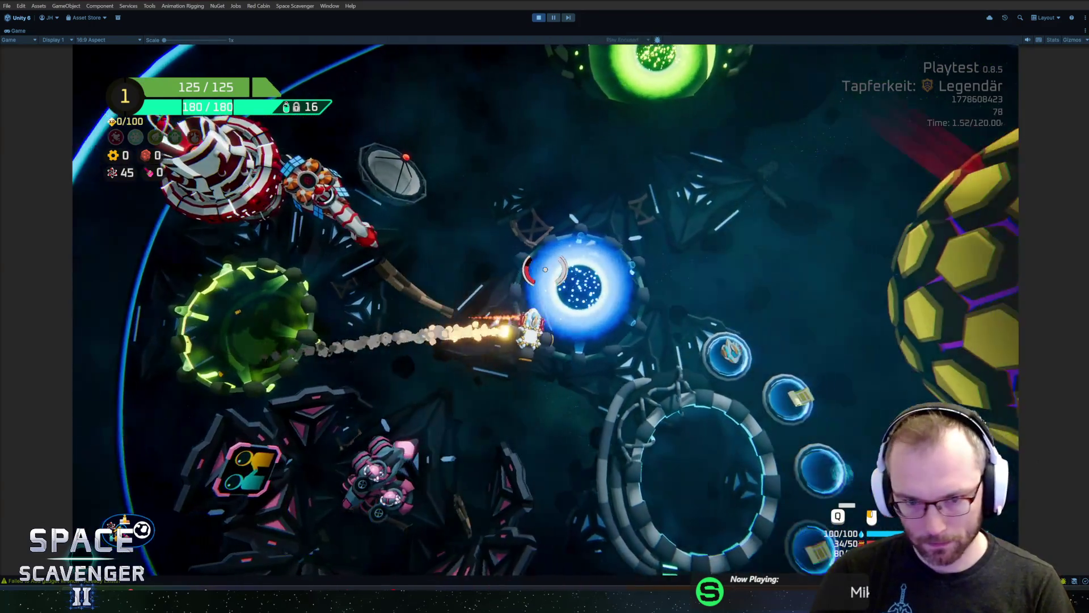
- Run 'add xp' and 'spawn larva', pause and resume during the rank-up, then restart Play
{"action": "key", "text": "grave"}
{"action": "type", "text": "add xp"}
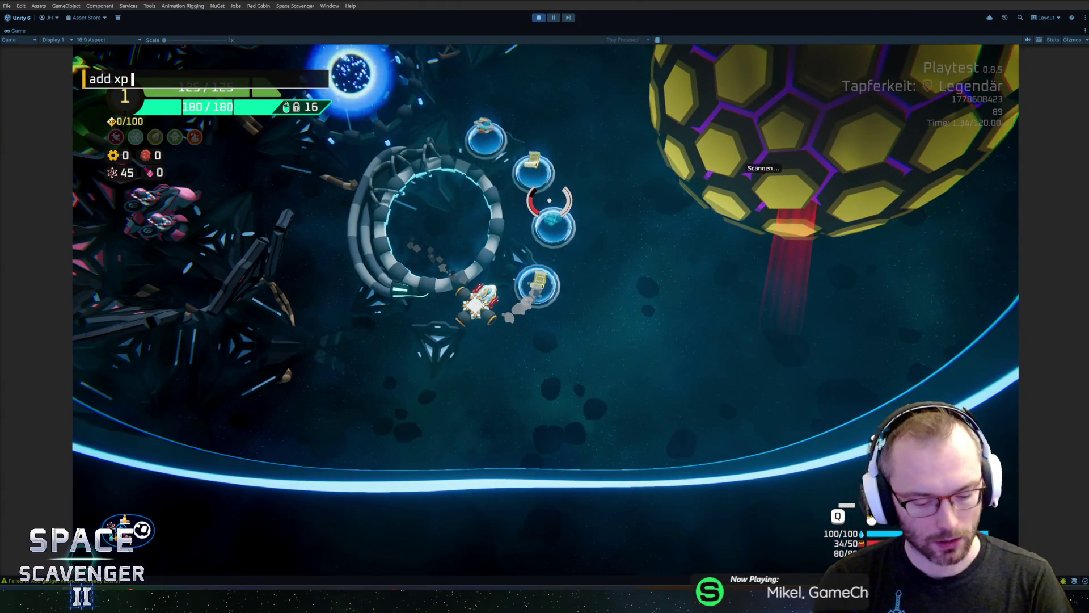
{"action": "key", "text": "Return"}
{"action": "key", "text": "grave"}
{"action": "type", "text": "spawn larva"}
{"action": "key", "text": "Return"}
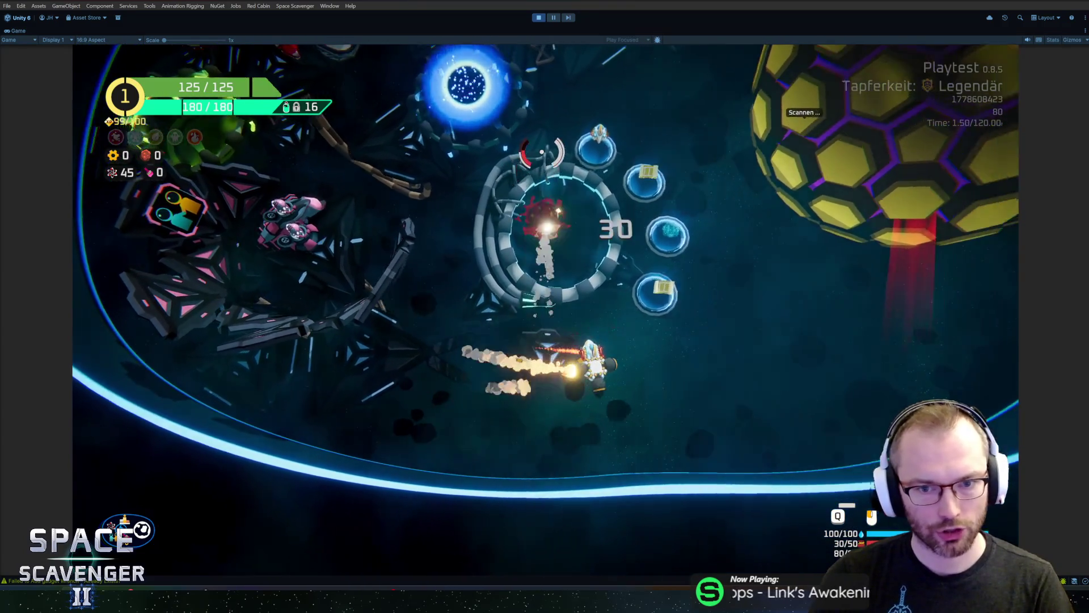
{"action": "key", "text": "Escape"}
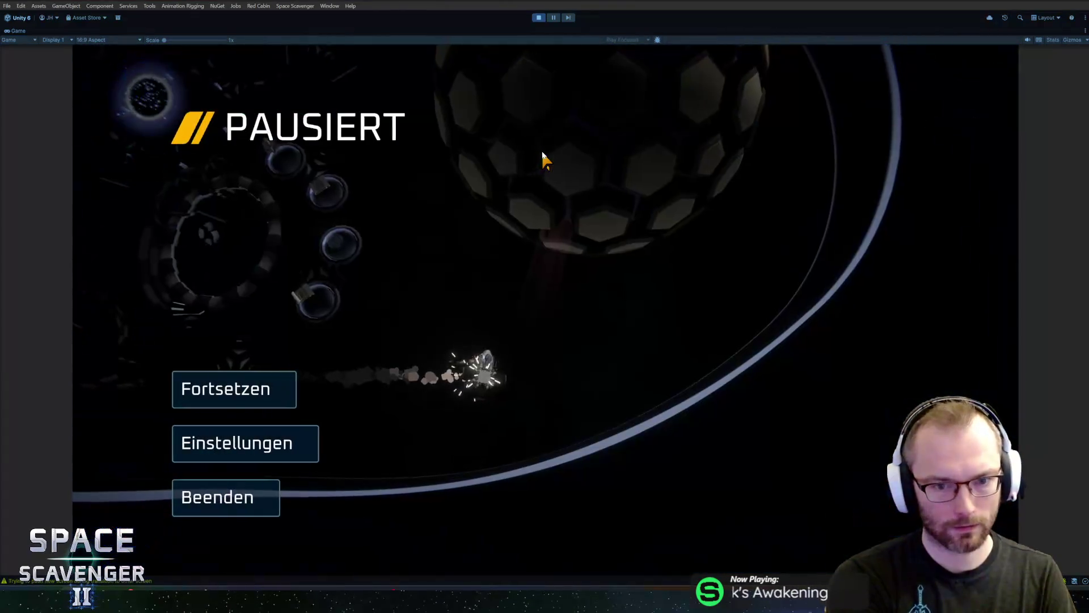
{"action": "key", "text": "Escape"}
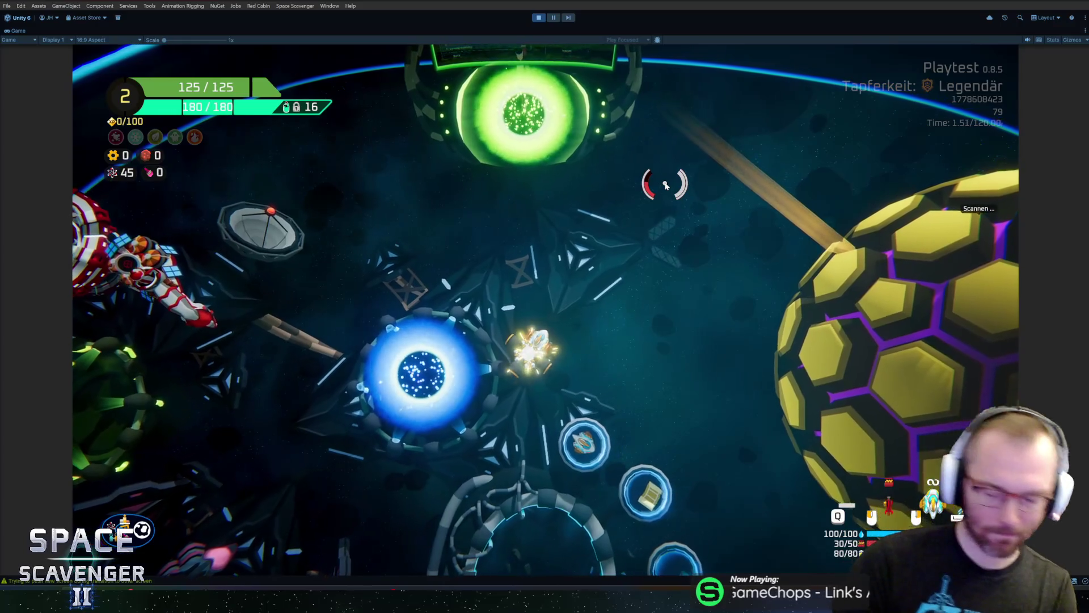
{"action": "key", "text": "ctrl+p"}
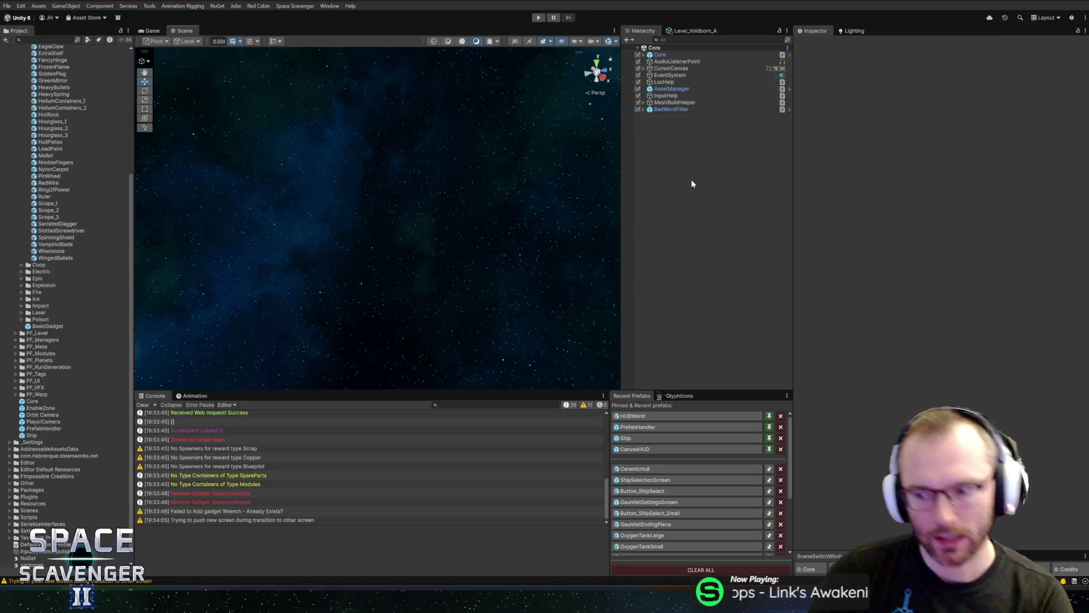
{"action": "left_click", "coordinate": [539, 19]}
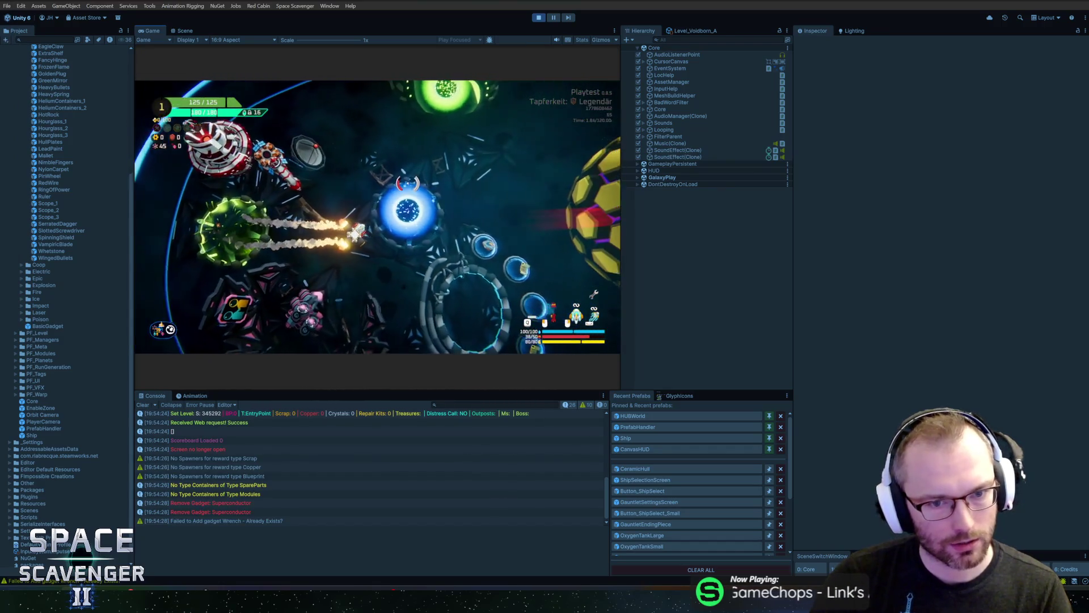
- Run 'add xp' to reach 99/100, pick the Tuch card at rank 2, then restart Play mode
{"action": "key", "text": "grave"}
{"action": "type", "text": "add xp 9"}
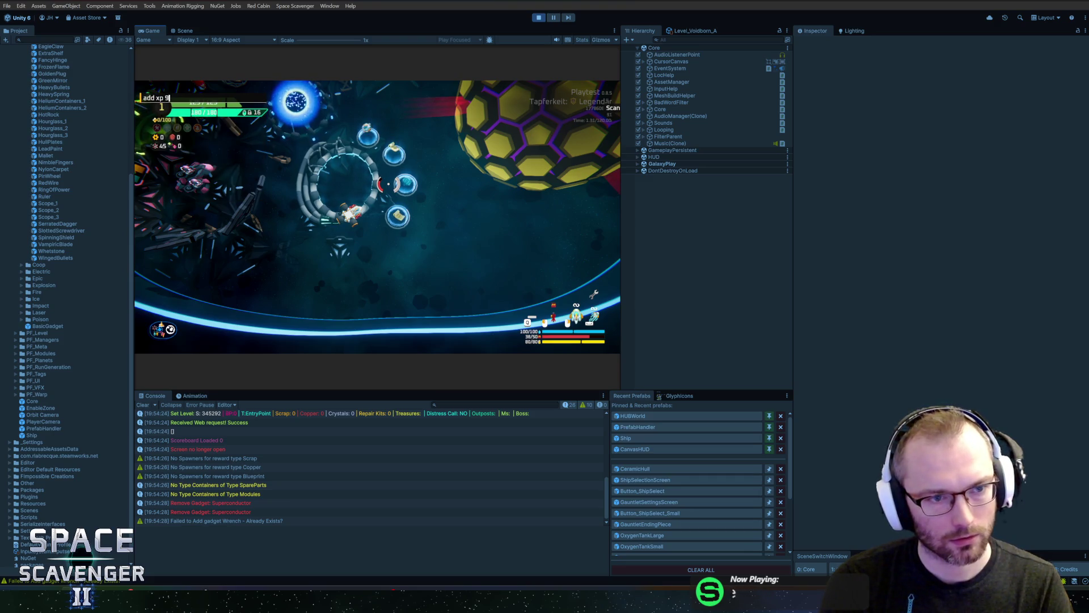
{"action": "key", "text": "Return"}
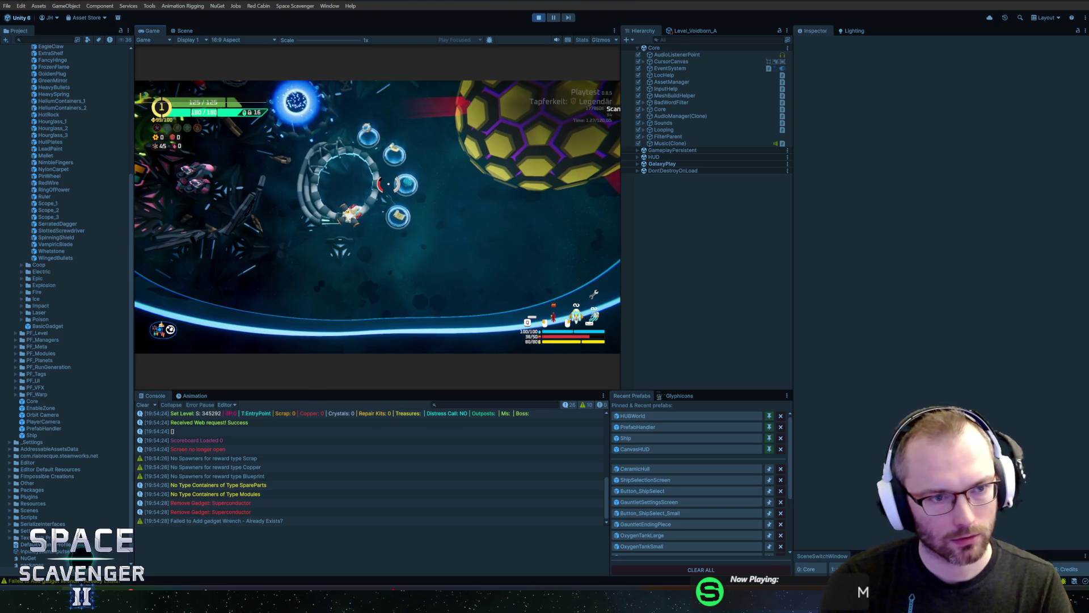
{"action": "type", "text": "a"}
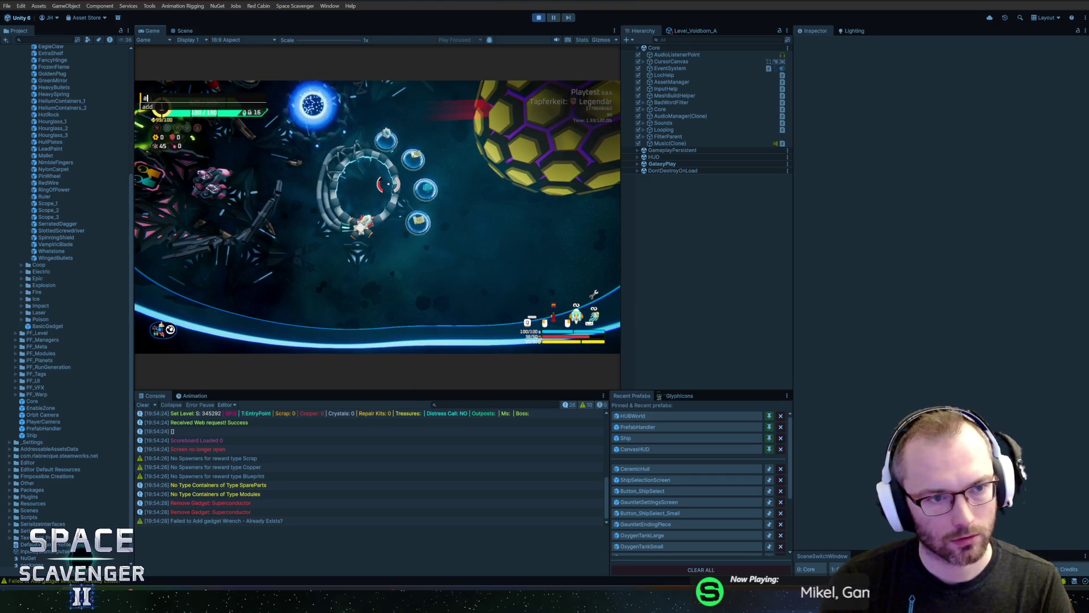
{"action": "type", "text": "hip"}
{"action": "key", "text": "grave"}
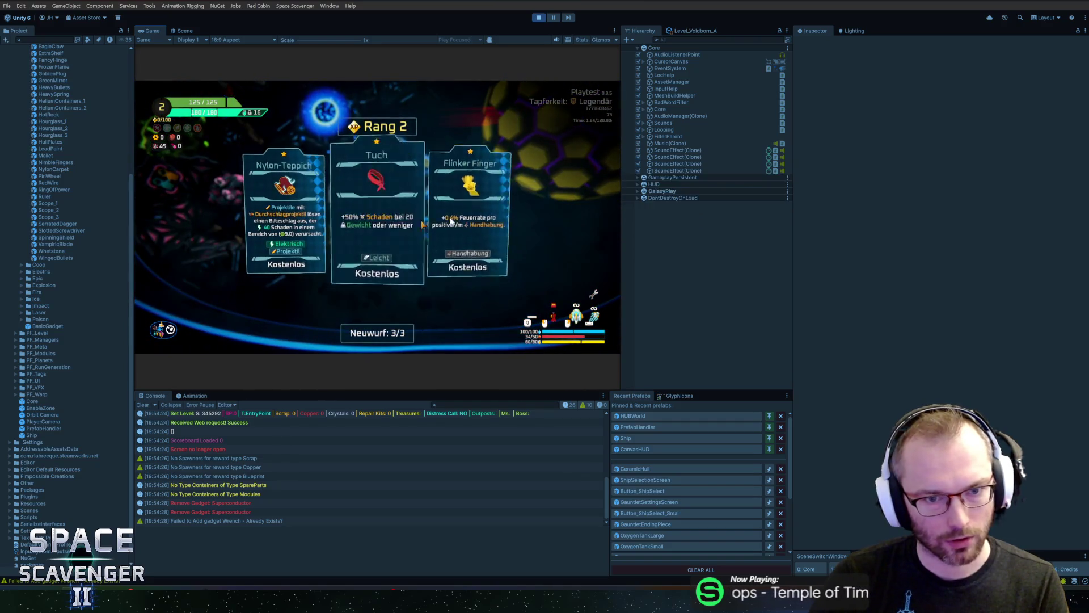
{"action": "left_click", "coordinate": [417, 246]}
{"action": "key", "text": "ctrl+p"}
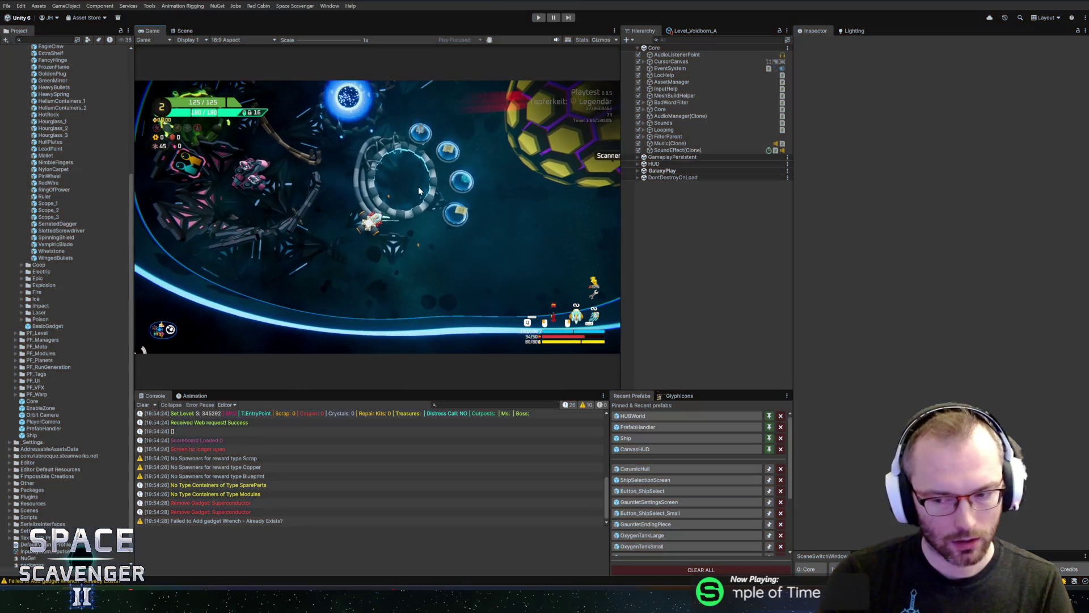
{"action": "key", "text": "ctrl+p"}
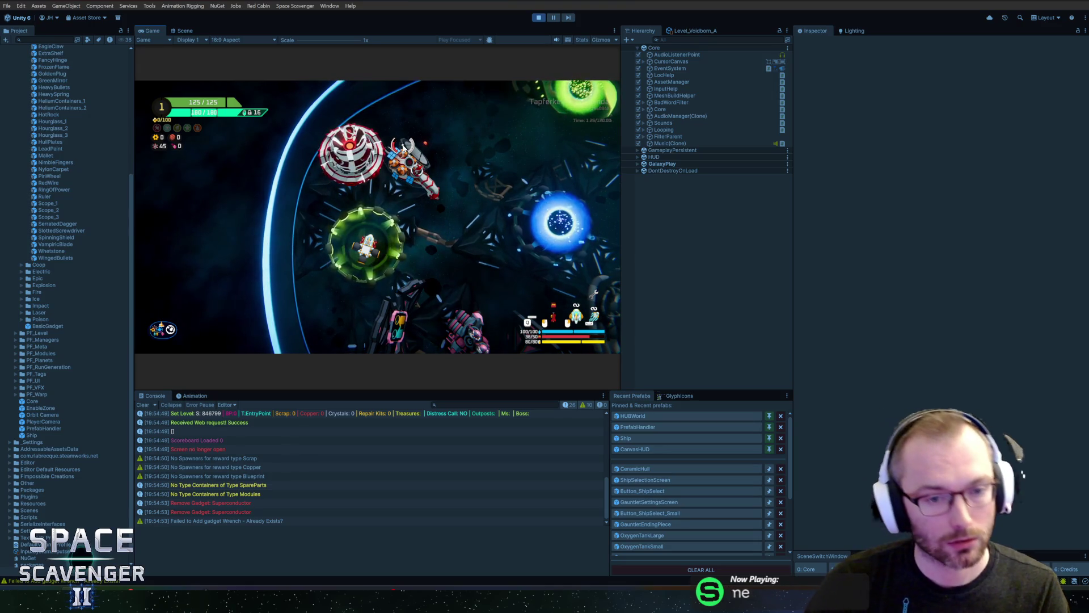
- Add XP, spawn a Larva, pause at the rank-up and take Dartscheibe for Rang 2
{"action": "key", "text": "grave"}
{"action": "type", "text": "add xo"}
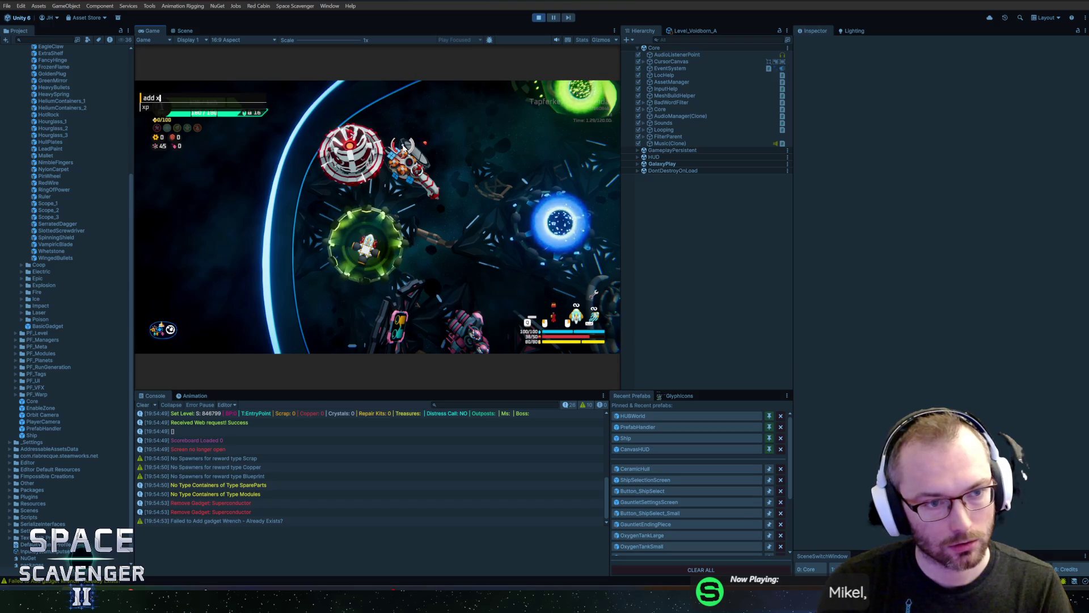
{"action": "key", "text": "Return"}
{"action": "type", "text": "spawn Larva"}
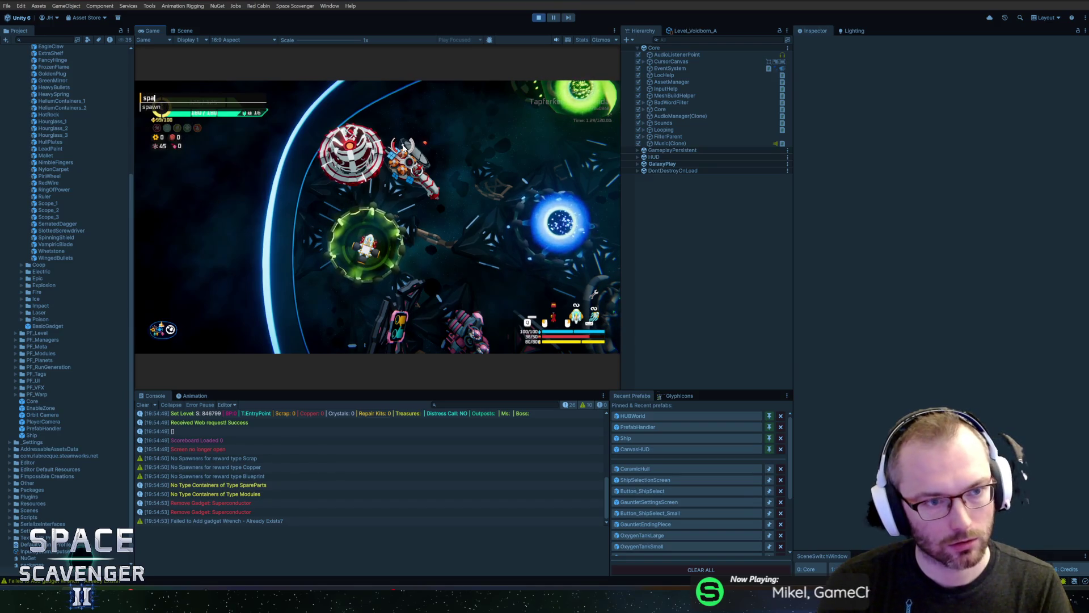
{"action": "key", "text": "Return"}
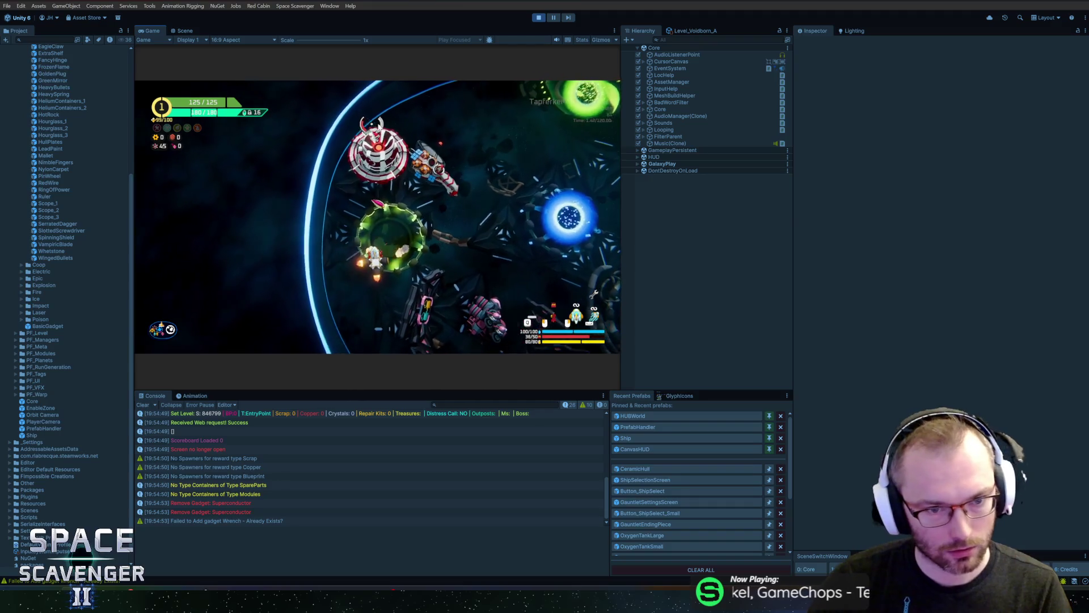
{"action": "key", "text": "Escape"}
{"action": "left_click", "coordinate": [391, 142]}
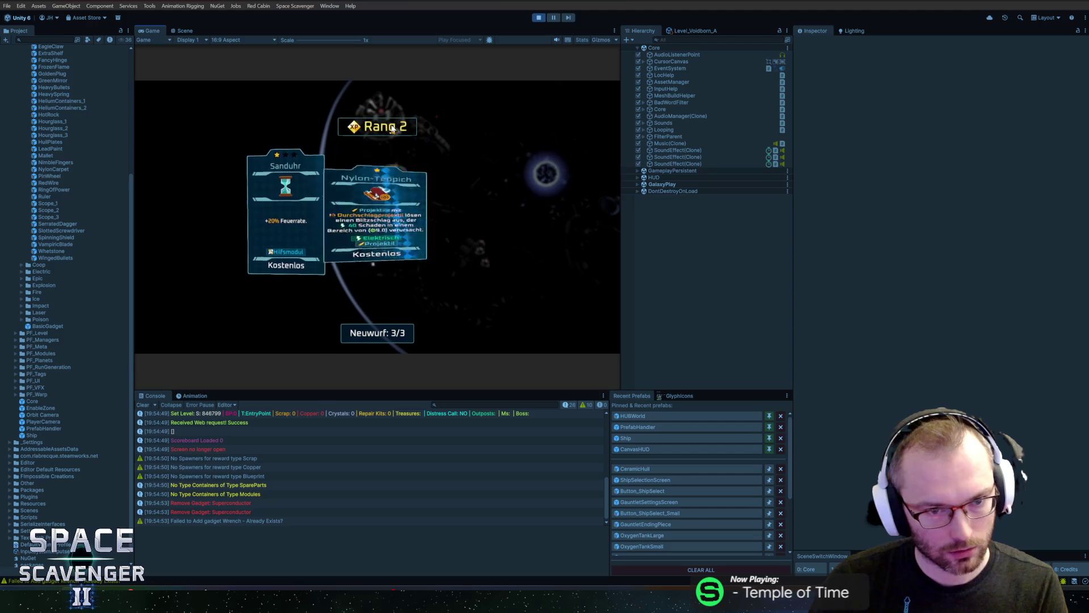
{"action": "left_click", "coordinate": [468, 227]}
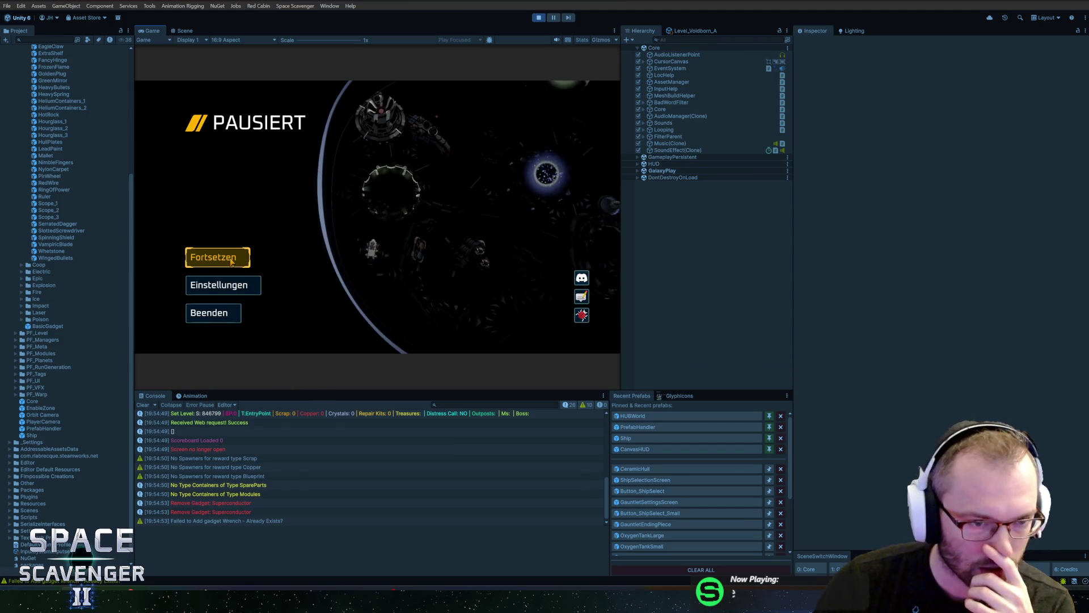
{"action": "left_click", "coordinate": [231, 262]}
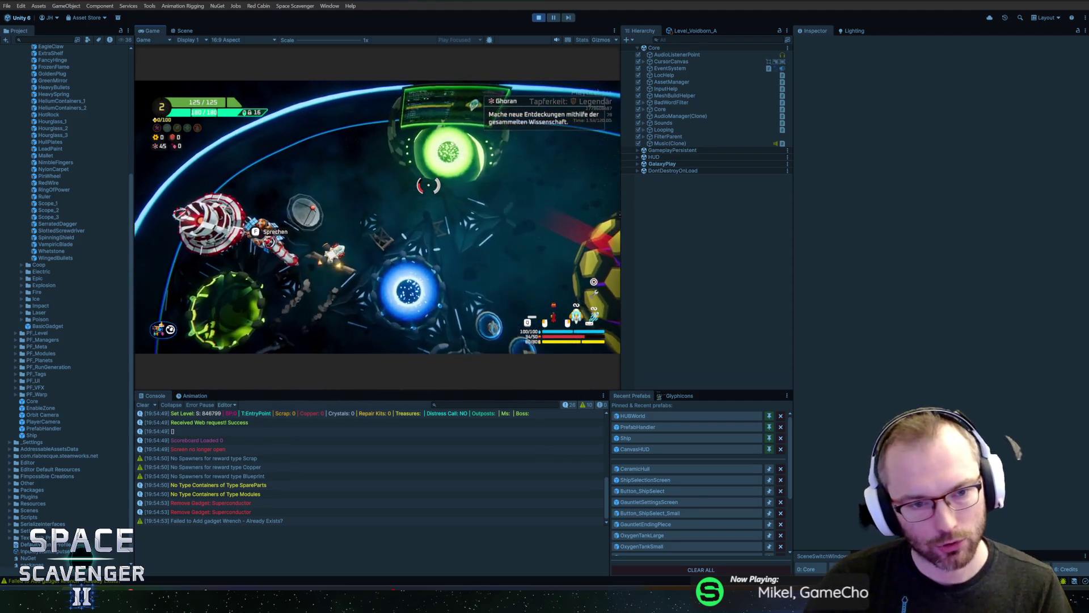
- Run 'add xp 99' to rank up again and pick Luftpolsterfolie at Rang 3
{"action": "key", "text": "grave"}
{"action": "type", "text": "add xp 99"}
{"action": "key", "text": "Return"}
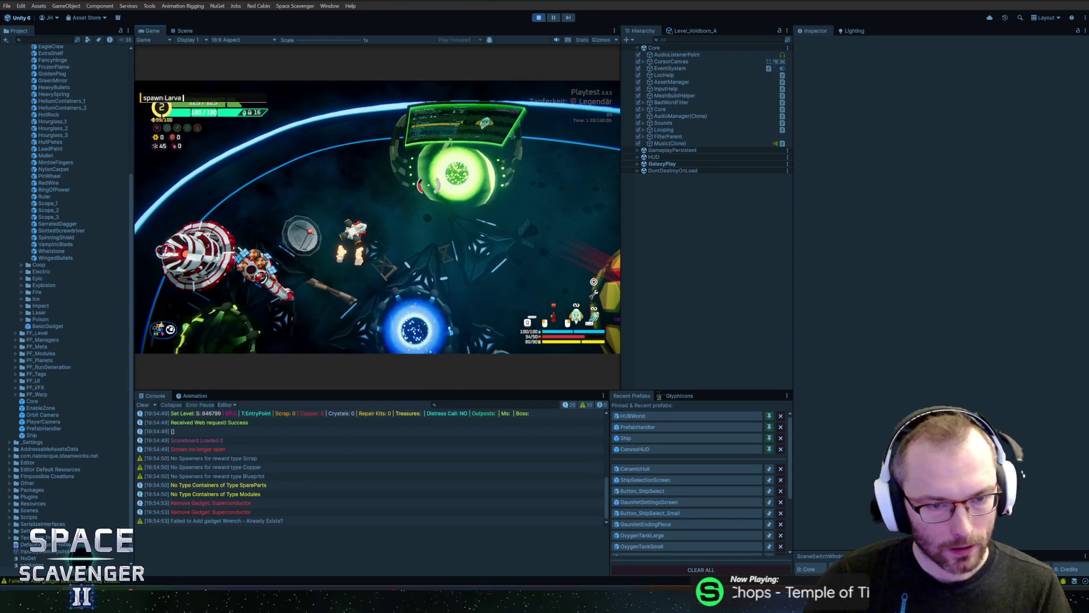
{"action": "key", "text": "Return"}
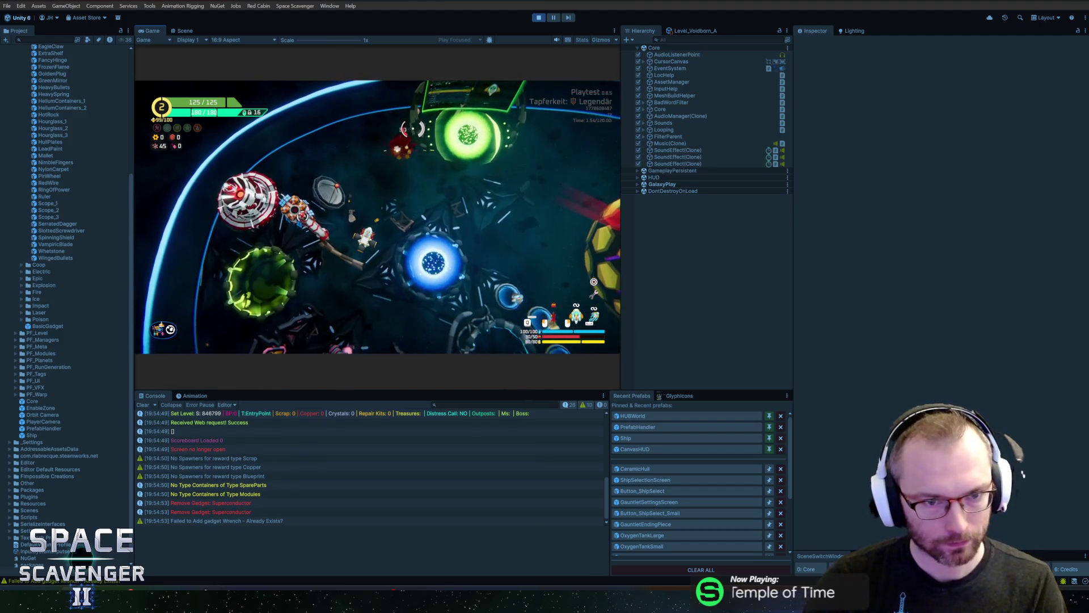
{"action": "left_click", "coordinate": [412, 131]}
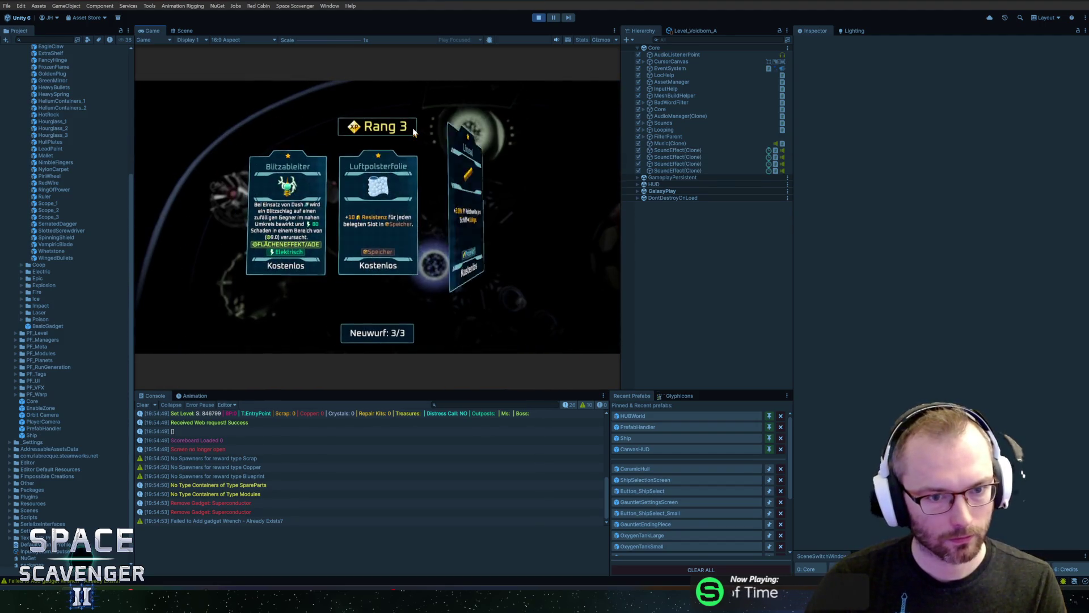
{"action": "left_click", "coordinate": [377, 215]}
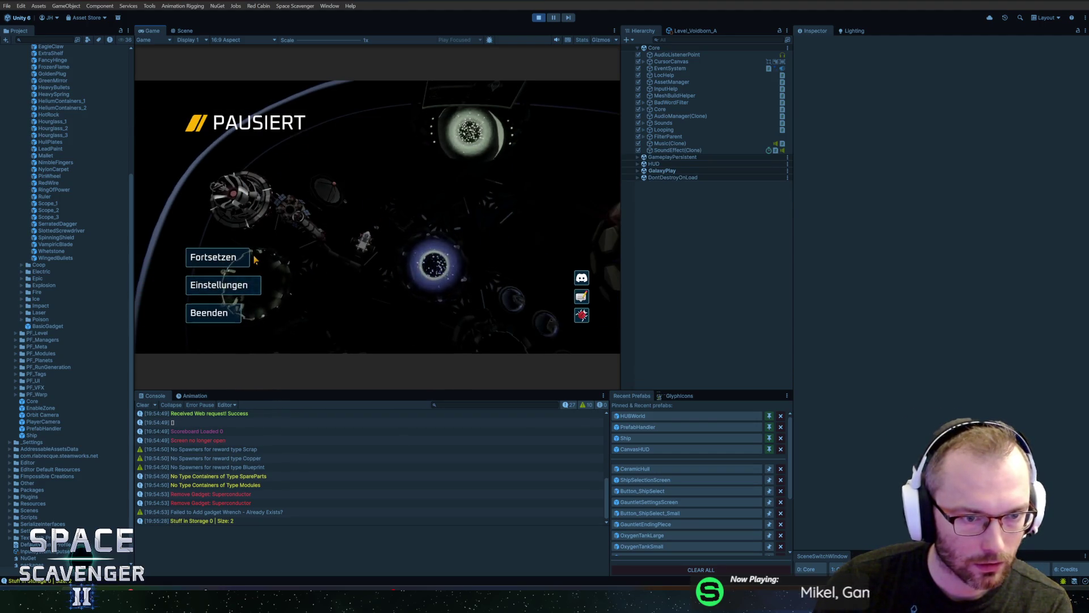
{"action": "left_click", "coordinate": [248, 258]}
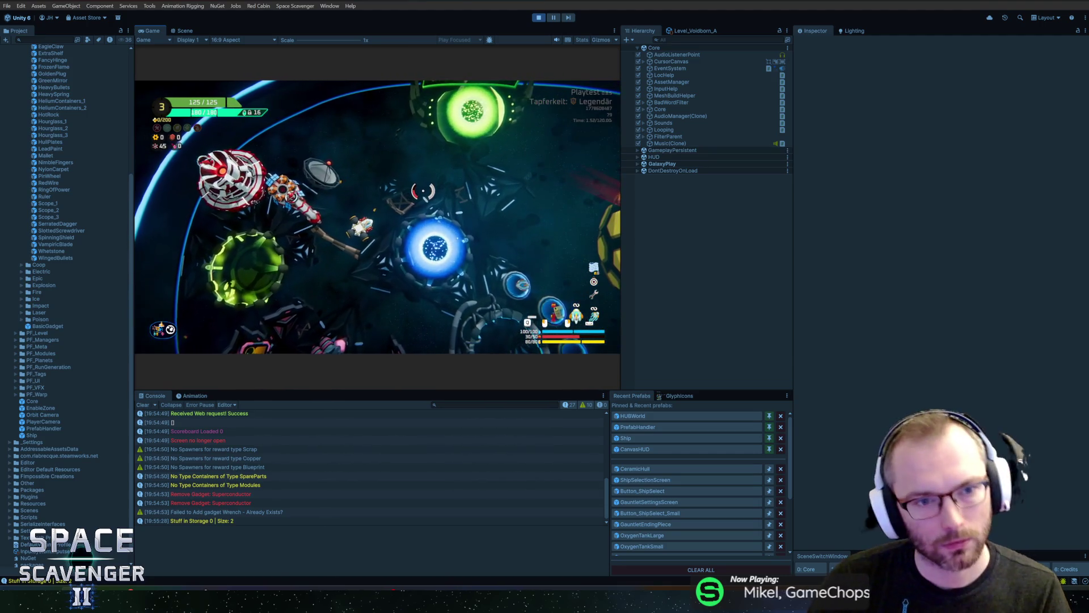
- Spawn another Larva, pause at the next rank-up, and view the transition warning's stack trace
{"action": "type", "text": "spawn Larva"}
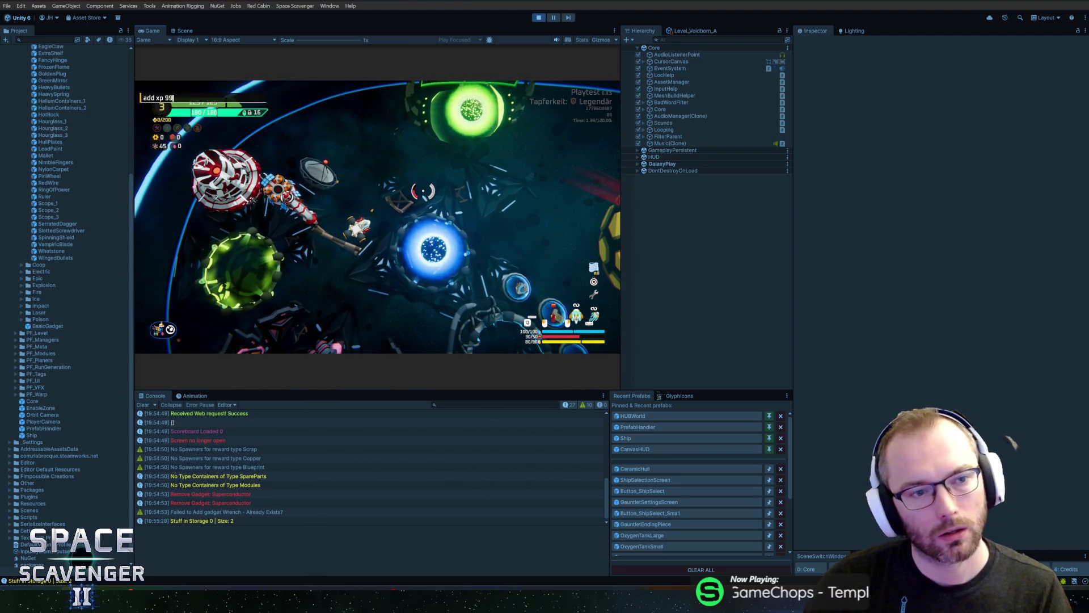
{"action": "key", "text": "Return"}
{"action": "key", "text": "Return"}
{"action": "key", "text": "Escape"}
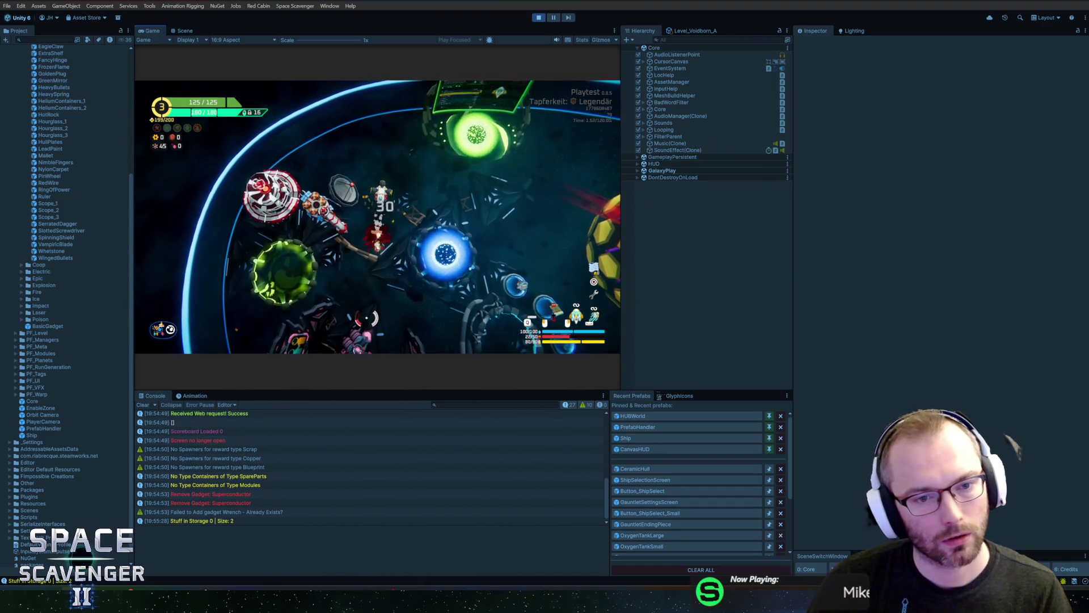
{"action": "key", "text": "Escape"}
{"action": "key", "text": "Escape"}
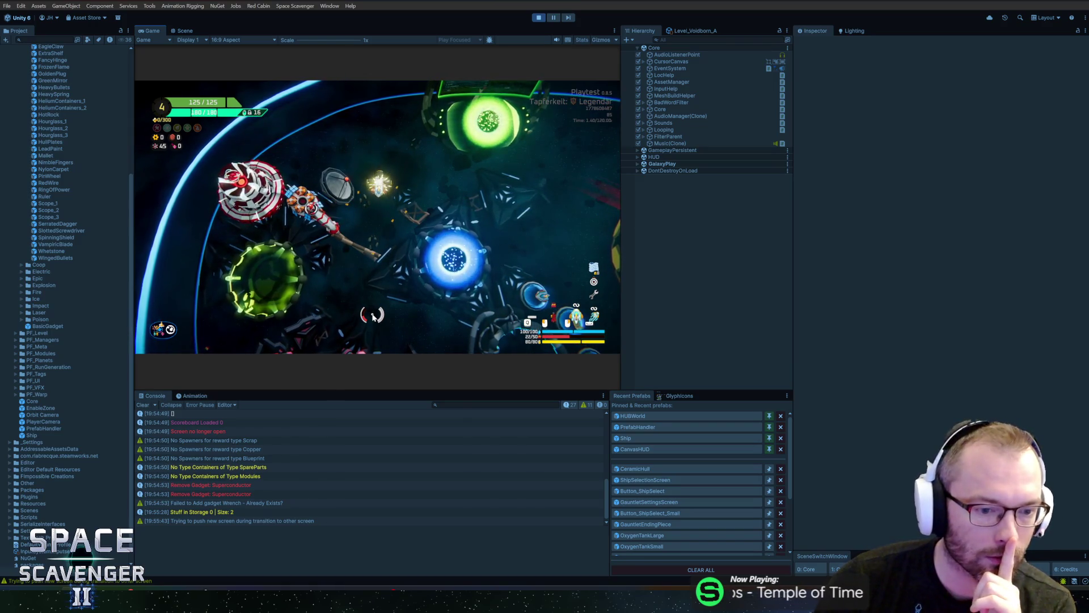
{"action": "left_click", "coordinate": [263, 521]}
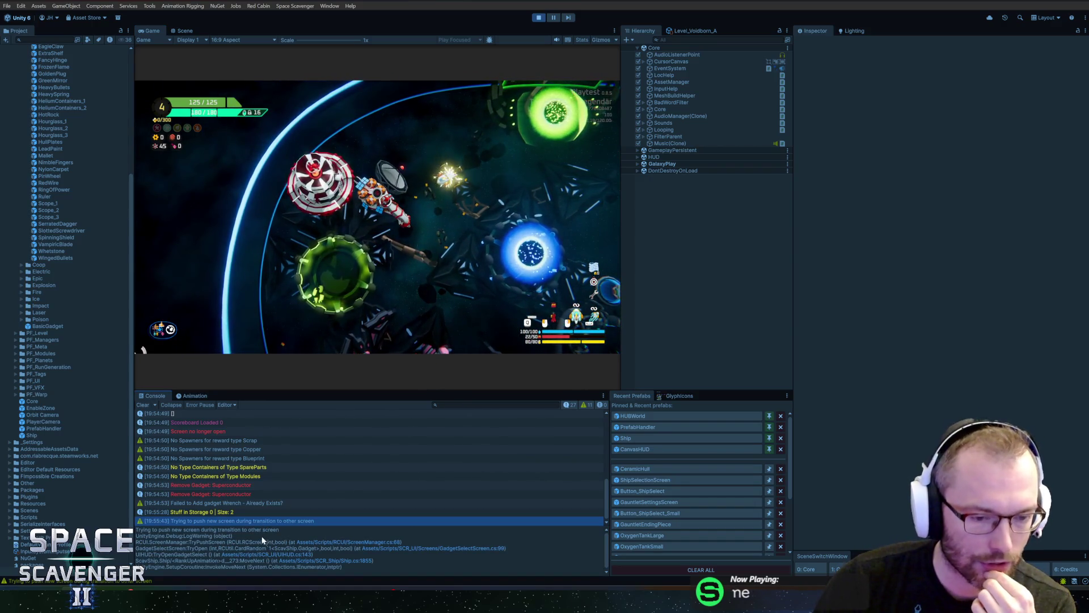
- Trace the transition warning through TryPushScreen's usages to Ship.cs line 1855
{"action": "double_click", "coordinate": [243, 521]}
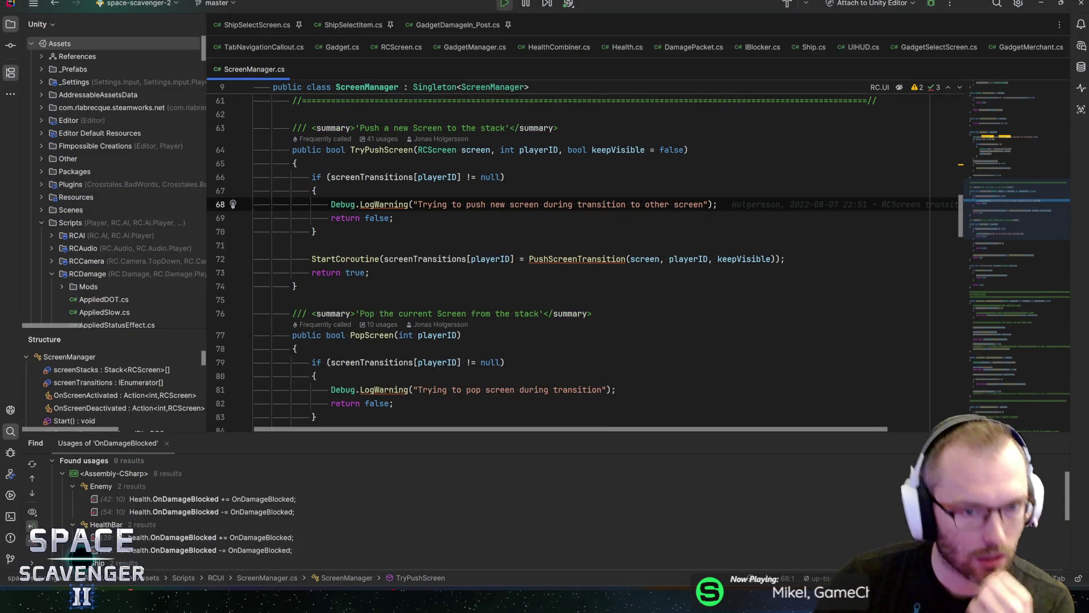
{"action": "left_click", "coordinate": [380, 150]}
{"action": "key", "text": "alt+F7"}
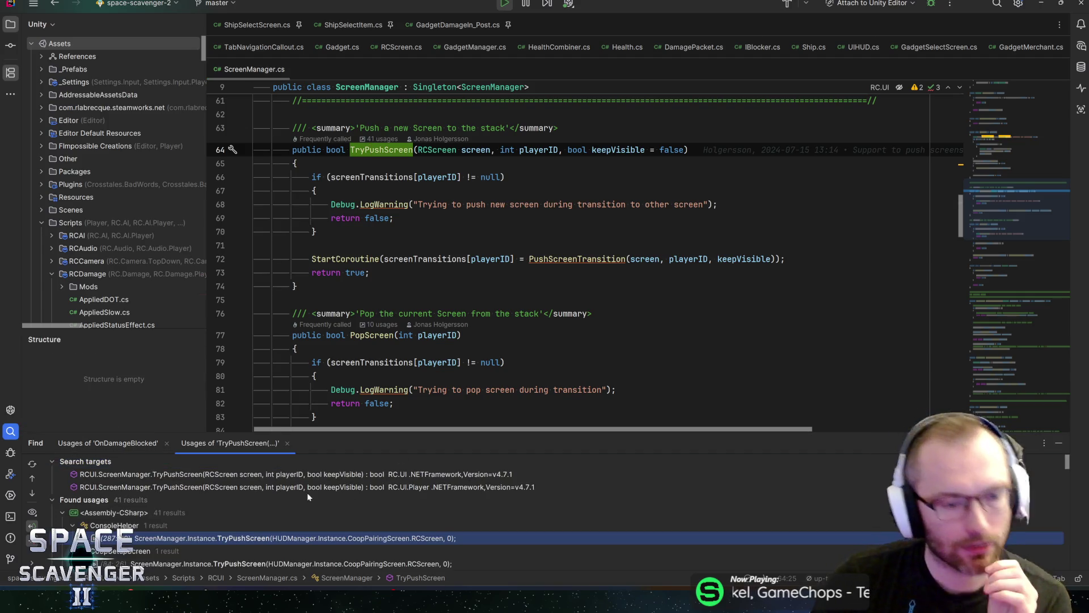
{"action": "key", "text": "alt+Tab"}
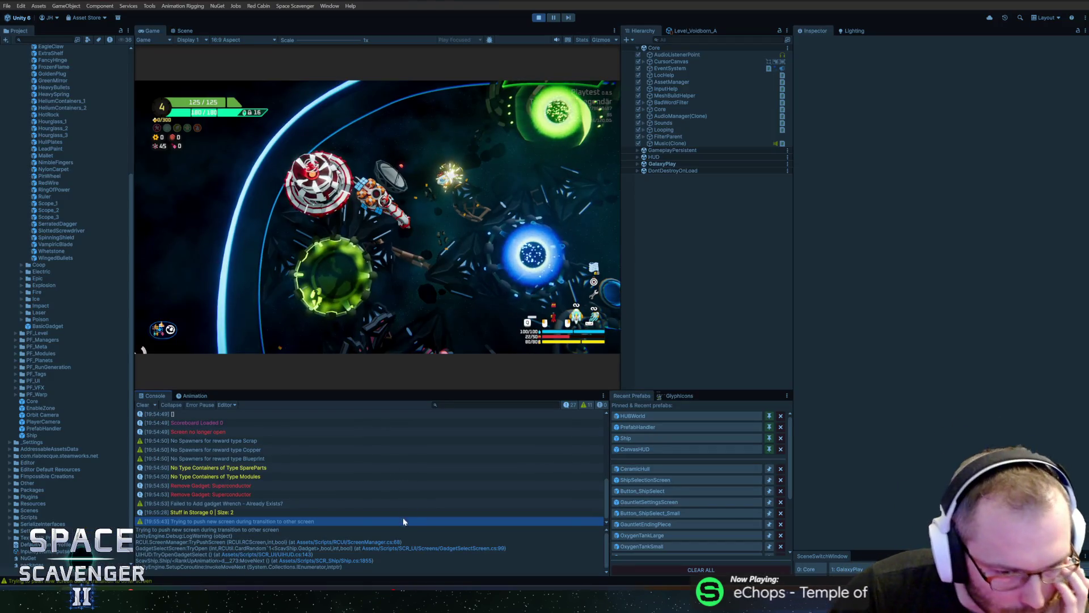
{"action": "left_click", "coordinate": [347, 560]}
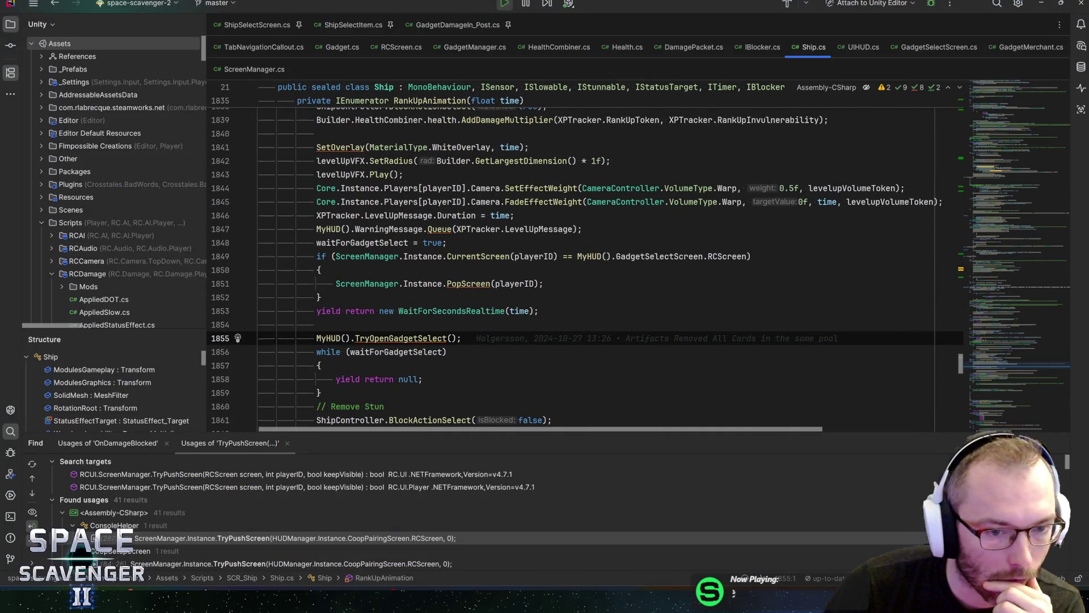
- Wrap the TryOpenGadgetSelect call in a while(!…){ yield return null; } retry loop
{"action": "left_click", "coordinate": [318, 325]}
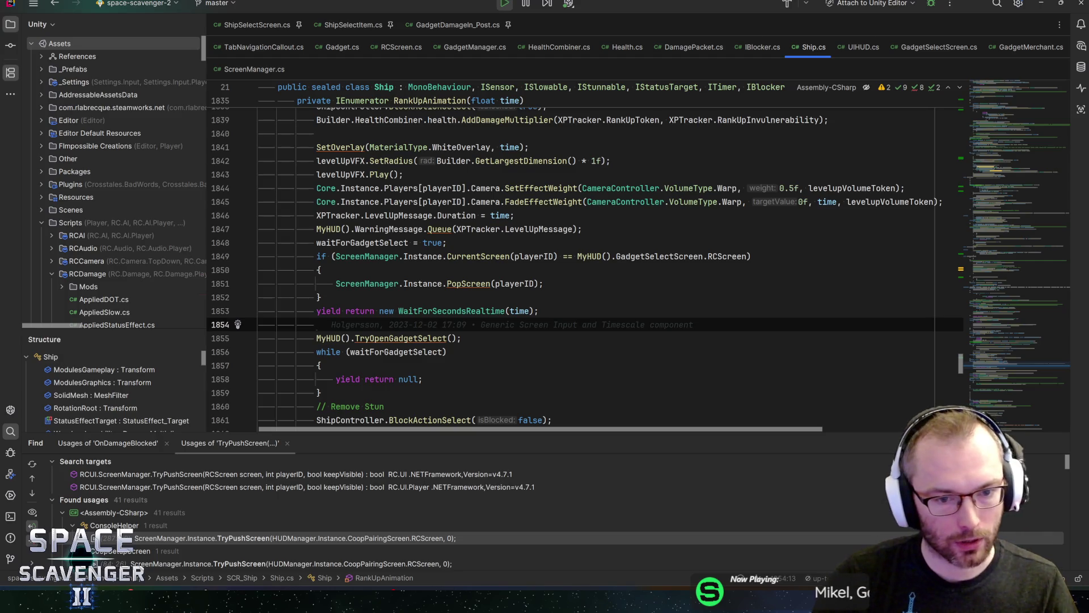
{"action": "key", "text": "Return"}
{"action": "type", "text": "while("}
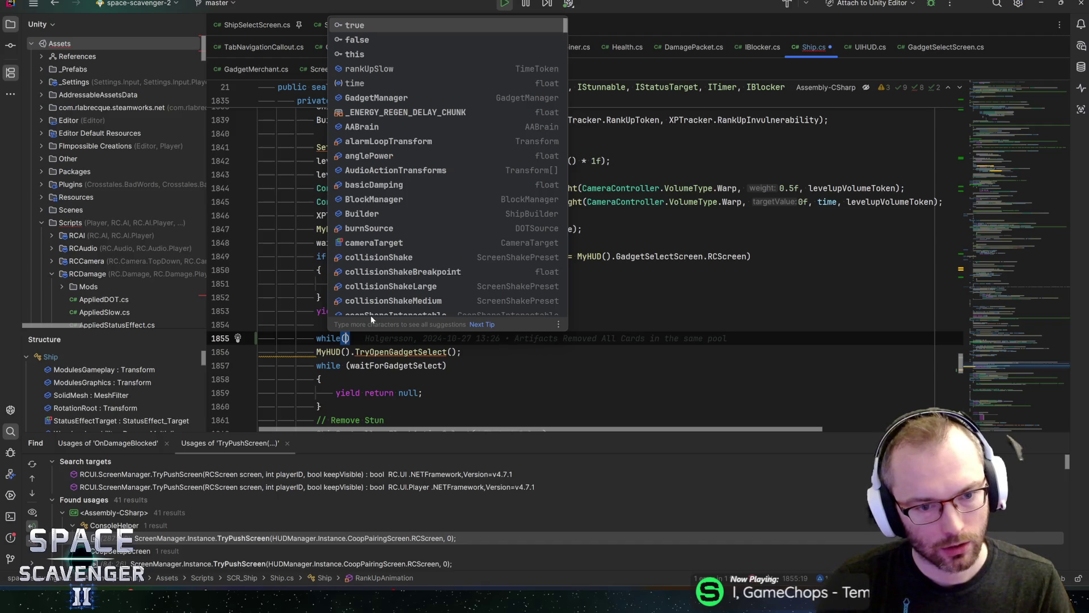
{"action": "type", "text": "!"}
{"action": "key", "text": "Delete"}
{"action": "key", "text": "Delete"}
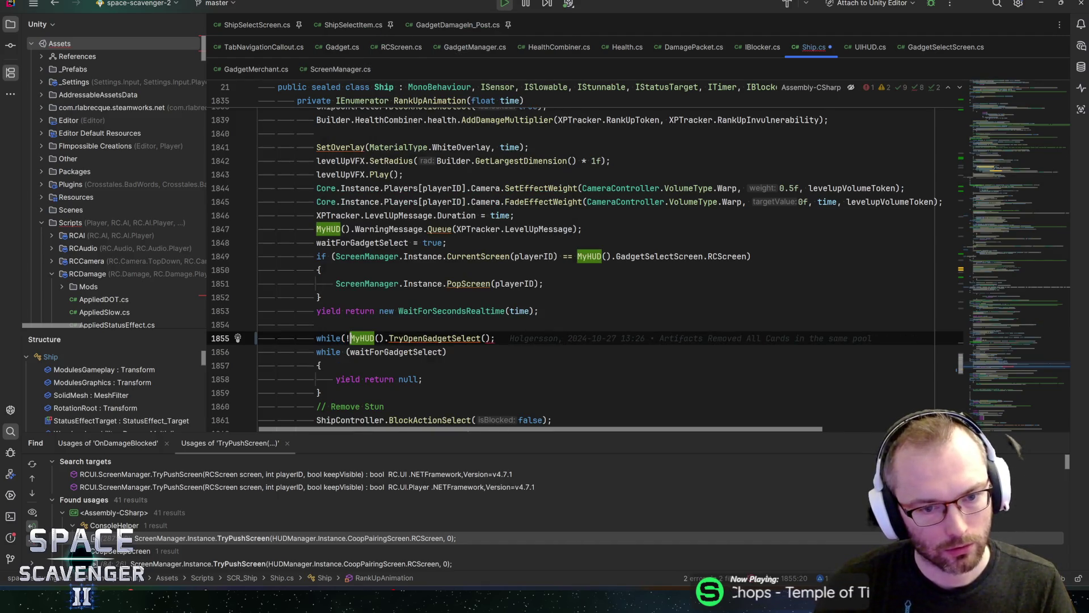
{"action": "key", "text": "End"}
{"action": "key", "text": "BackSpace"}
{"action": "type", "text": "){"}
{"action": "key", "text": "Return"}
{"action": "type", "text": "y"}
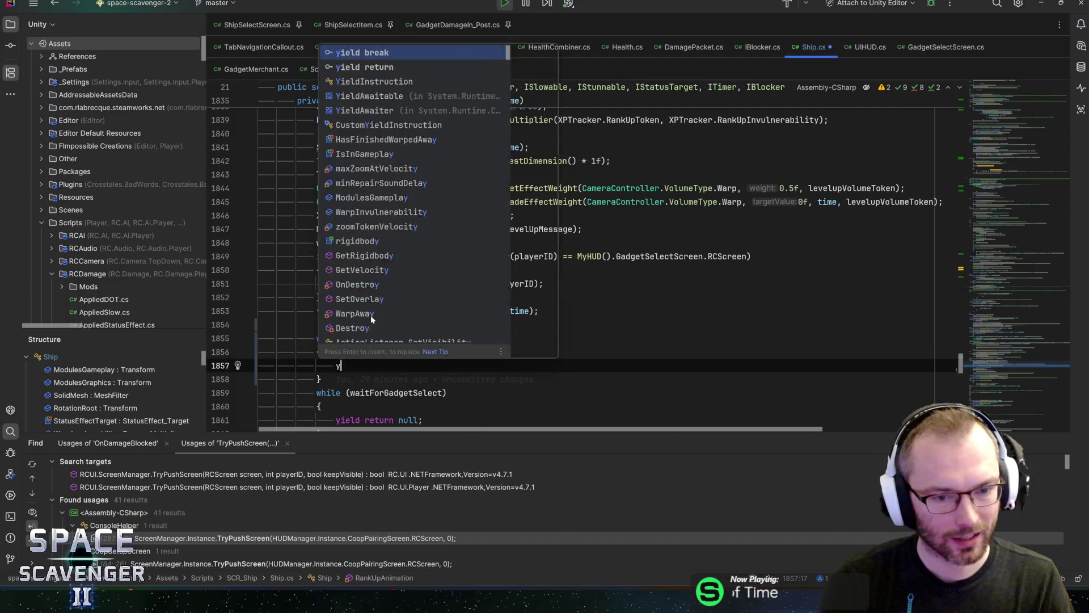
{"action": "type", "text": "ield"}
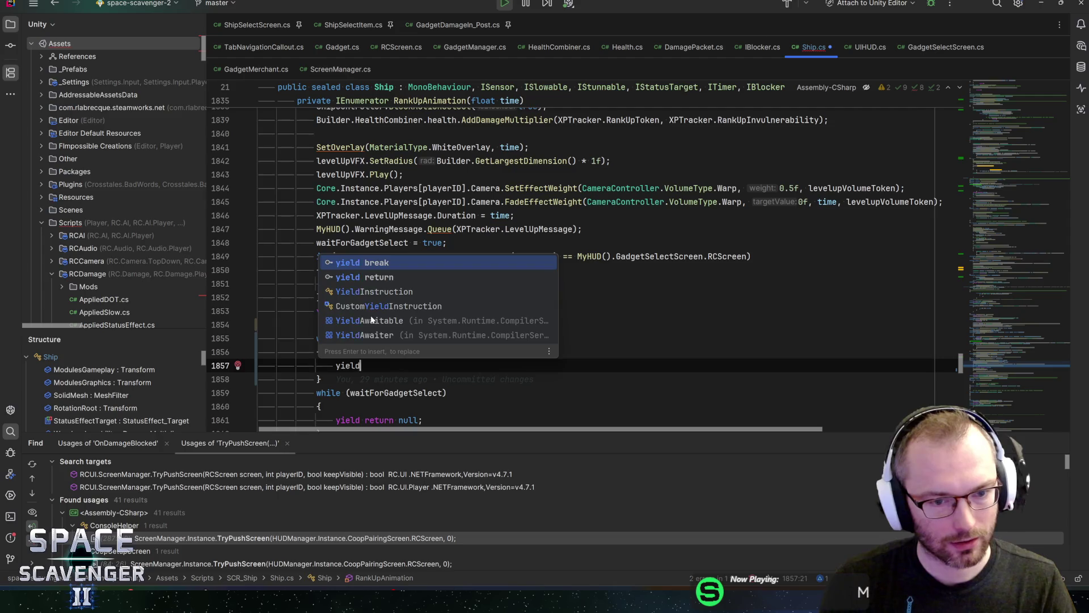
{"action": "type", "text": " return null;"}
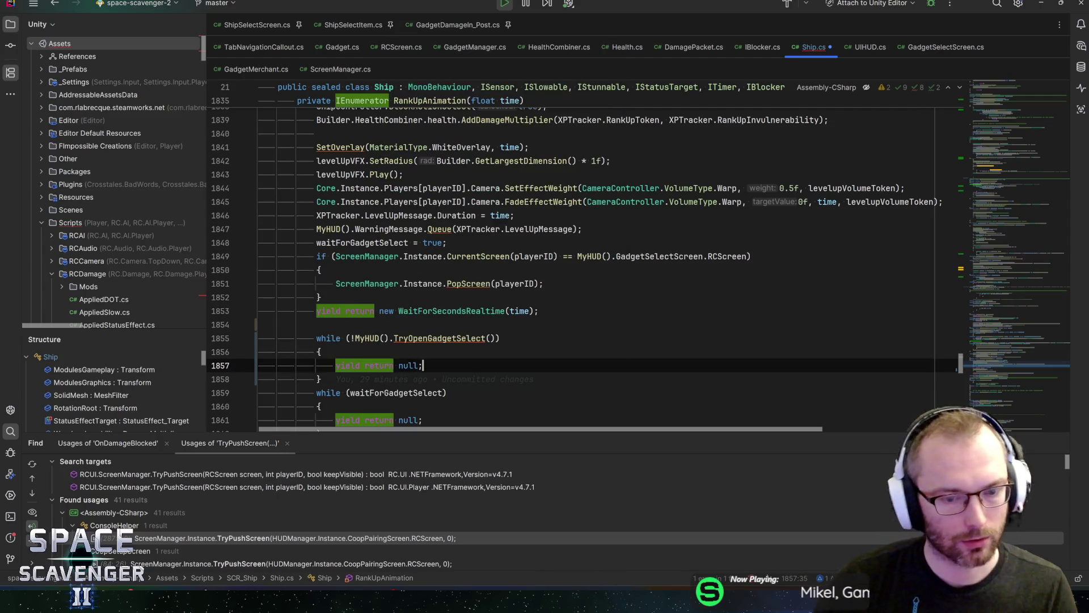
- Review the waitForGadgetSelect loop further down in the RankUpAnimation coroutine
{"action": "scroll", "coordinate": [567, 255], "scroll_direction": "down", "scroll_amount": 1}
{"action": "scroll", "coordinate": [584, 267], "scroll_direction": "down", "scroll_amount": 2}
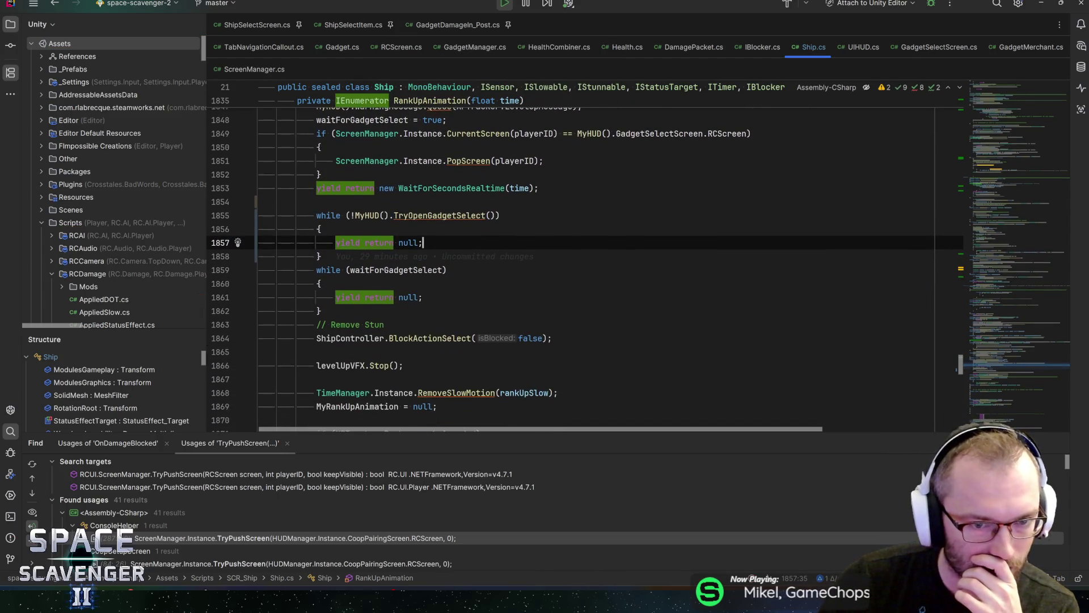
{"action": "left_click", "coordinate": [423, 270]}
{"action": "scroll", "coordinate": [567, 255], "scroll_direction": "up", "scroll_amount": 4}
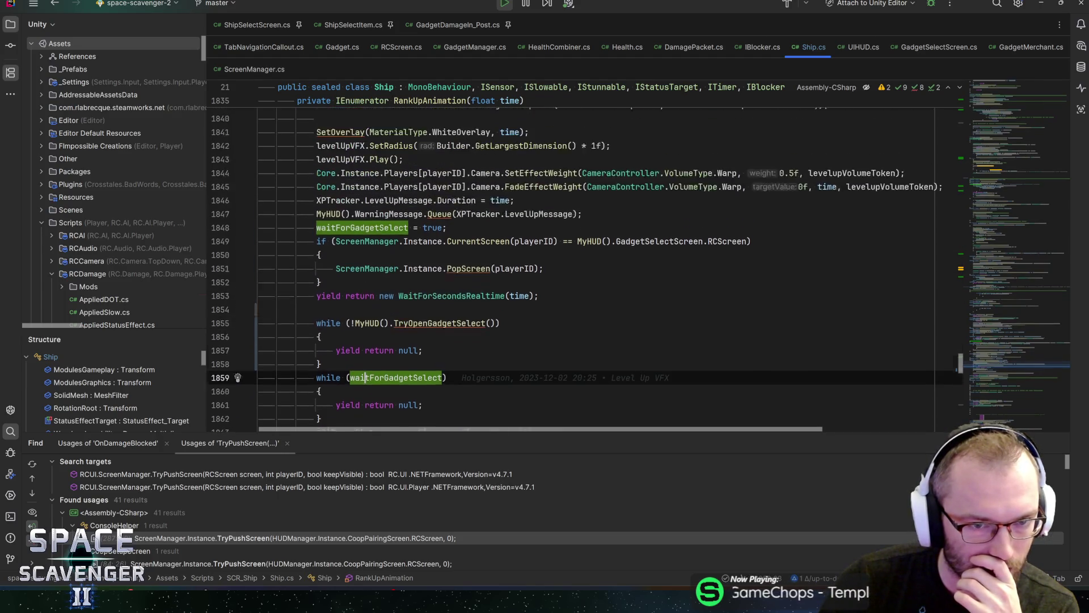
{"action": "scroll", "coordinate": [568, 255], "scroll_direction": "down", "scroll_amount": 4}
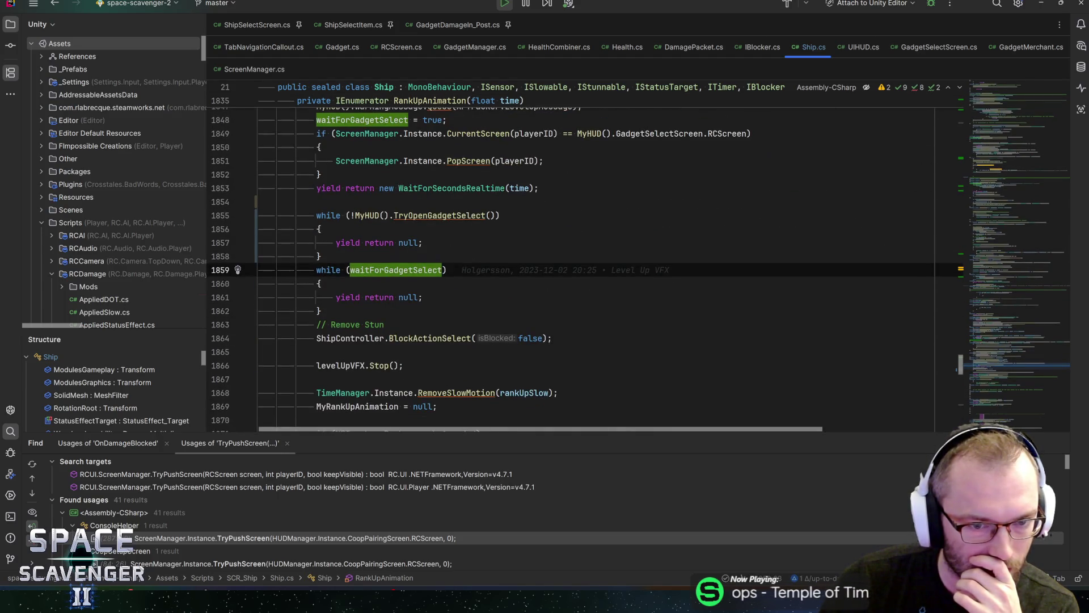
{"action": "scroll", "coordinate": [584, 267], "scroll_direction": "up", "scroll_amount": 1}
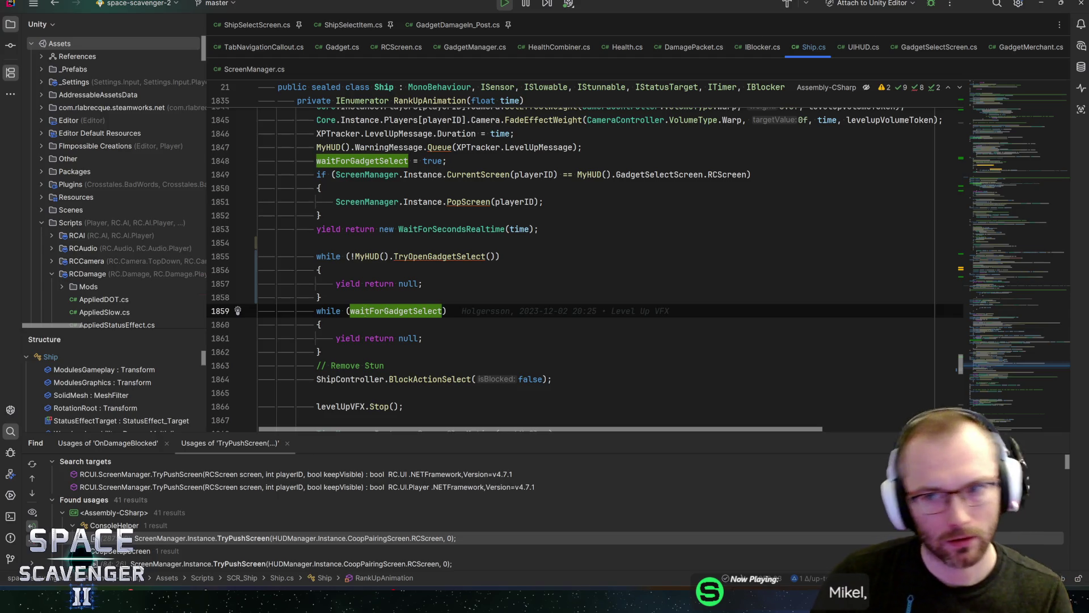
{"action": "key", "text": "alt+Tab"}
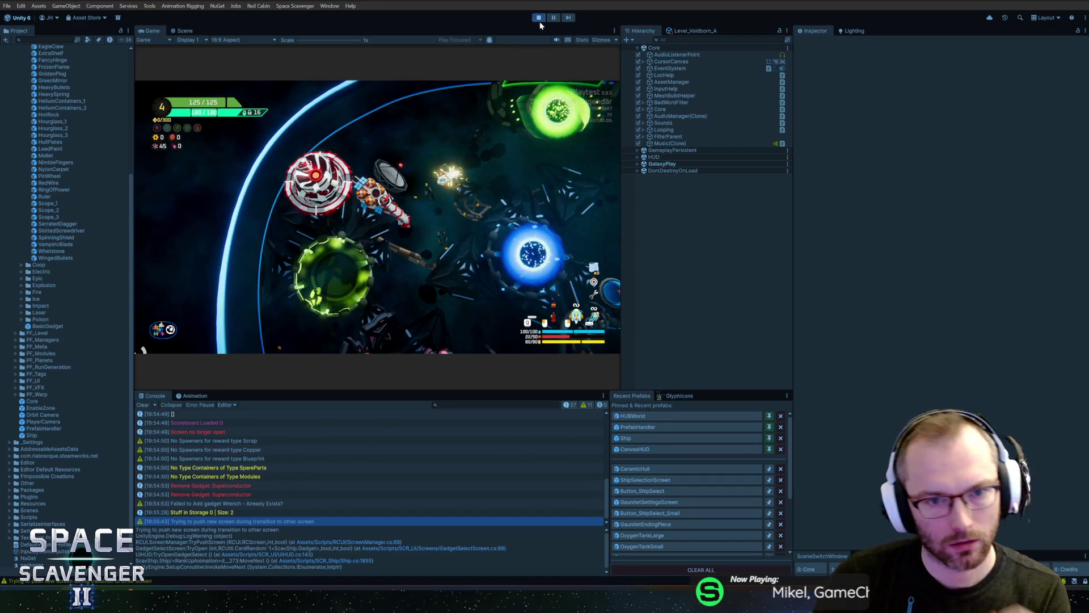
- Stop play mode, recheck the new retry loop in Rider, and relaunch the game
{"action": "left_click", "coordinate": [539, 18]}
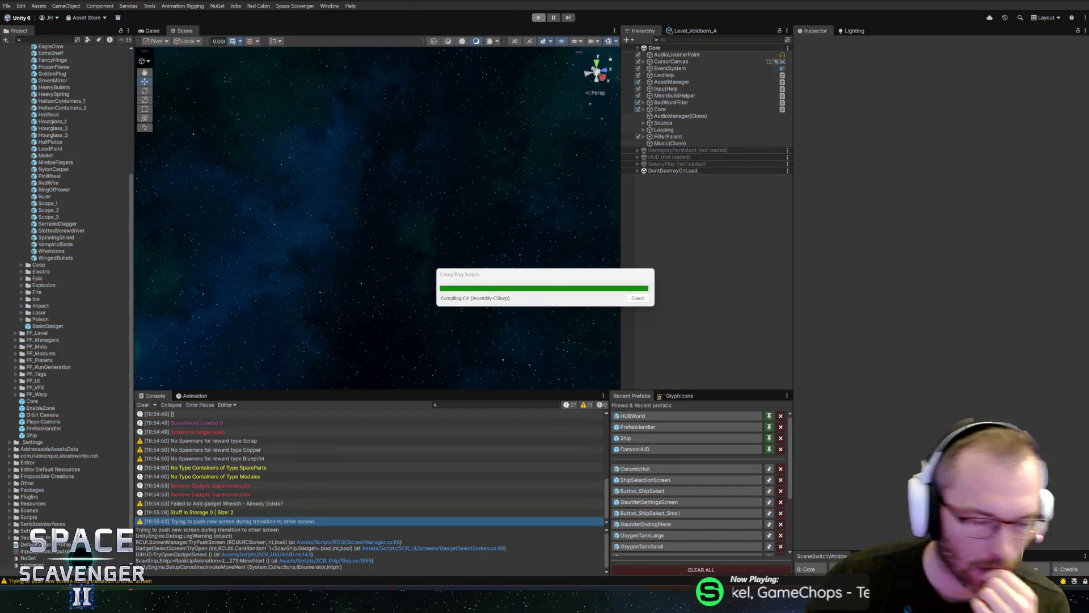
{"action": "key", "text": "alt+Tab"}
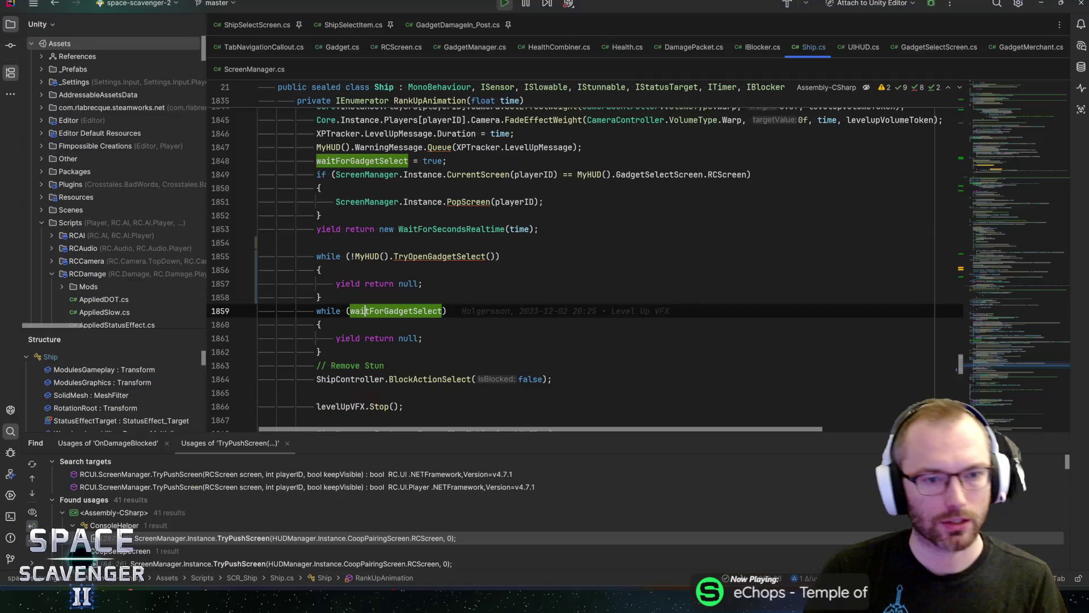
{"action": "left_click", "coordinate": [366, 256]}
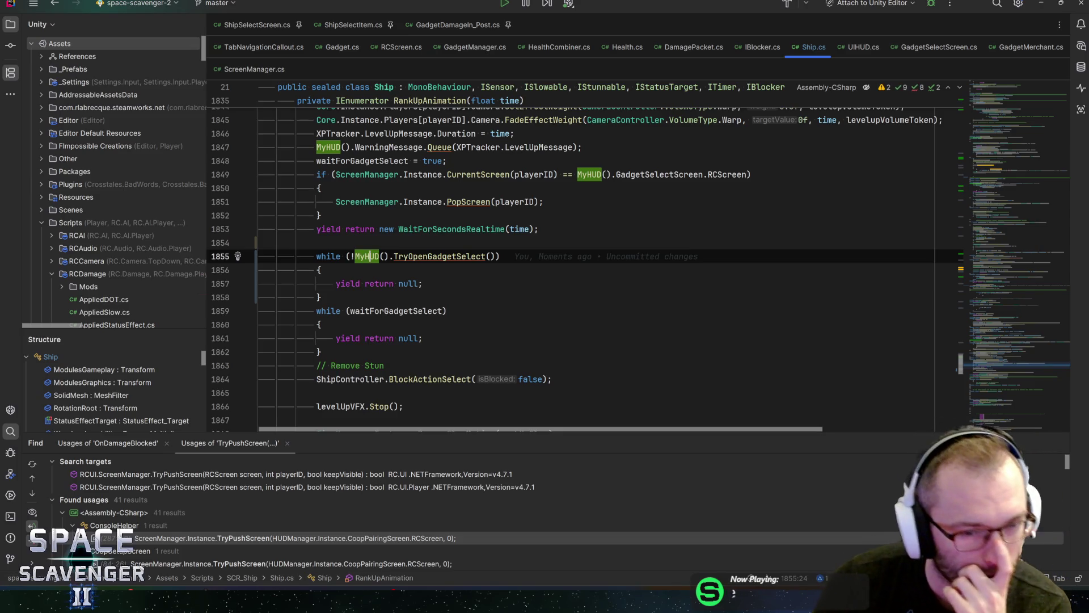
{"action": "left_click", "coordinate": [422, 284]}
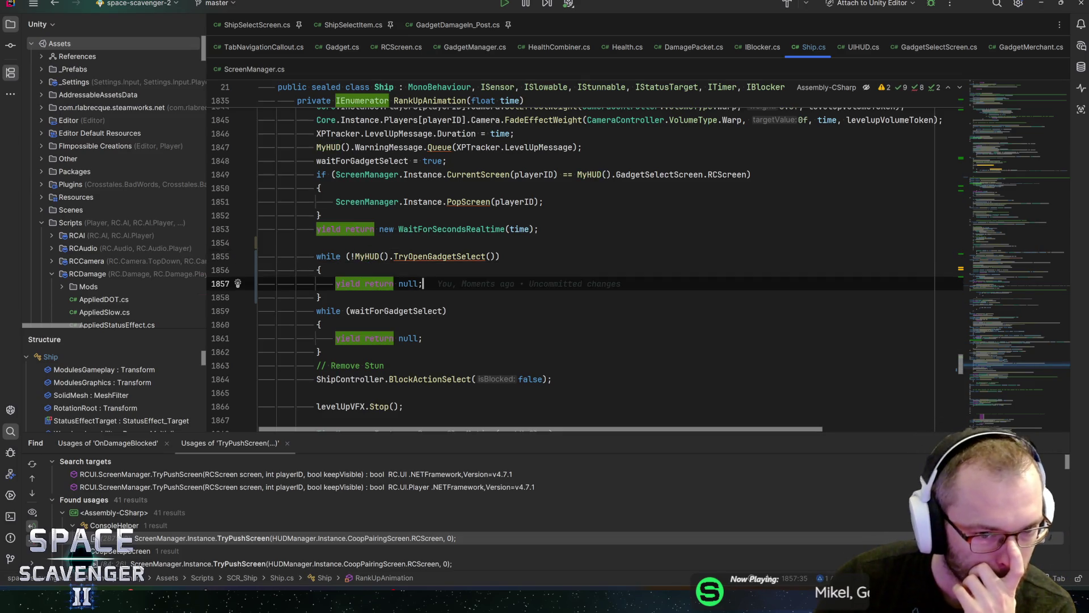
{"action": "key", "text": "alt+Tab"}
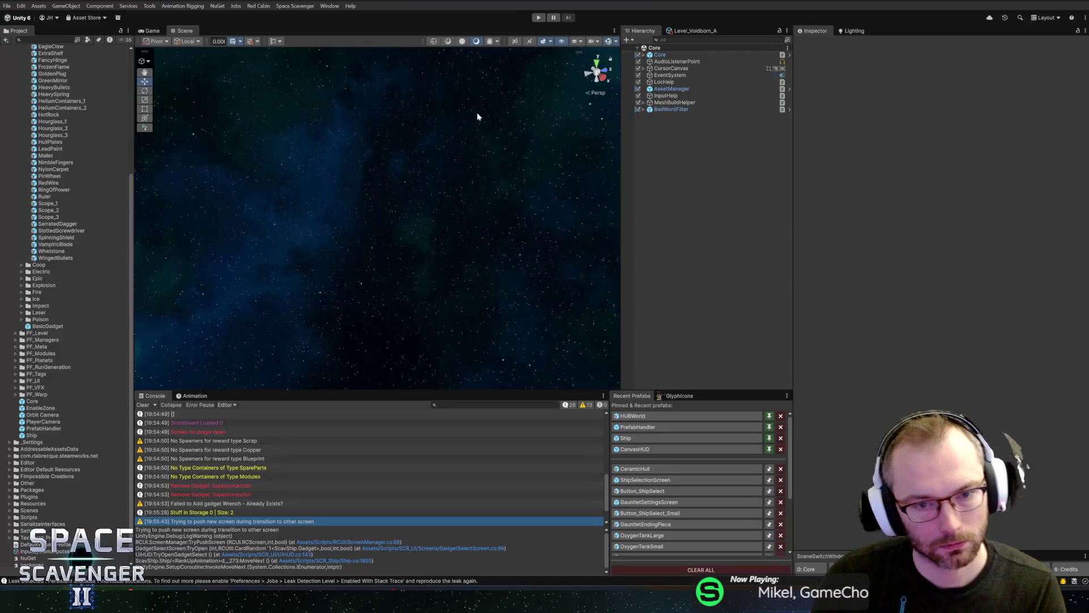
{"action": "left_click", "coordinate": [542, 20]}
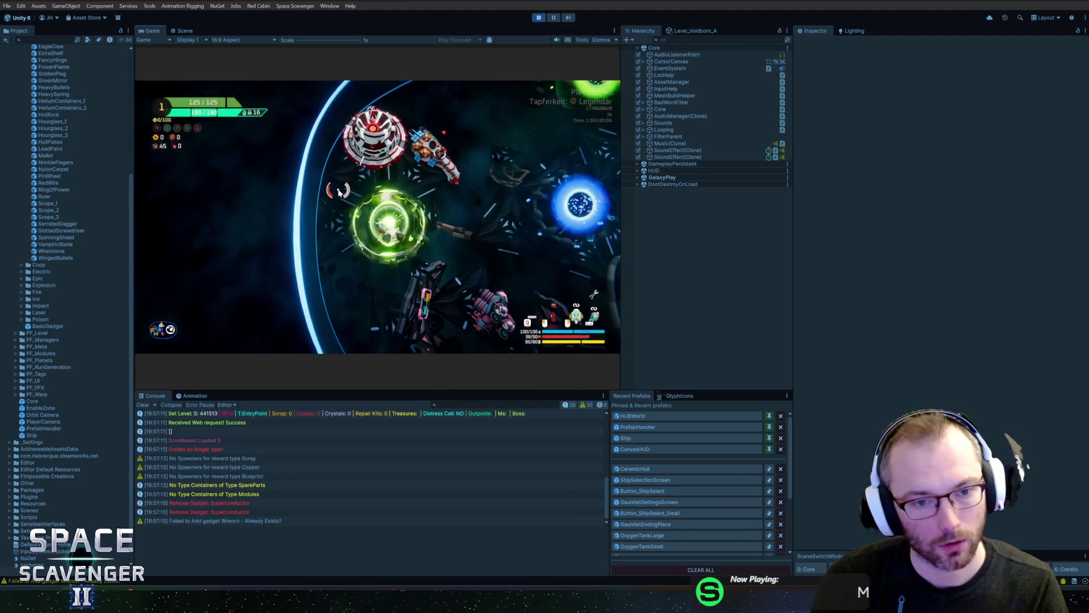
- Spawn larva through the debug console and pick an upgrade card at the first rank-up
{"action": "key", "text": "grave"}
{"action": "type", "text": "ad"}
{"action": "key", "text": "BackSpace"}
{"action": "key", "text": "BackSpace"}
{"action": "type", "text": "spawn la"}
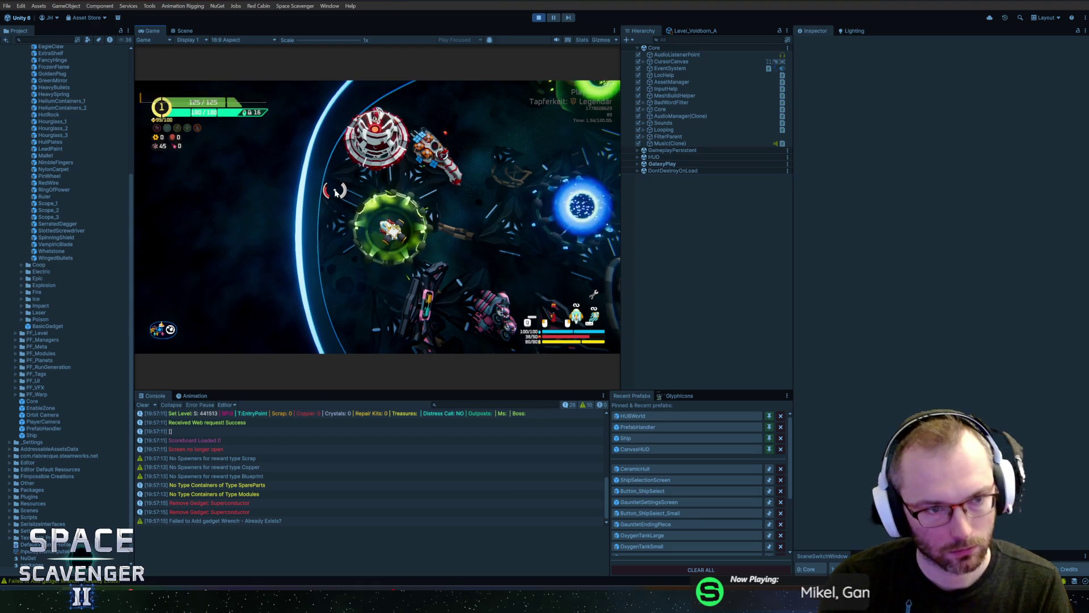
{"action": "key", "text": "Tab"}
{"action": "key", "text": "Return"}
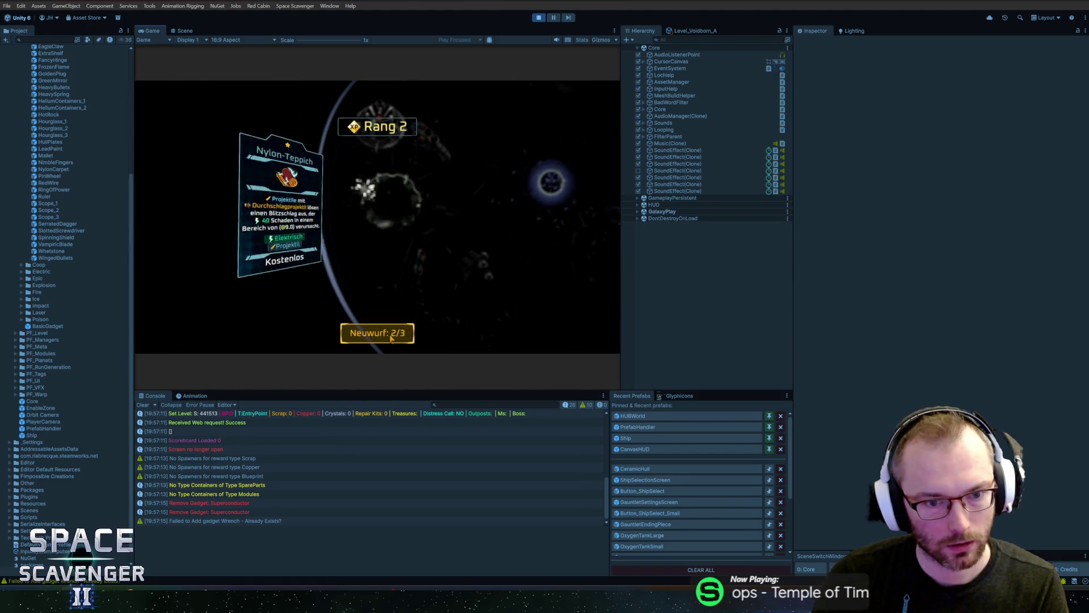
{"action": "left_click", "coordinate": [391, 248]}
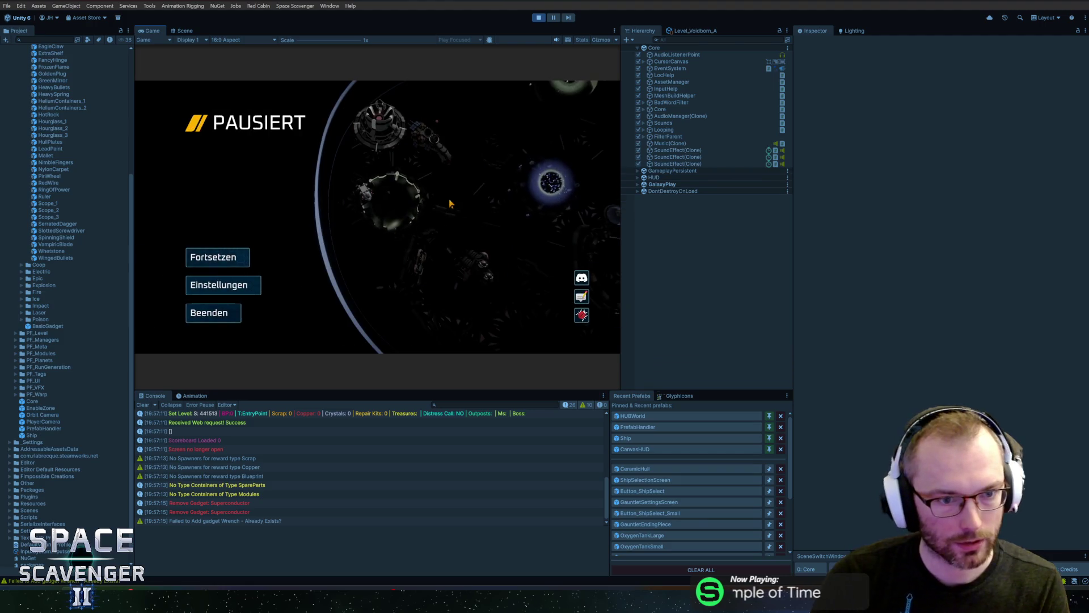
- Add 99 XP, pause and unpause during rank-ups, and pick cards for ranks 3 and 4
{"action": "type", "text": "add xp 99"}
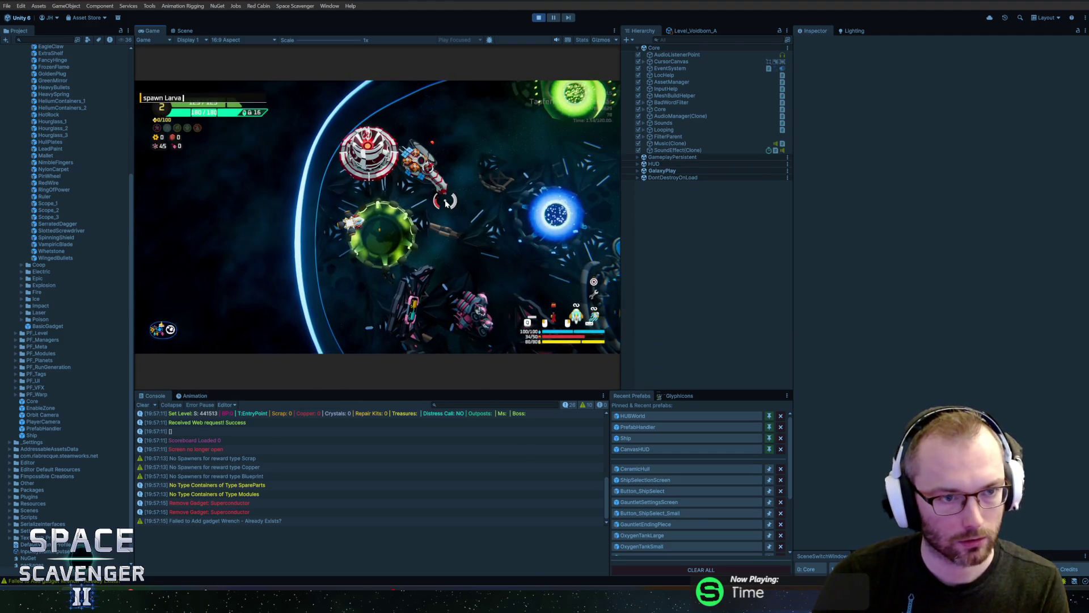
{"action": "key", "text": "Return"}
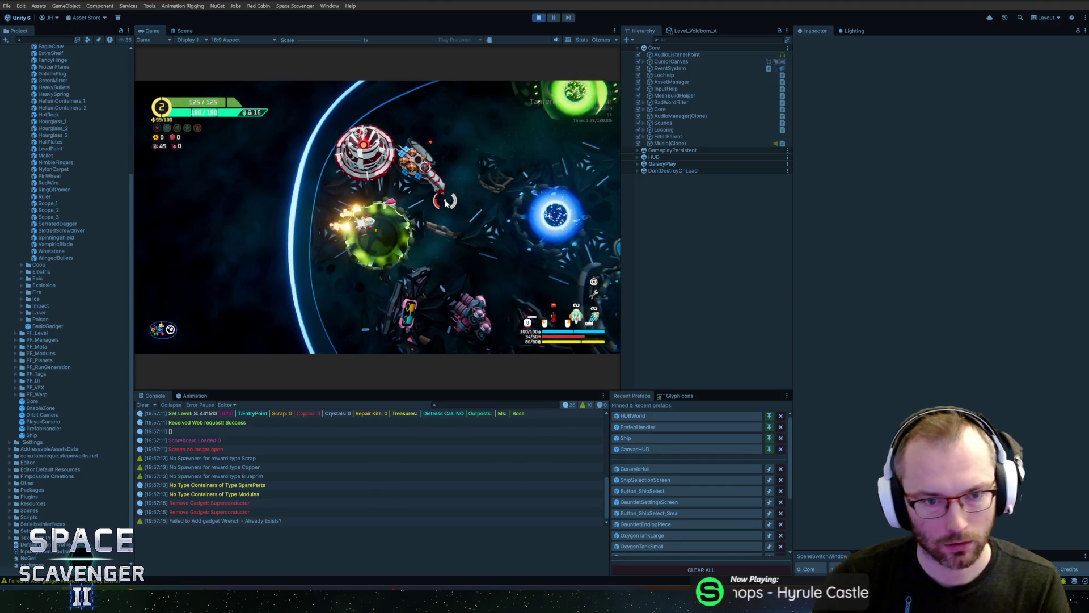
{"action": "key", "text": "Escape"}
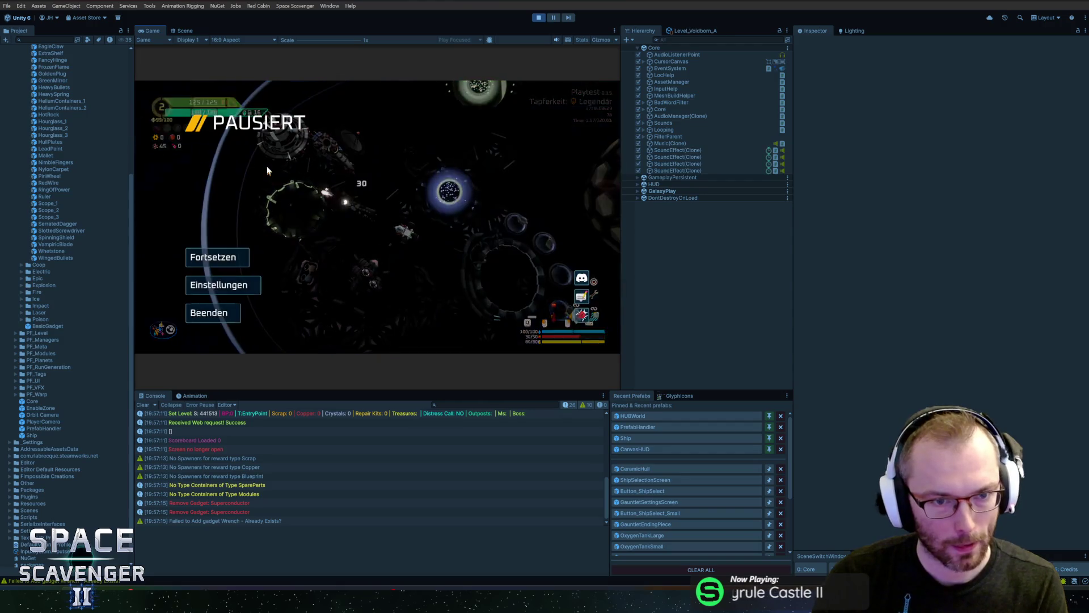
{"action": "key", "text": "Escape"}
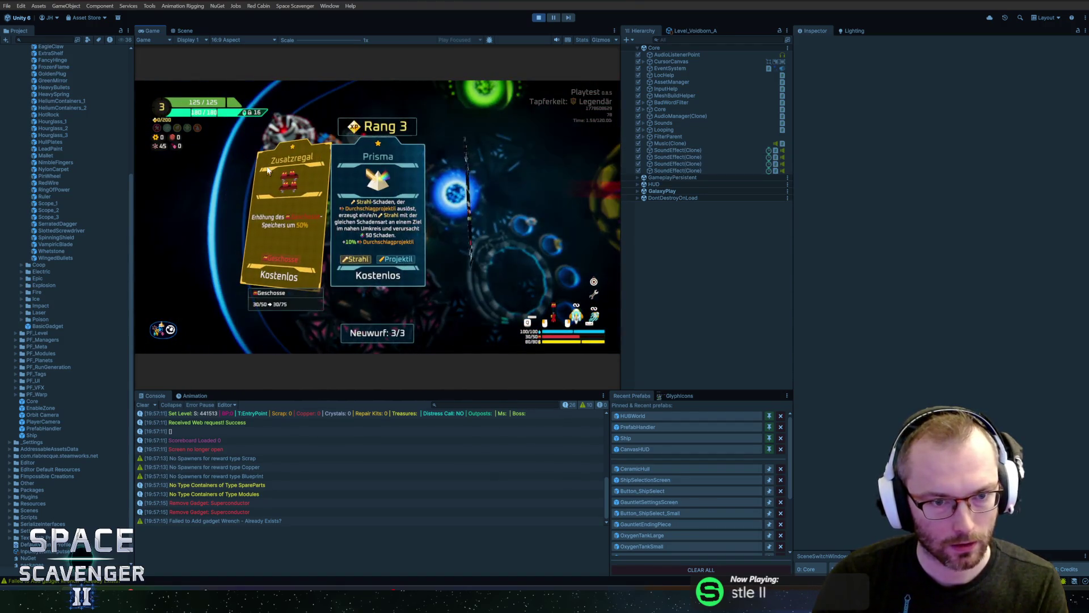
{"action": "left_click", "coordinate": [435, 224]}
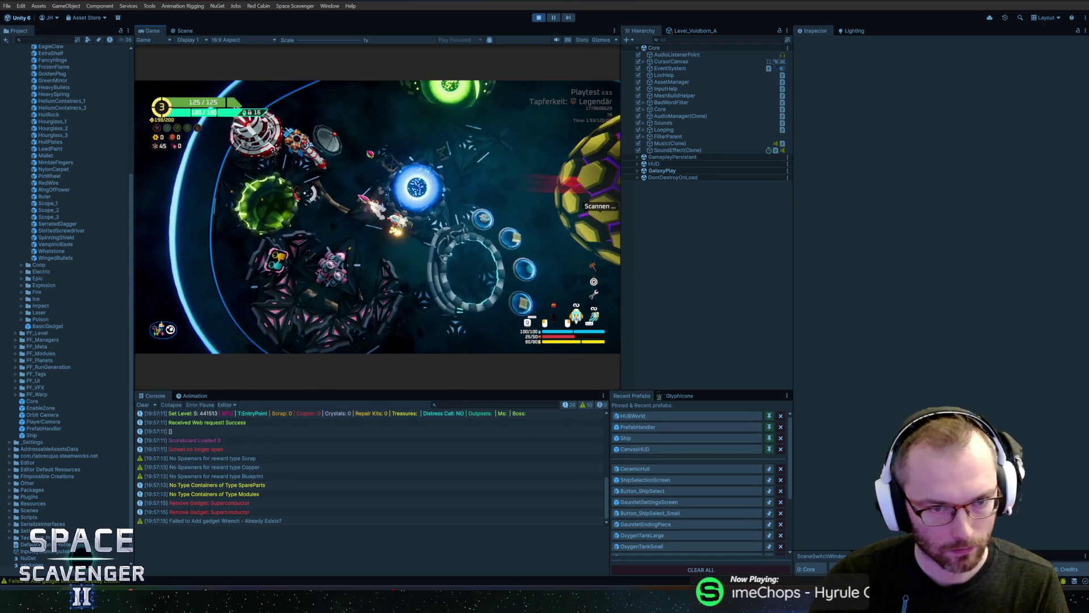
{"action": "key", "text": "Escape"}
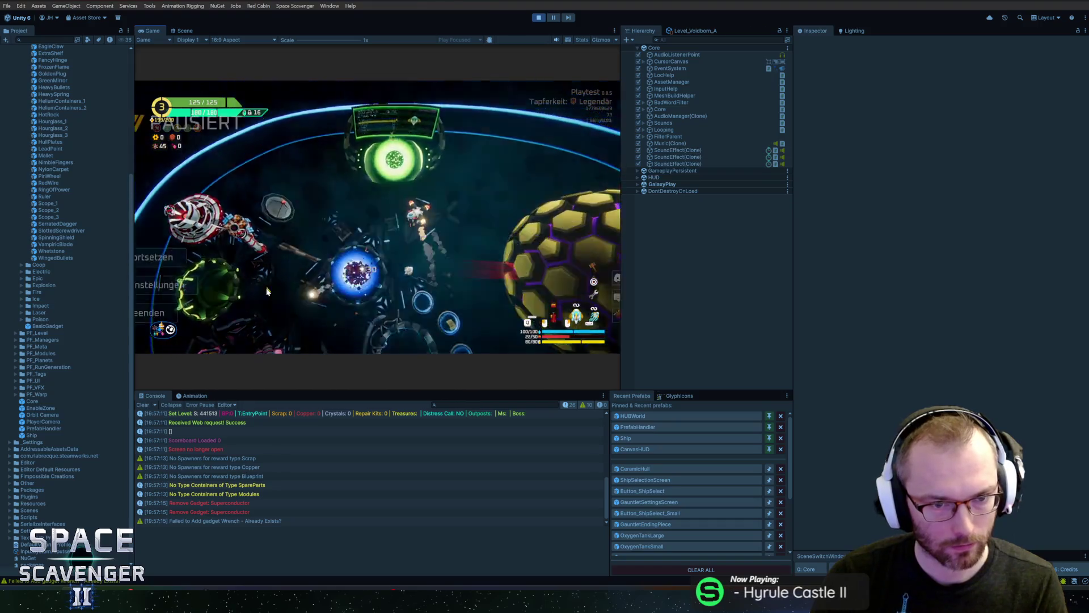
{"action": "key", "text": "Escape"}
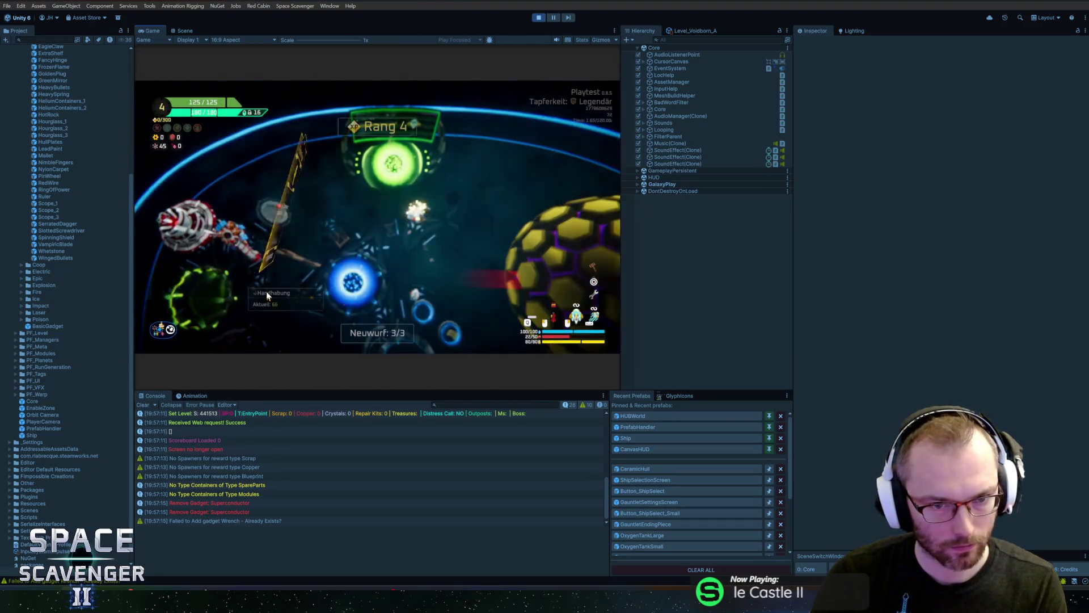
{"action": "left_click", "coordinate": [285, 227]}
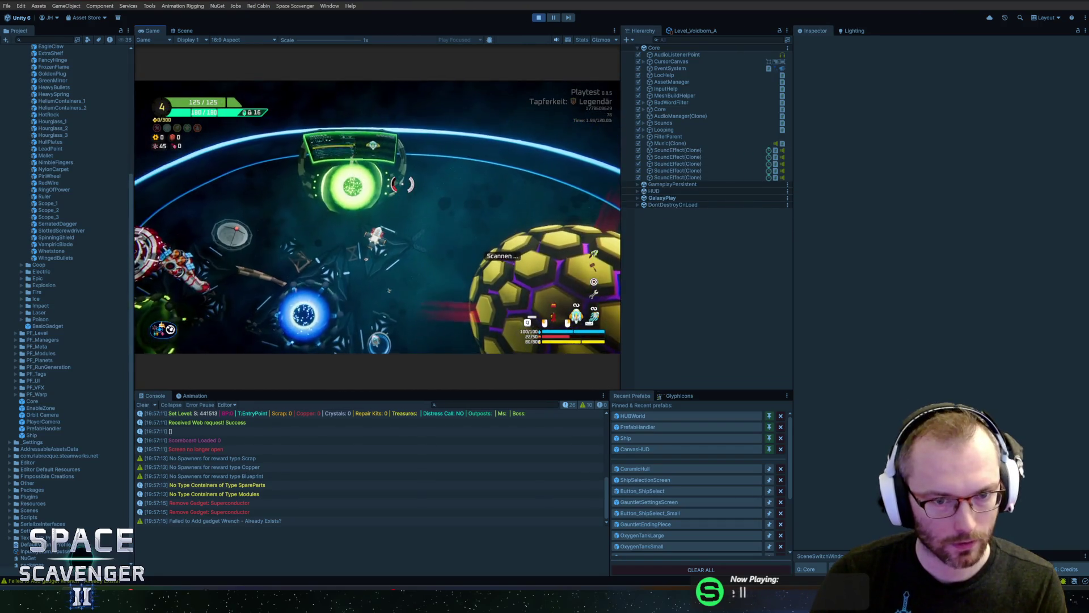
- Spawn Larva and add XP, pausing twice during the rank 5 rank-up
{"action": "key", "text": "grave"}
{"action": "type", "text": "spawn Larva"}
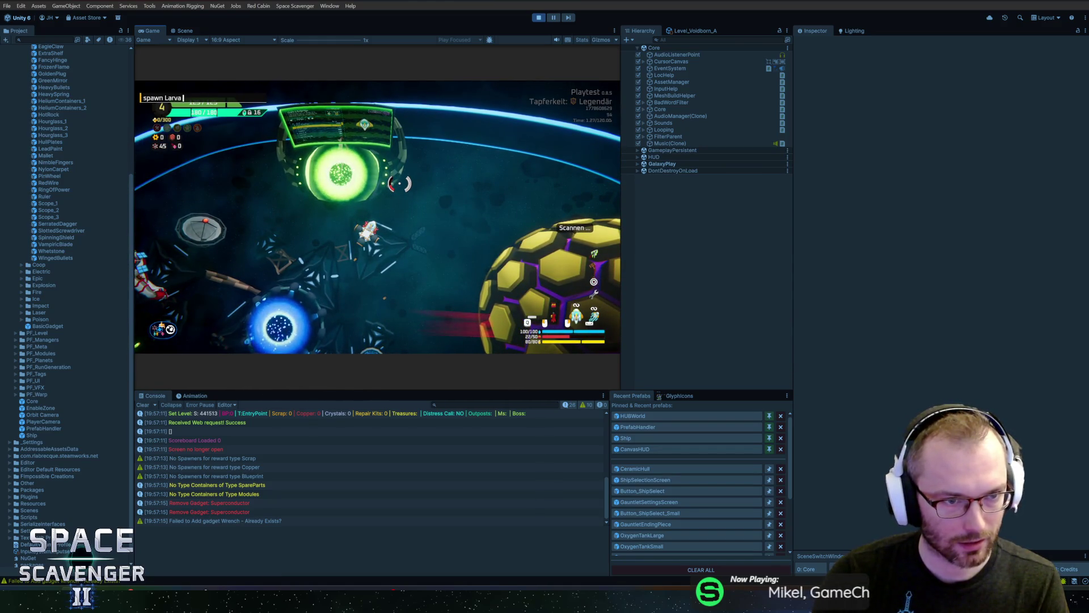
{"action": "key", "text": "Return"}
{"action": "type", "text": "add xop"}
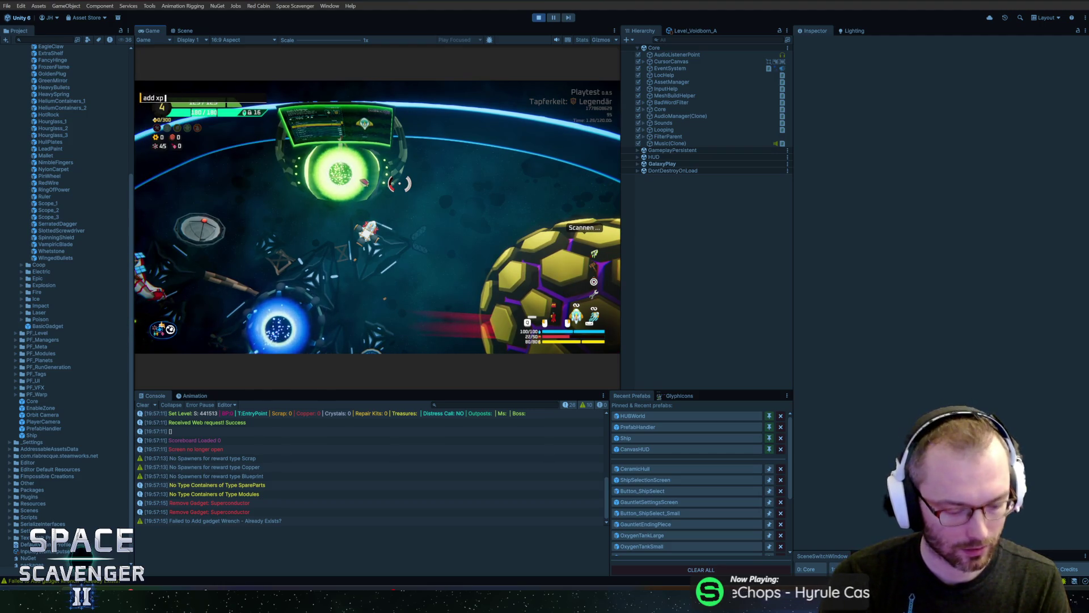
{"action": "key", "text": "Return"}
{"action": "key", "text": "Escape"}
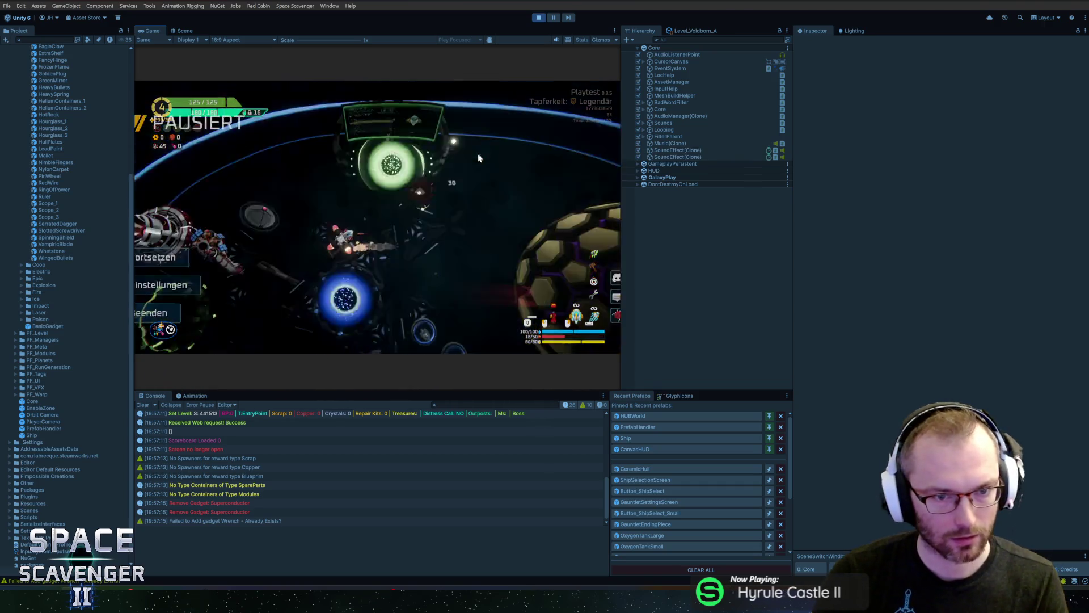
{"action": "key", "text": "Escape"}
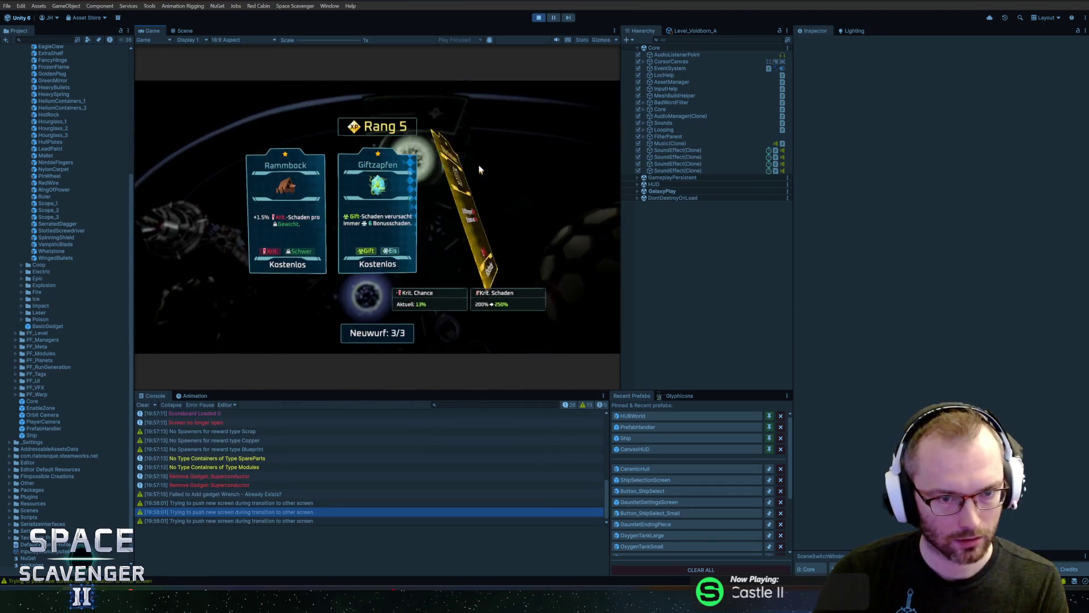
{"action": "key", "text": "Escape"}
{"action": "key", "text": "Escape"}
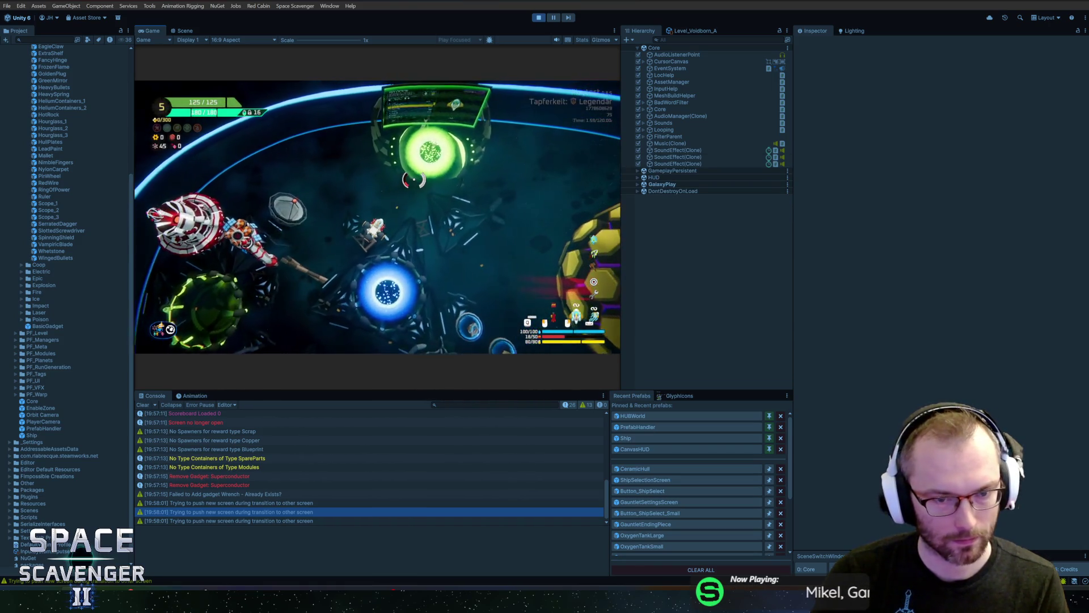
{"action": "key", "text": "Escape"}
- Add 299 XP, pause during the rank-up, pick Pipette for rank 6, and stop the playtest
{"action": "key", "text": "grave"}
{"action": "key", "text": "grave"}
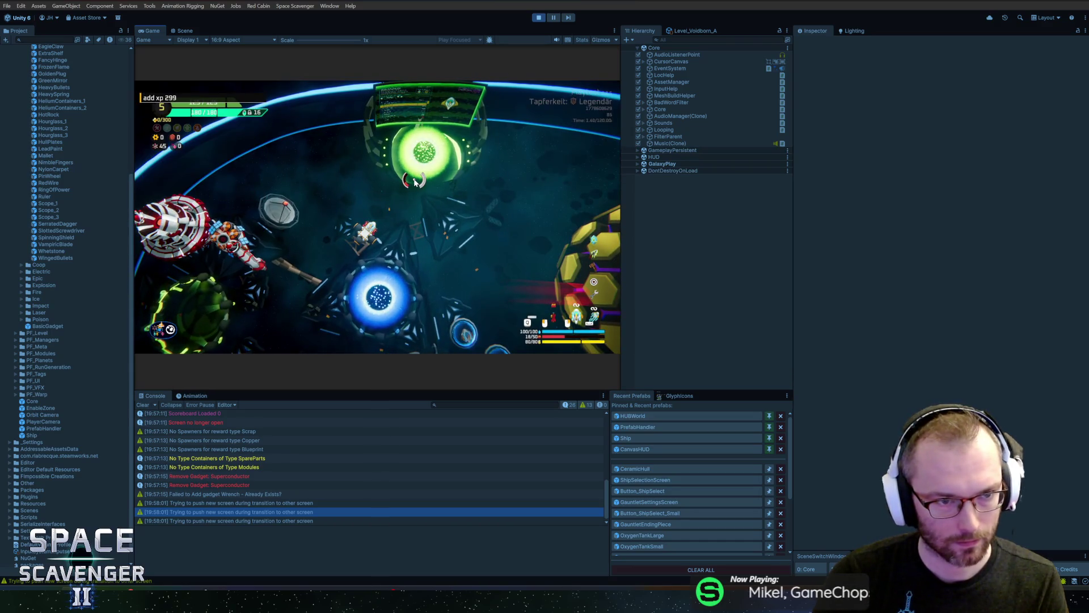
{"action": "key", "text": "grave"}
{"action": "type", "text": "spawn Larva"}
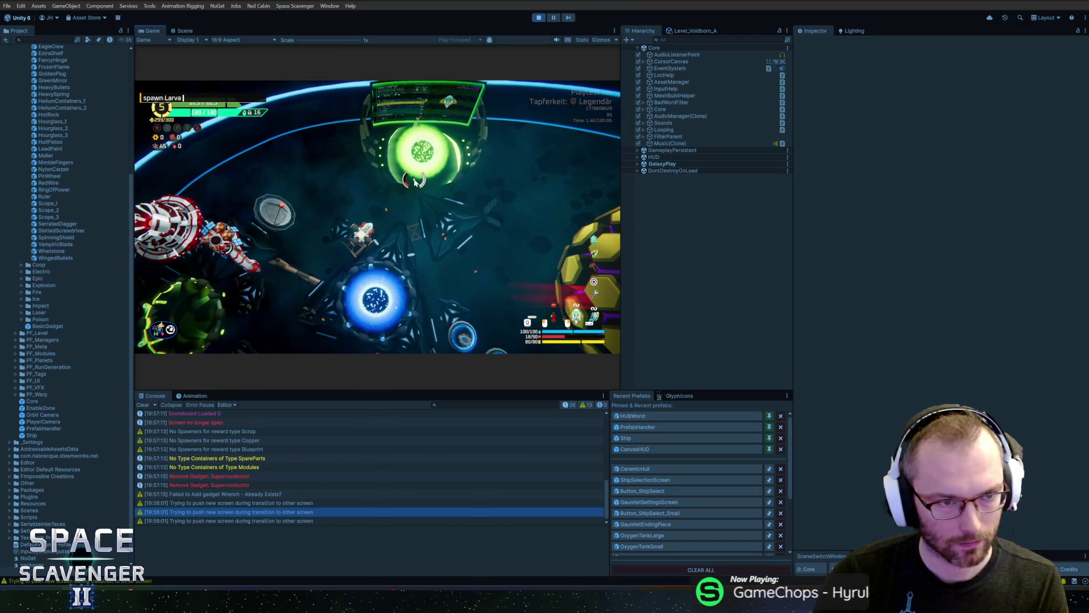
{"action": "key", "text": "grave"}
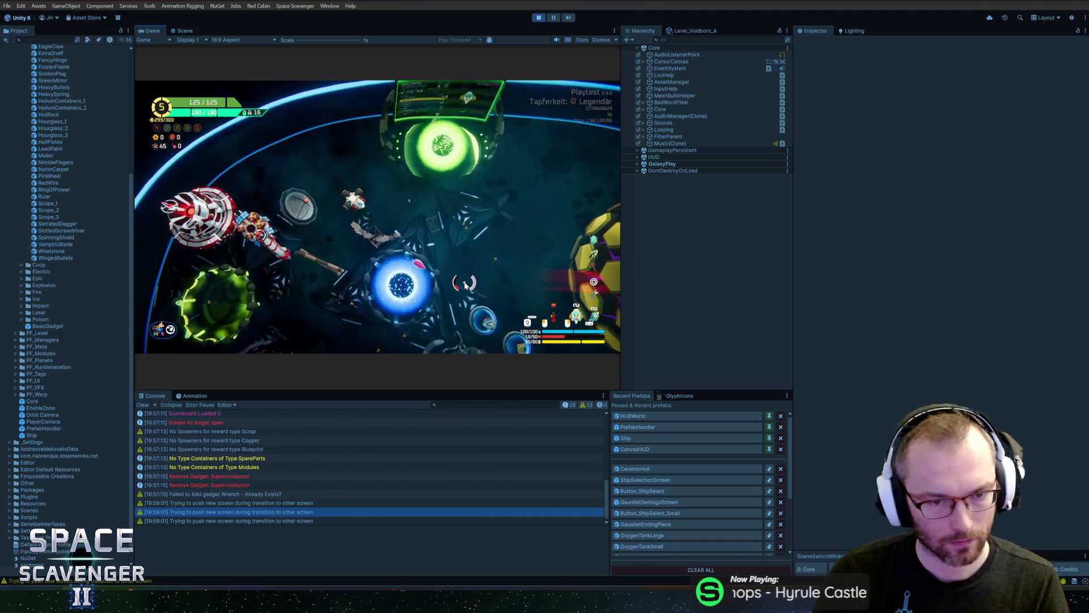
{"action": "key", "text": "Escape"}
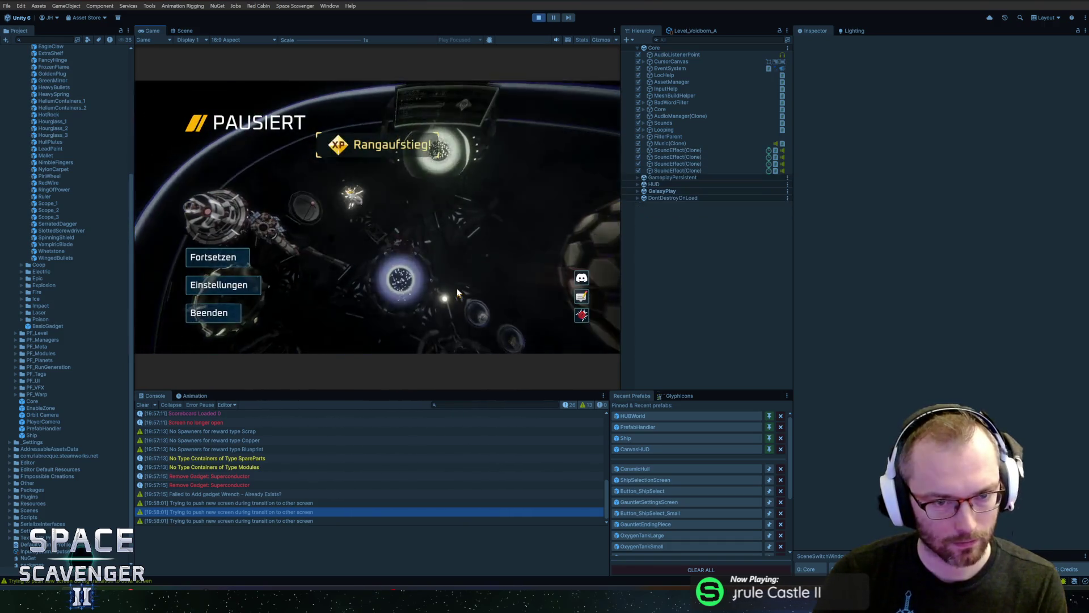
{"action": "key", "text": "Escape"}
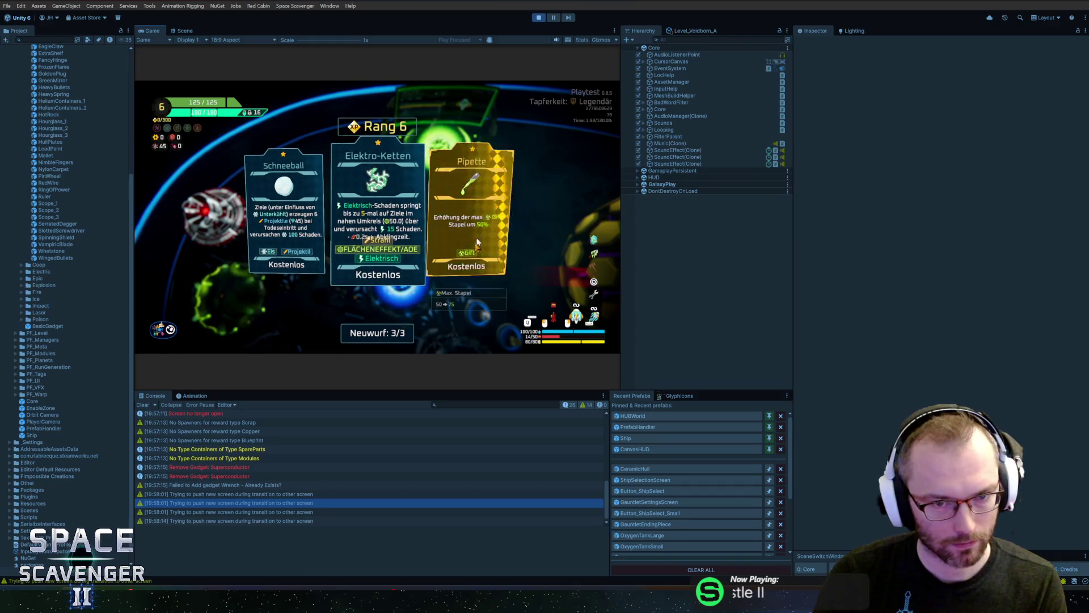
{"action": "left_click", "coordinate": [476, 239]}
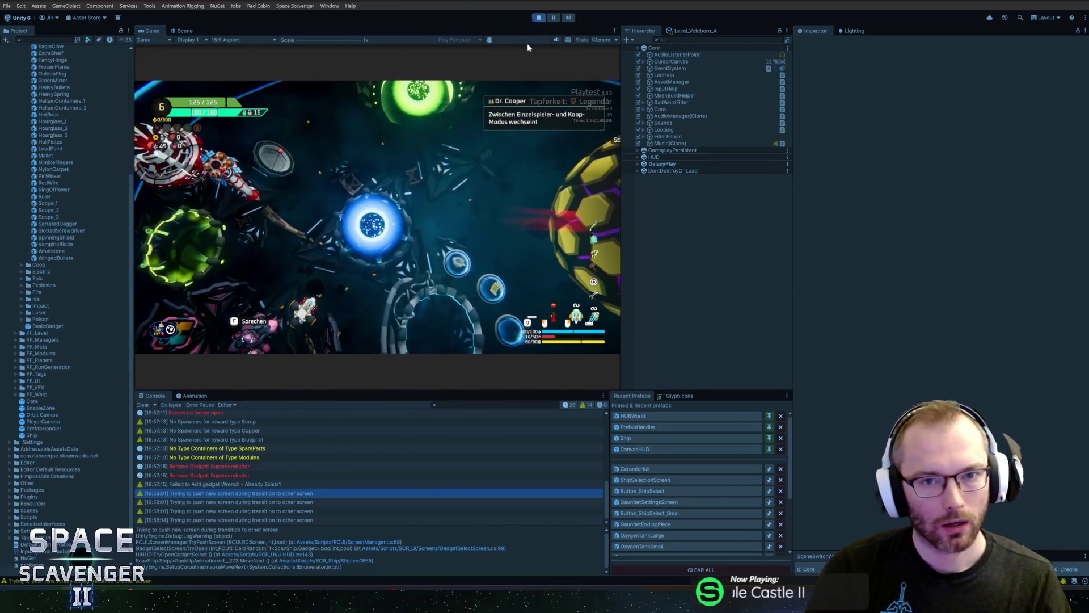
{"action": "key", "text": "ctrl+p"}
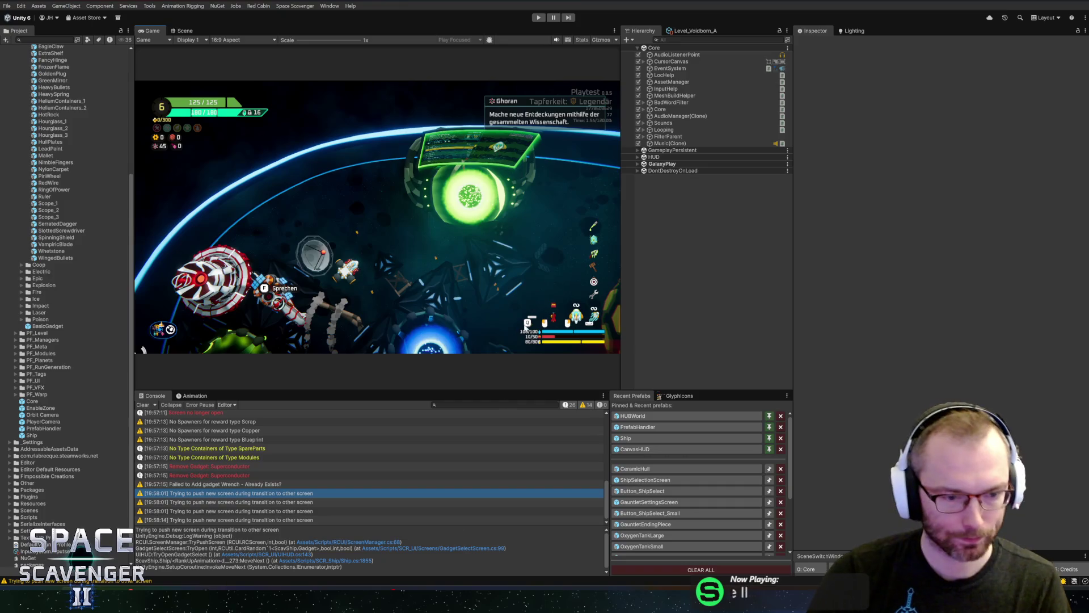
{"action": "key", "text": "alt+Tab"}
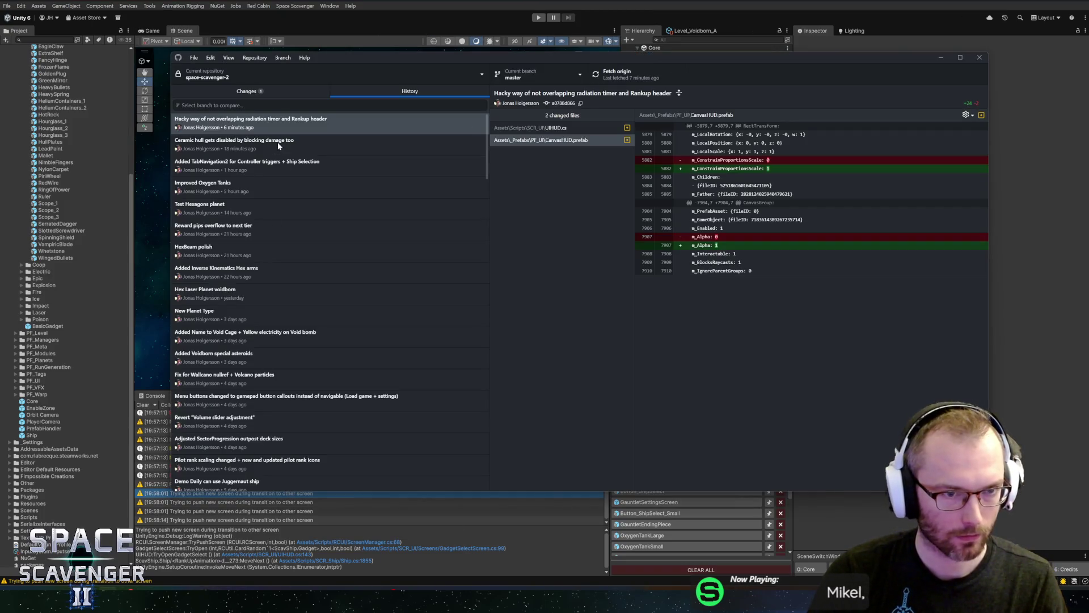
- Commit Ship.cs as 'Fix for softlock if pressing pause multiple times while ranking up' and push
{"action": "key", "text": "ctrl+1"}
{"action": "type", "text": "Fi"}
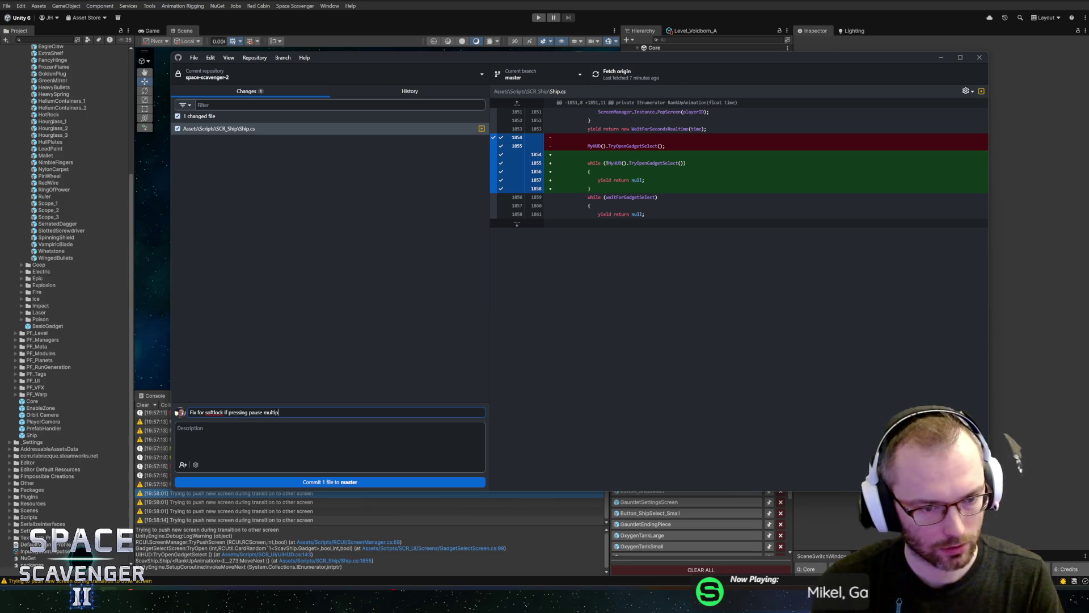
{"action": "type", "text": "times while ranking up"}
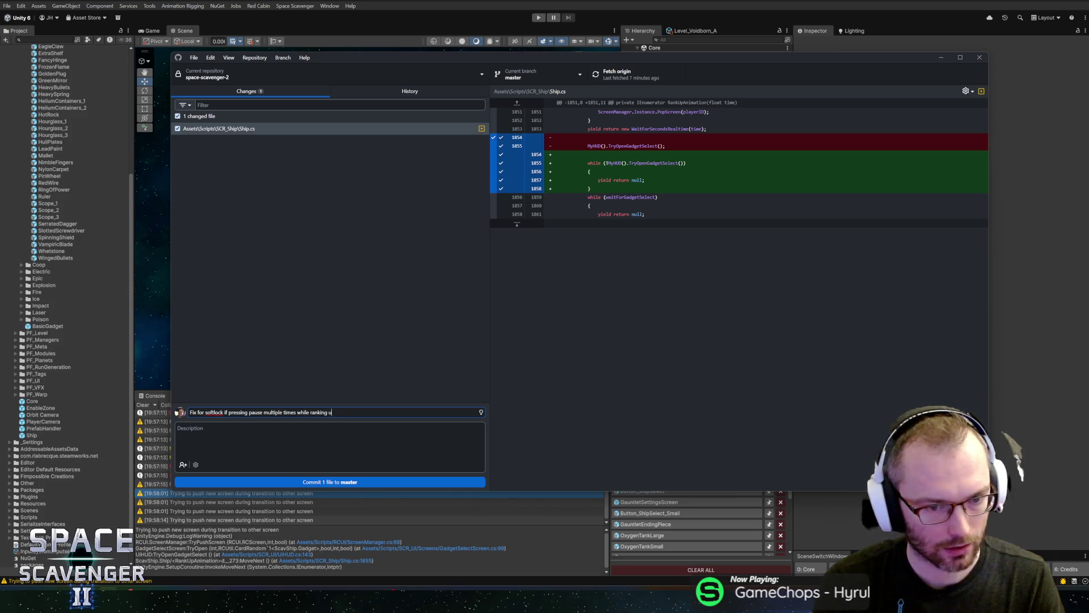
{"action": "left_click", "coordinate": [320, 482]}
{"action": "left_click", "coordinate": [635, 84]}
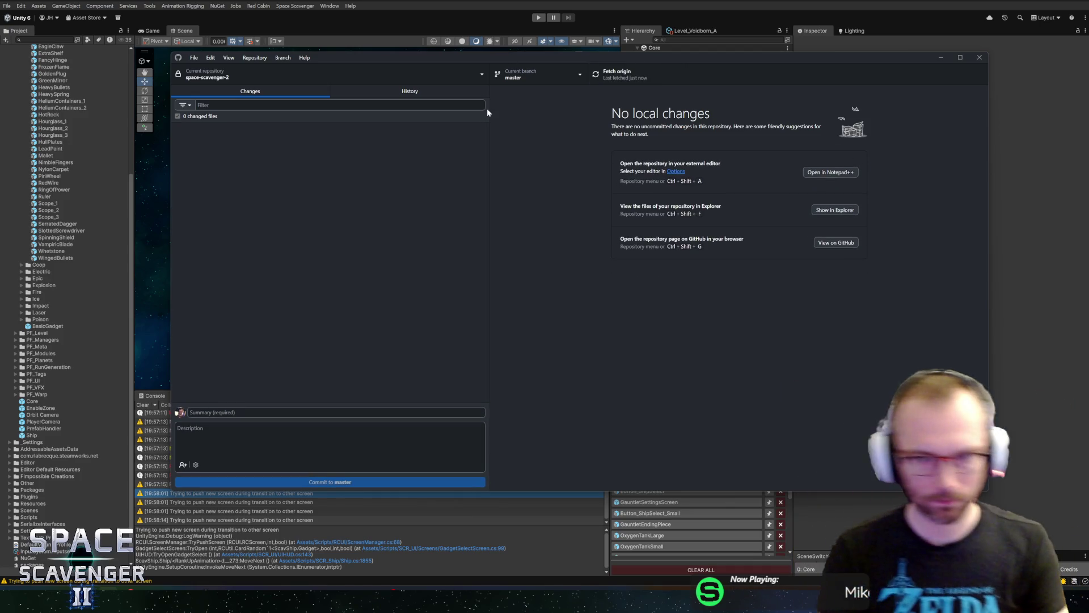
{"action": "key", "text": "alt+Tab"}
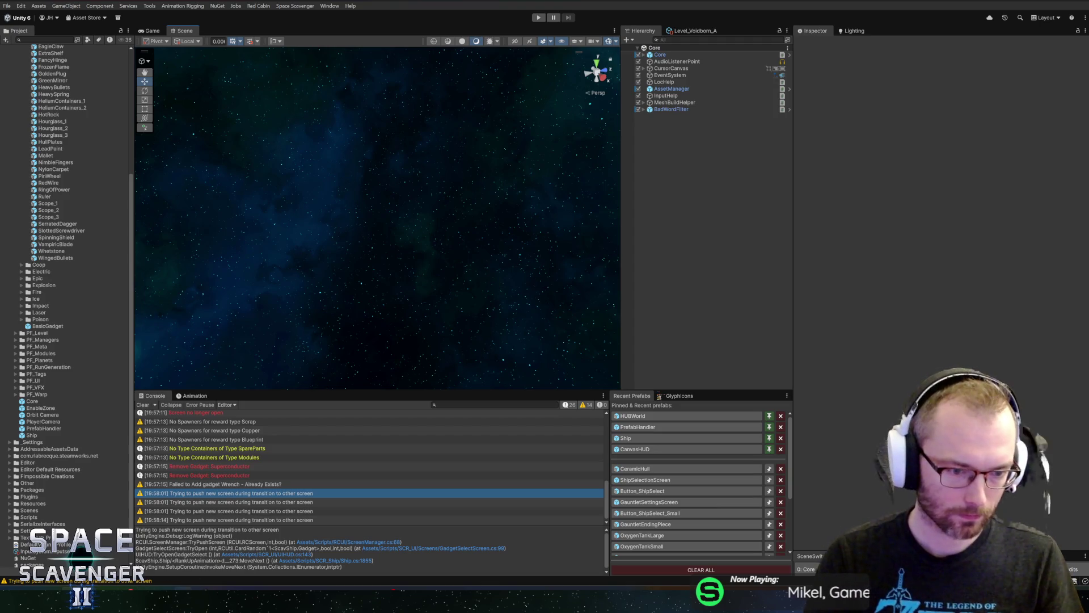
- Drag card #2053 from In Progress to Completed on the HacknPlan board
{"action": "key", "text": "alt+Tab"}
{"action": "left_click_drag", "start_coordinate": [435, 114], "coordinate": [817, 110]}
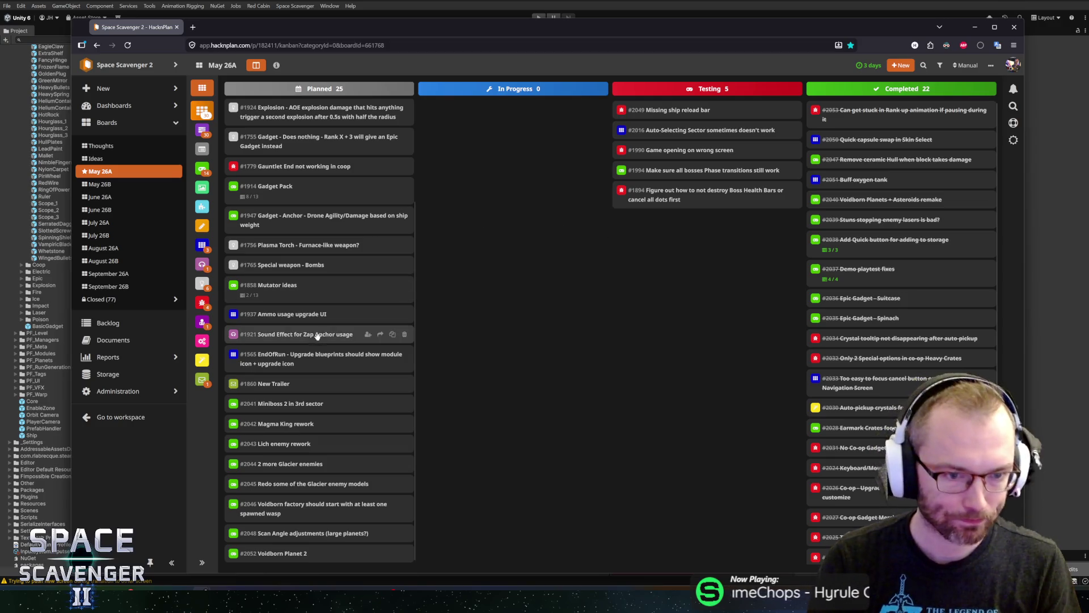
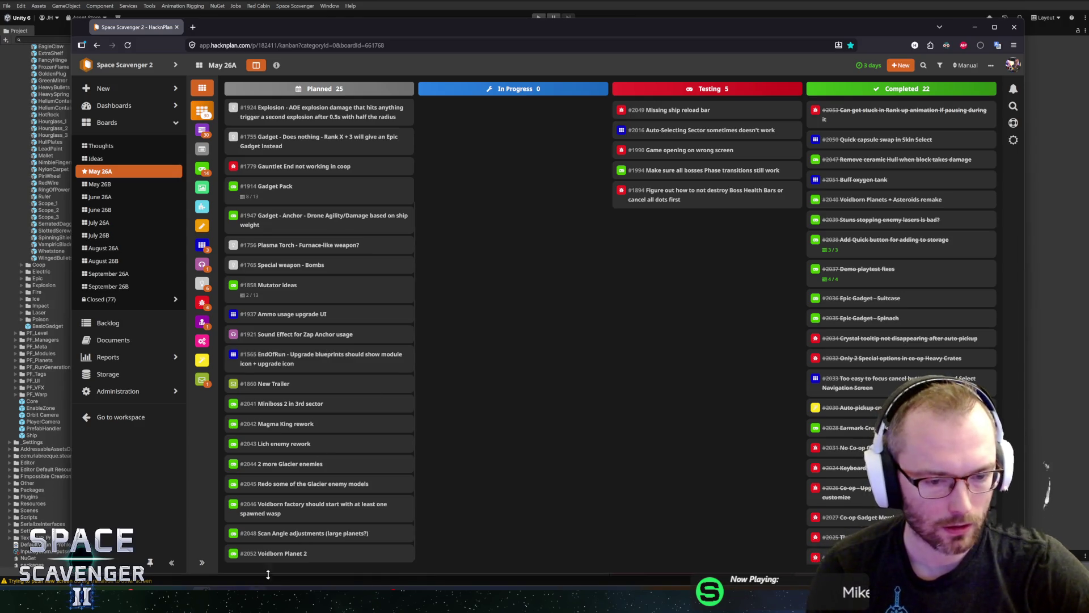
- Move HacknPlan card #2052 'Voidborn Planet 2' from Planned to In Progress, then return to Unity
{"action": "left_click_drag", "start_coordinate": [273, 554], "coordinate": [503, 233]}
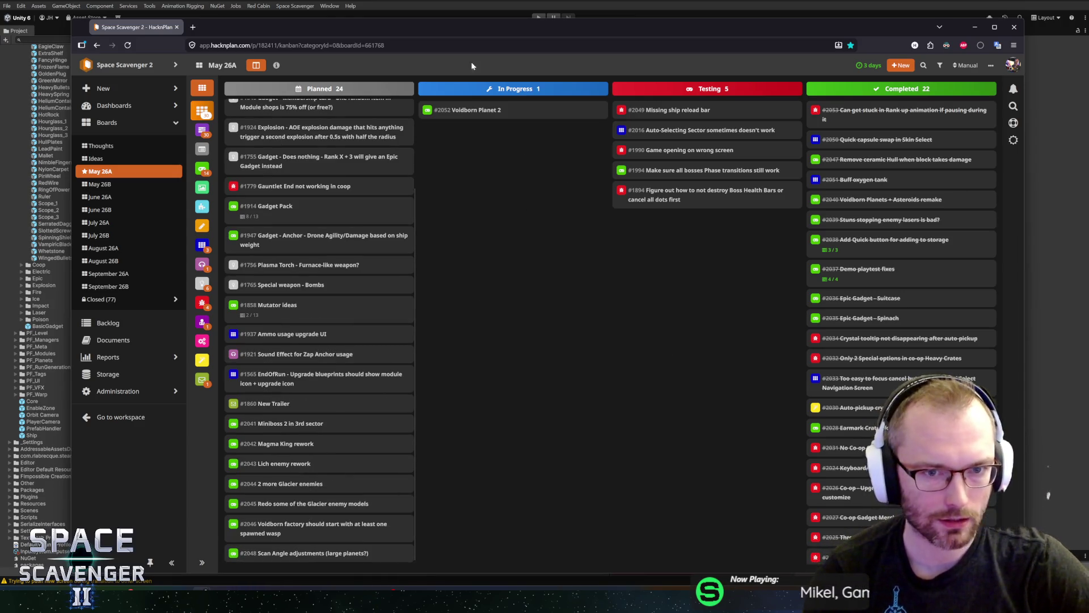
{"action": "left_click", "coordinate": [492, 2]}
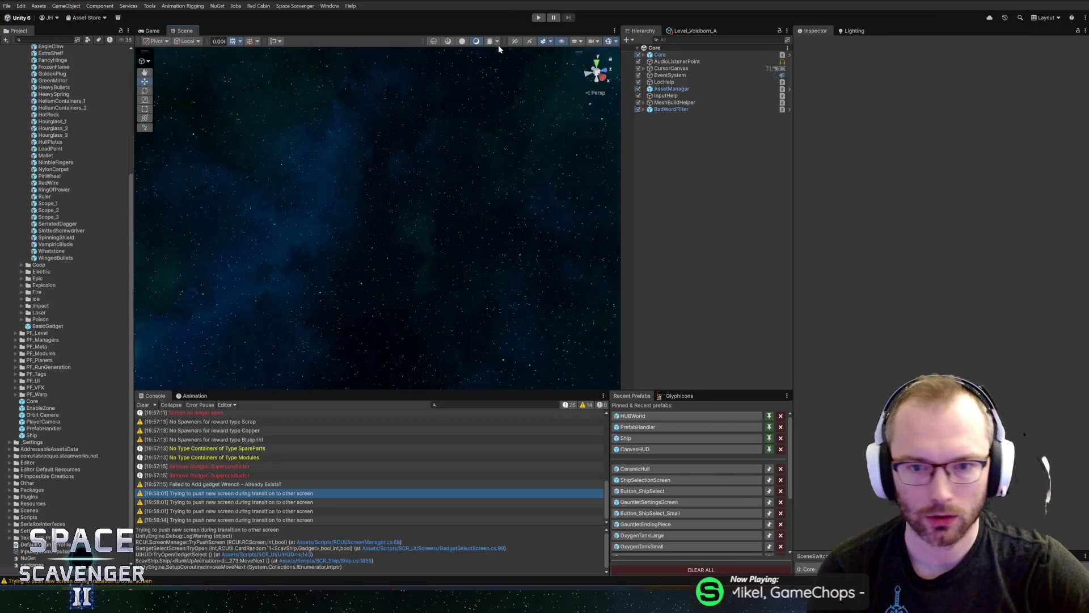
- With Core selected, pull localization from the Google sheet and write 1547 entries to CSV
{"action": "left_click_drag", "start_coordinate": [133, 167], "coordinate": [140, 168]}
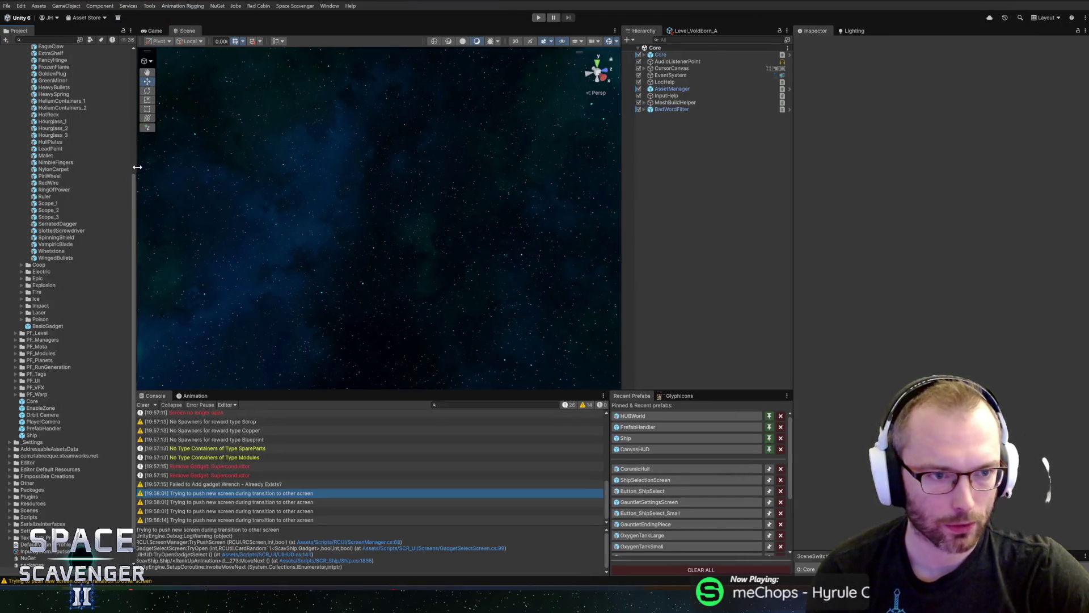
{"action": "scroll", "coordinate": [140, 242], "scroll_direction": "up", "scroll_amount": 5}
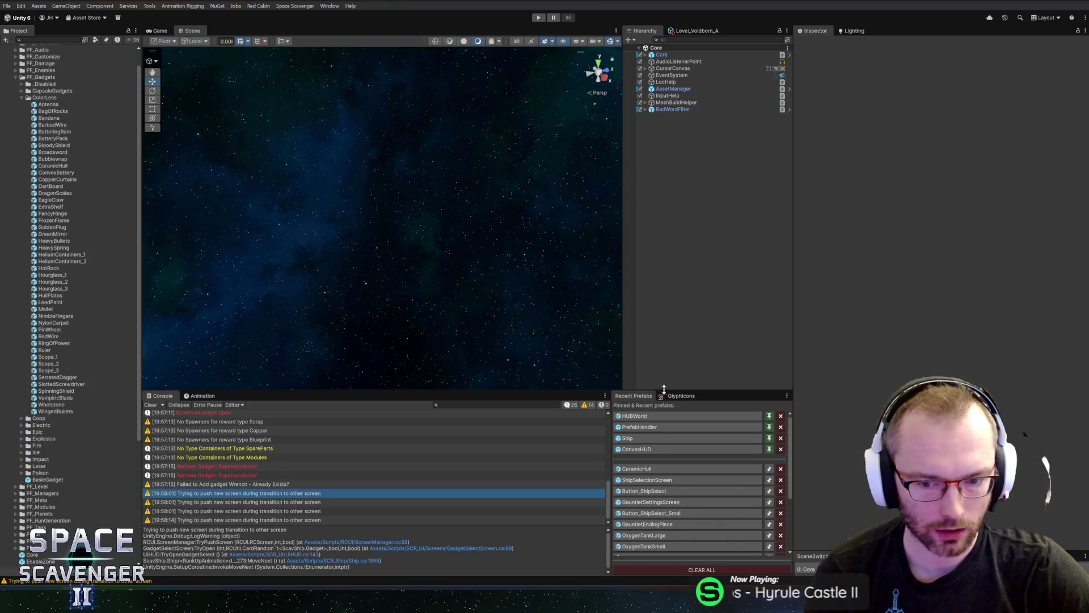
{"action": "scroll", "coordinate": [685, 468], "scroll_direction": "down", "scroll_amount": 4}
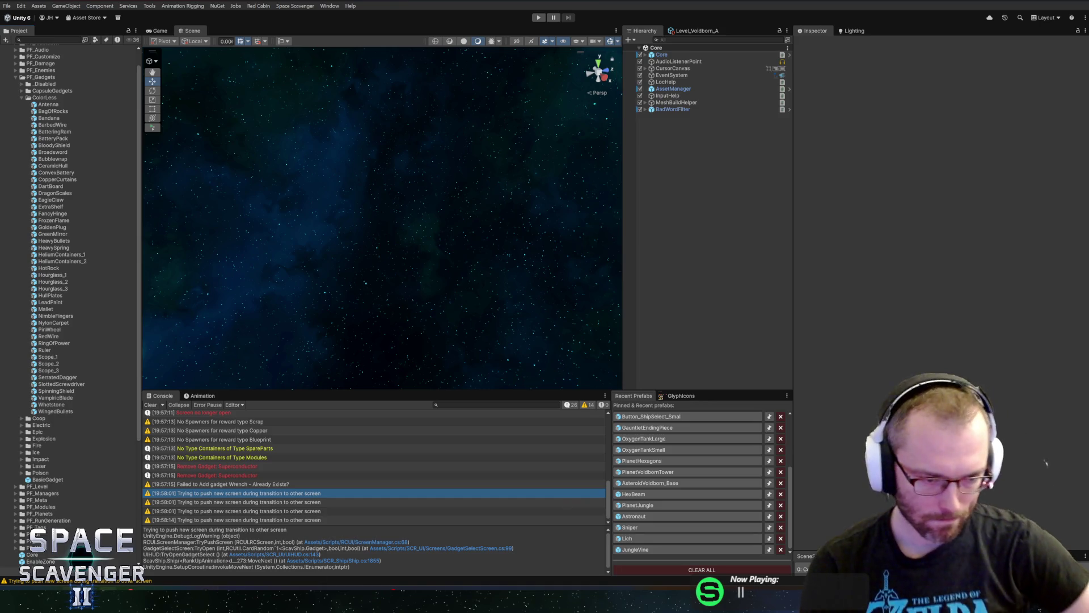
{"action": "key", "text": "alt+Tab"}
{"action": "key", "text": "alt+Tab"}
{"action": "left_click", "coordinate": [661, 55]}
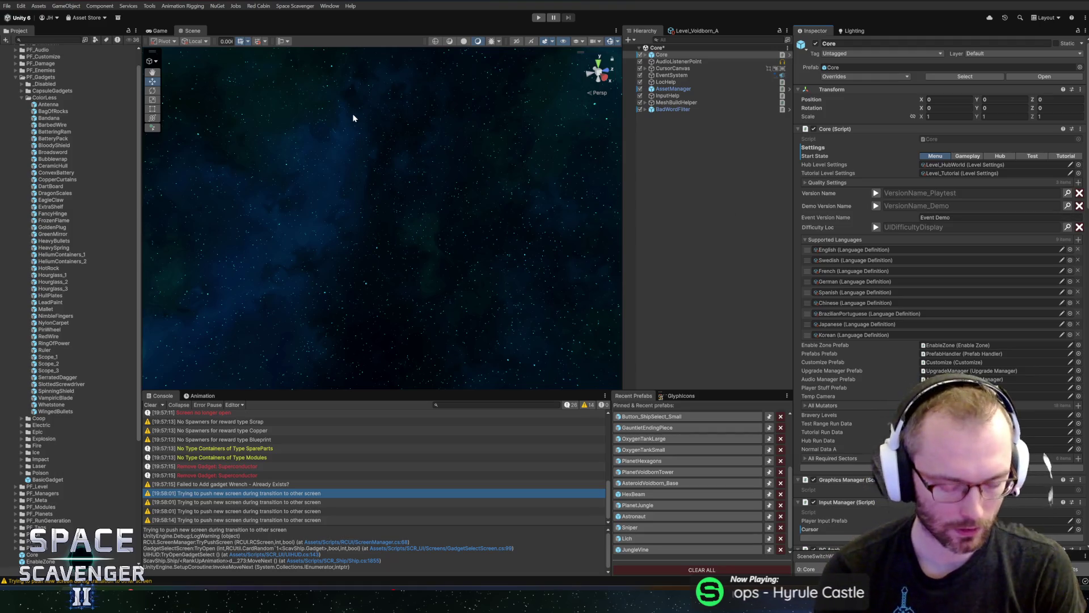
{"action": "key", "text": "ctrl+l"}
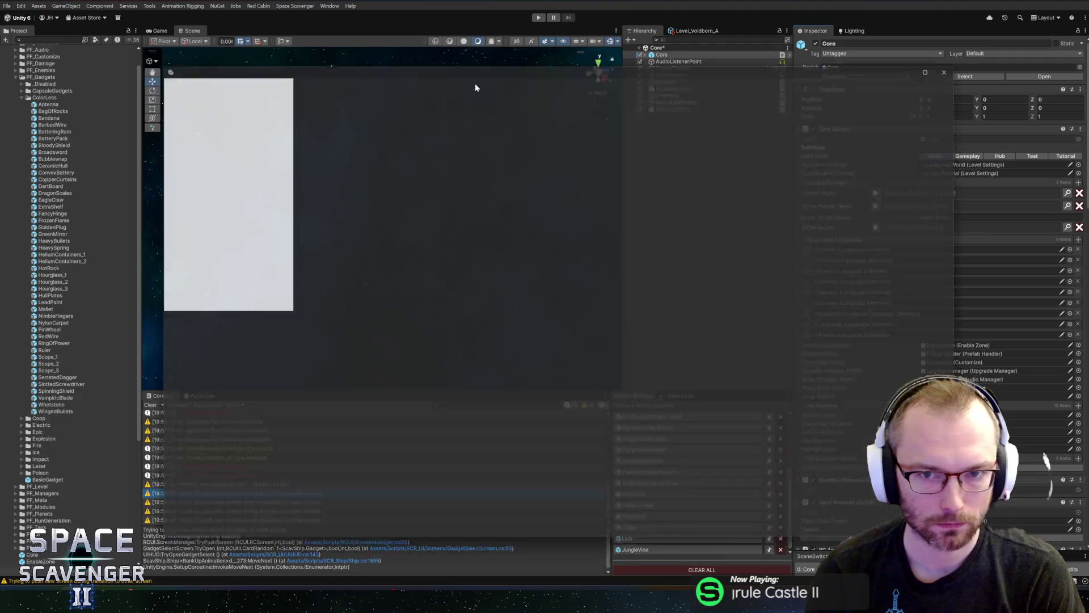
{"action": "left_click", "coordinate": [969, 60]}
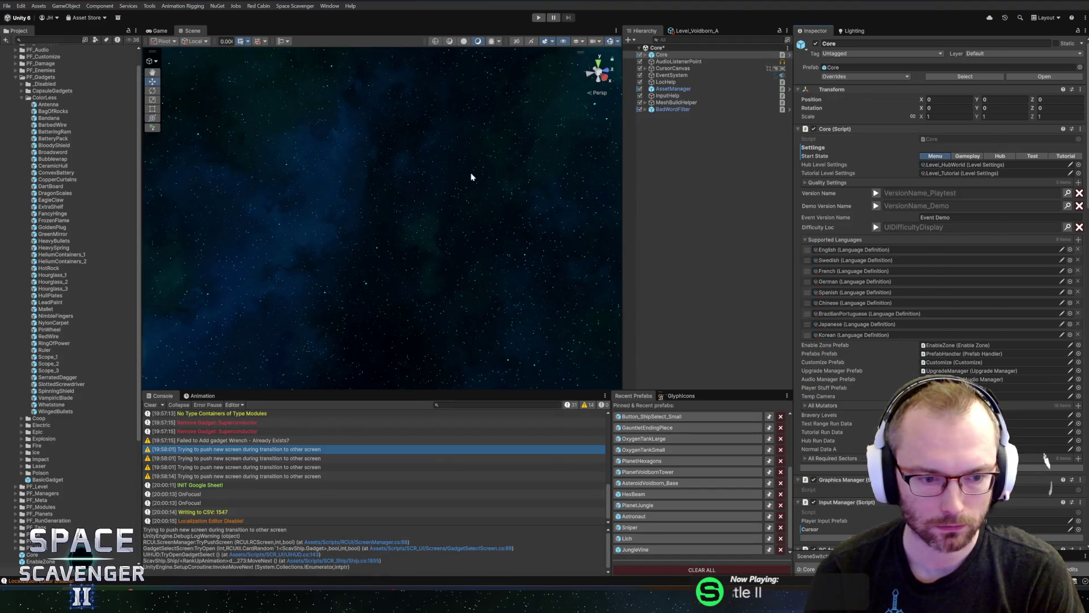
- Commit Localization.csv to master as 'Grabbed localization' and push it to origin
{"action": "key", "text": "alt+Tab"}
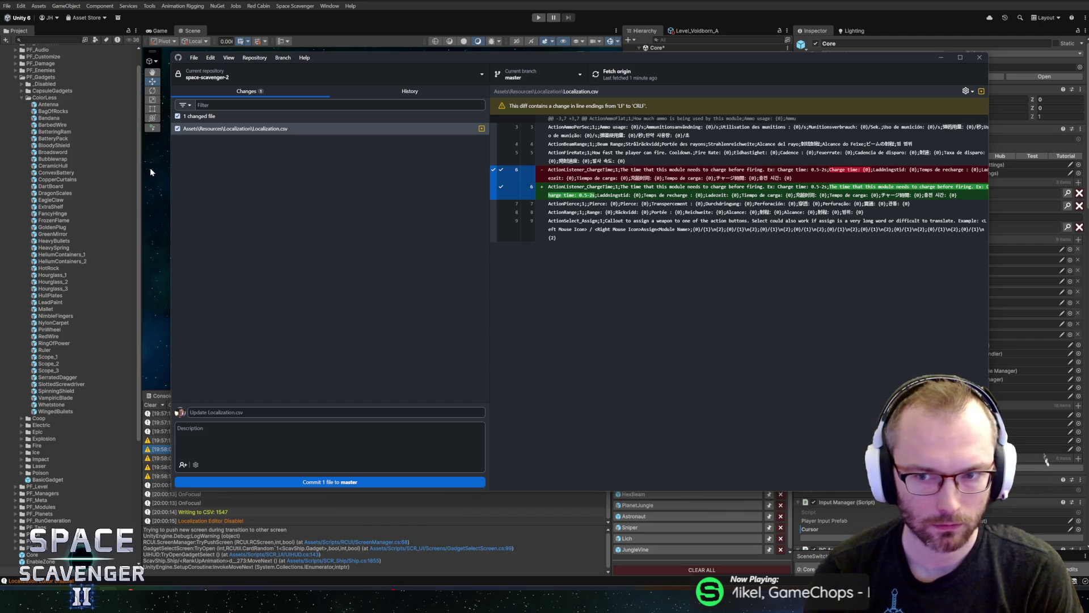
{"action": "left_click_drag", "start_coordinate": [171, 170], "coordinate": [48, 173]}
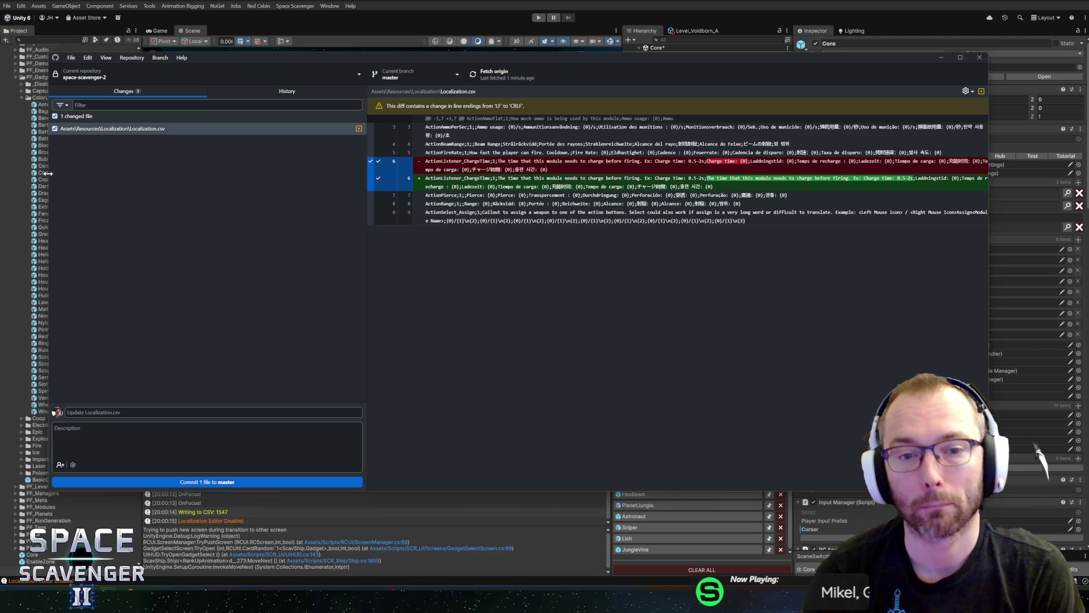
{"action": "left_click_drag", "start_coordinate": [48, 173], "coordinate": [159, 176]}
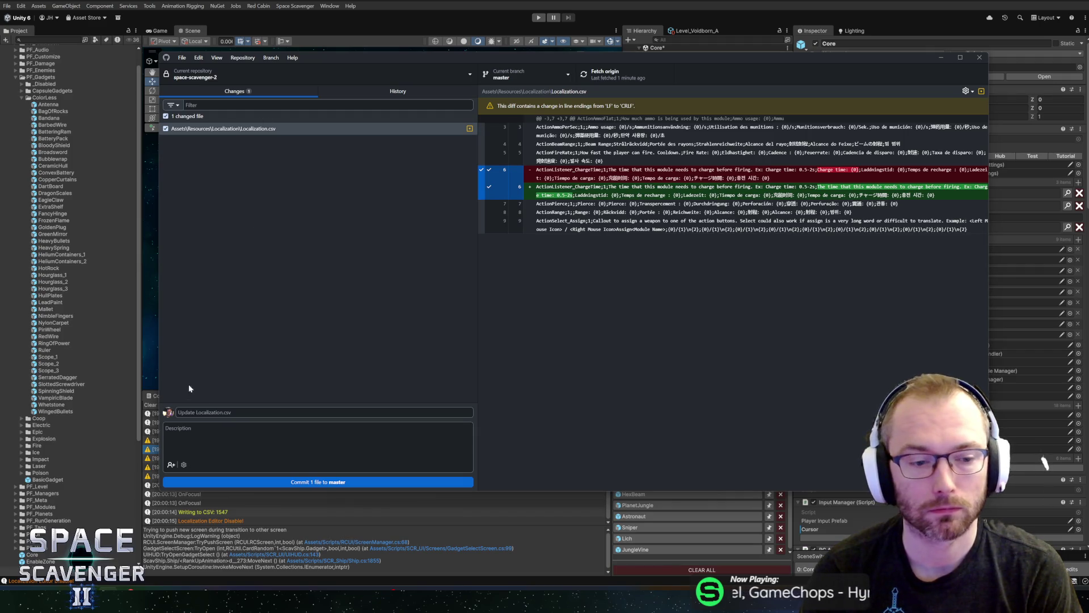
{"action": "type", "text": "Grabbed localization"}
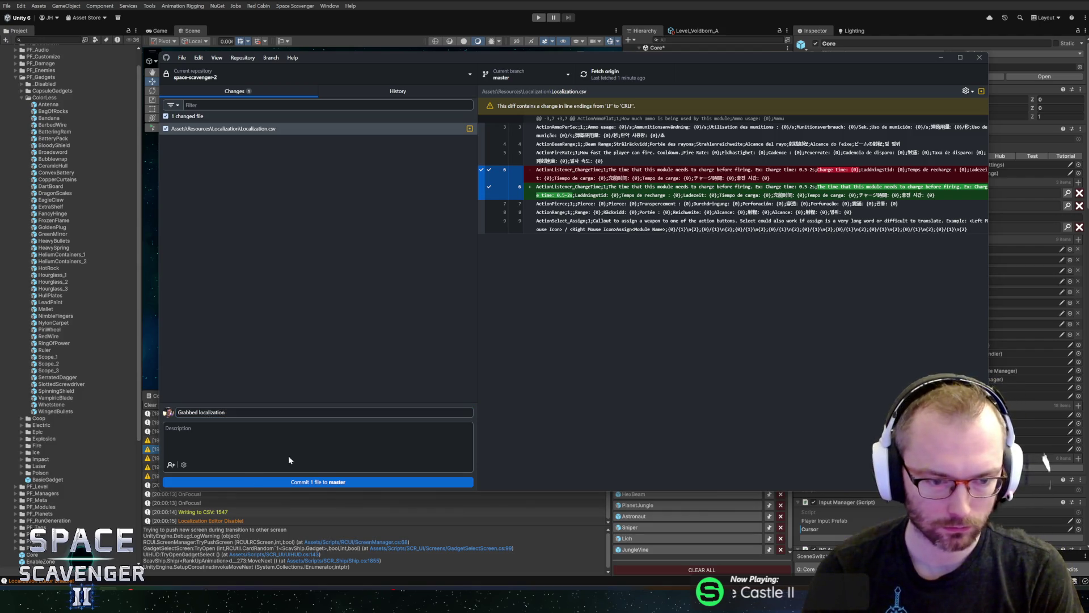
{"action": "left_click", "coordinate": [289, 481]}
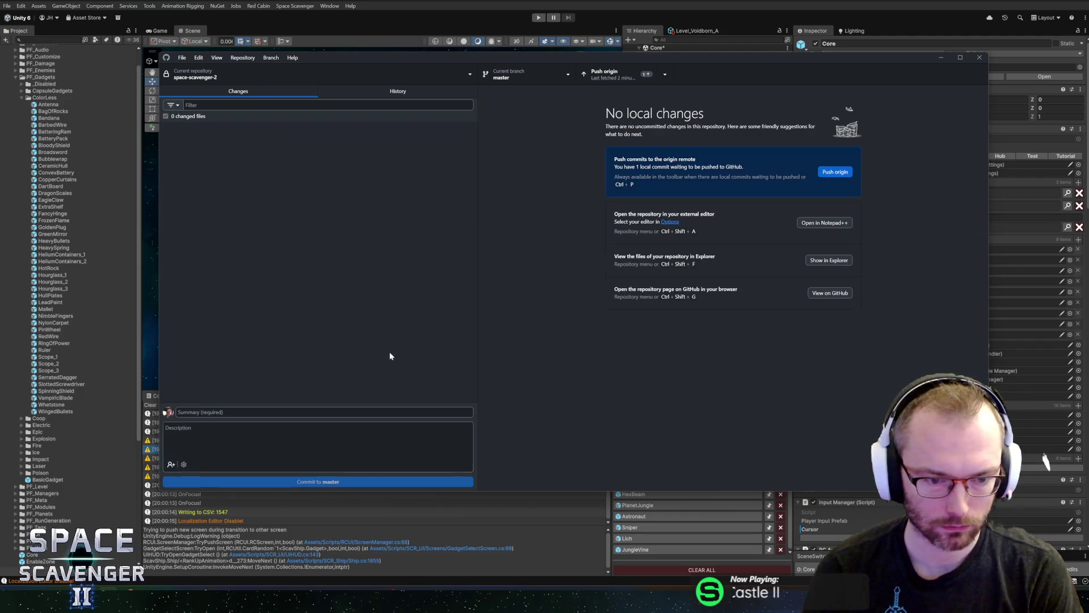
{"action": "left_click", "coordinate": [607, 74]}
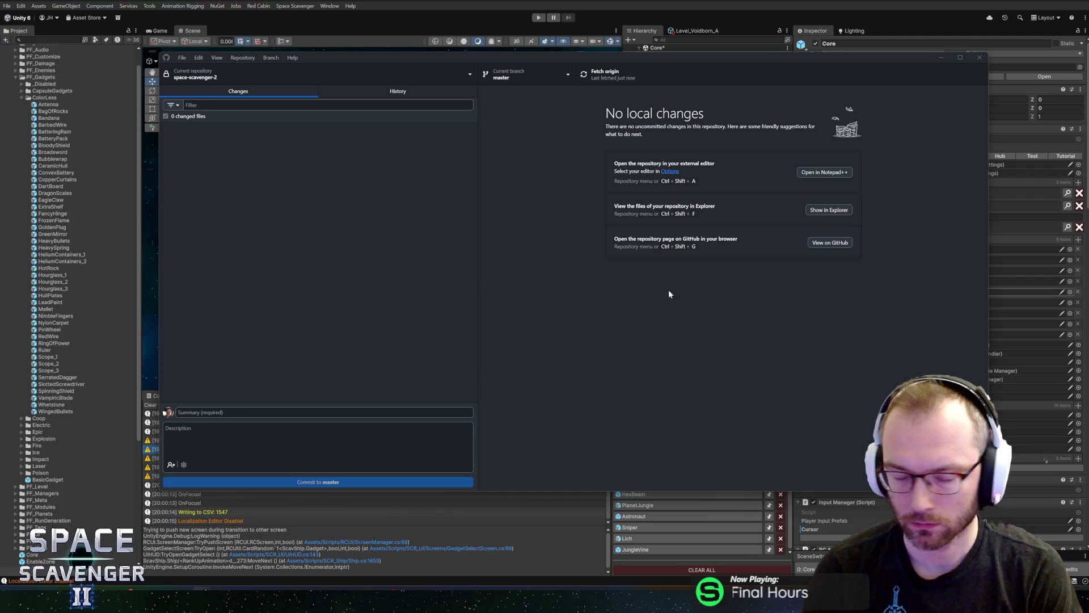
{"action": "key", "text": "alt+Tab"}
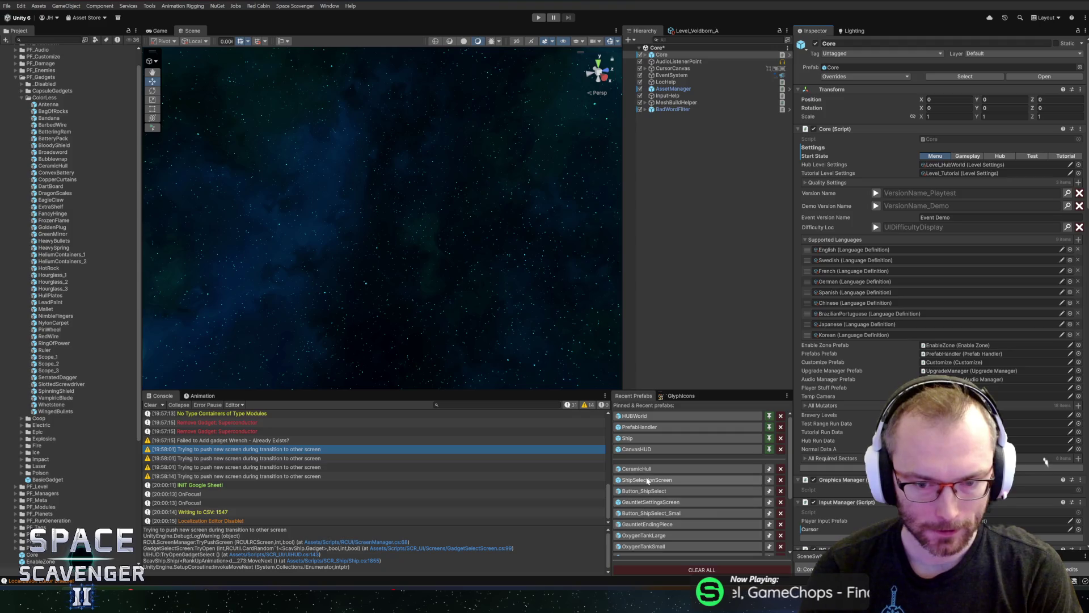
- Open PlanetHexagons from the Recent Prefabs list, saving the modified Core scene when prompted
{"action": "scroll", "coordinate": [665, 489], "scroll_direction": "down", "scroll_amount": 2}
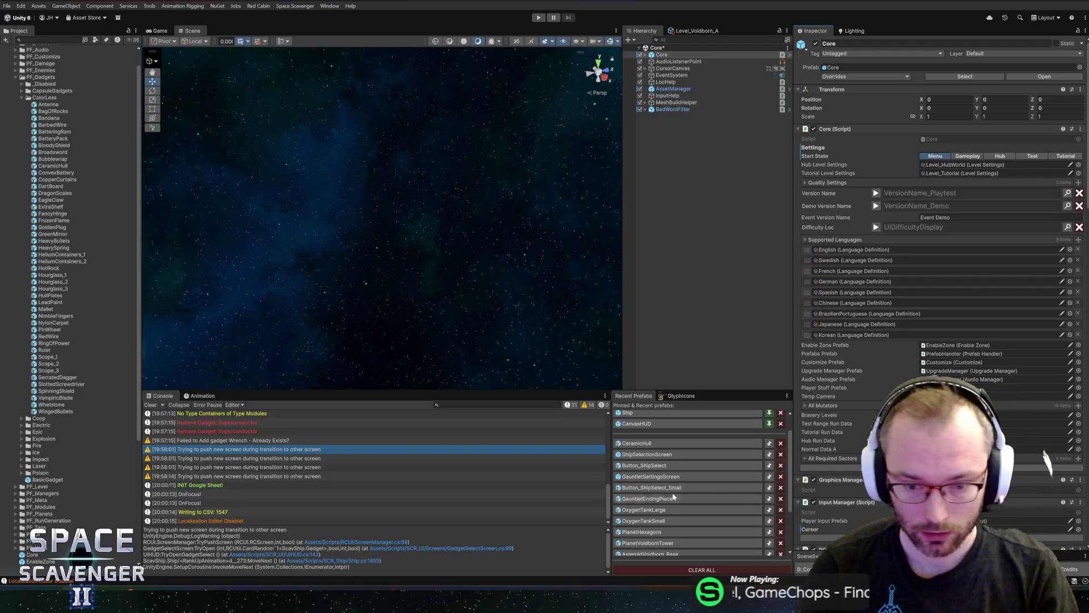
{"action": "scroll", "coordinate": [659, 510], "scroll_direction": "down", "scroll_amount": 2}
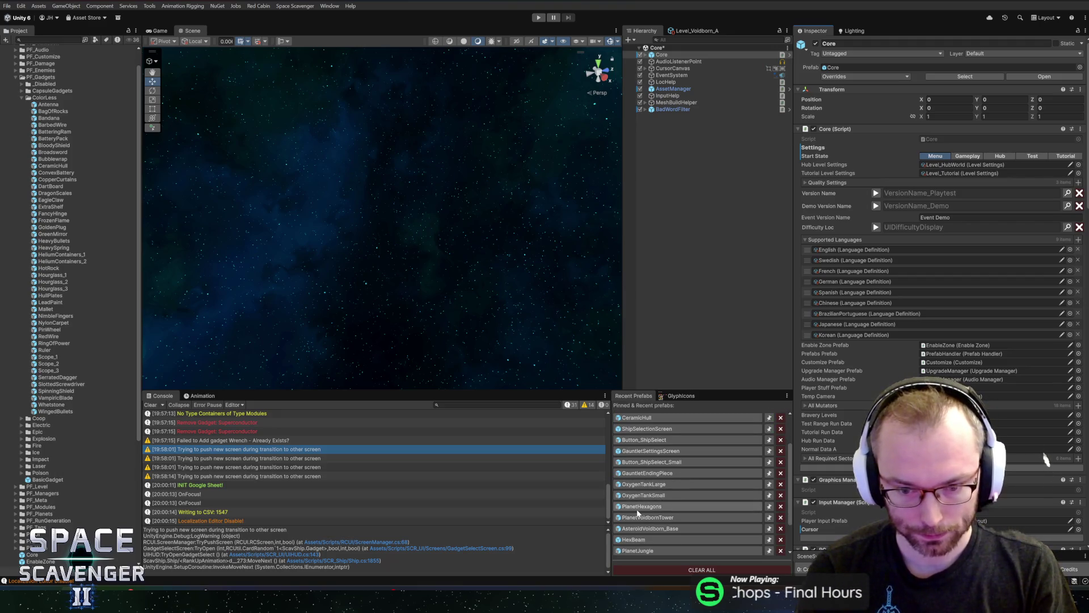
{"action": "left_click", "coordinate": [637, 508]}
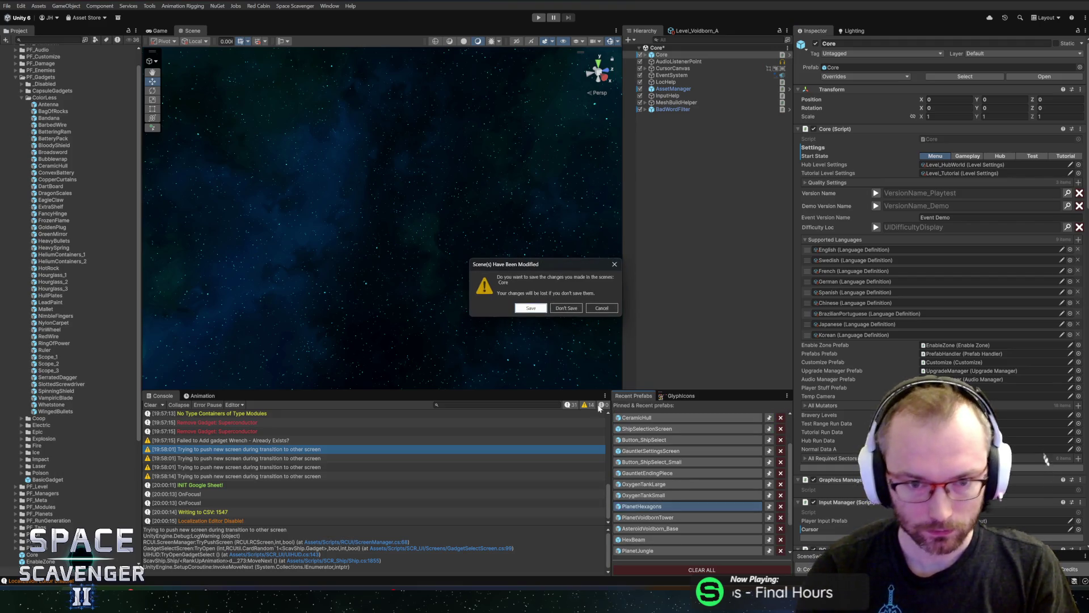
{"action": "left_click", "coordinate": [531, 309]}
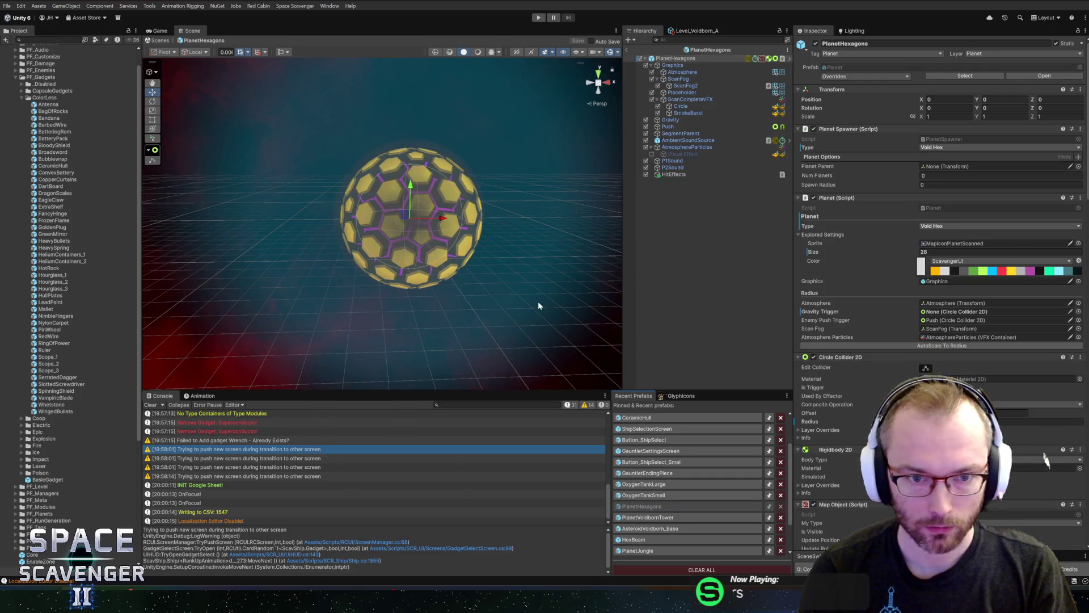
- Inspect the hex planet by orbiting, viewing Front and Left orthographically, then returning to perspective
{"action": "mouse_move", "coordinate": [367, 201]}
{"action": "left_mouse_down"}
{"action": "mouse_move", "coordinate": [405, 238]}
{"action": "mouse_move", "coordinate": [474, 229]}
{"action": "mouse_move", "coordinate": [485, 239]}
{"action": "left_mouse_up"}
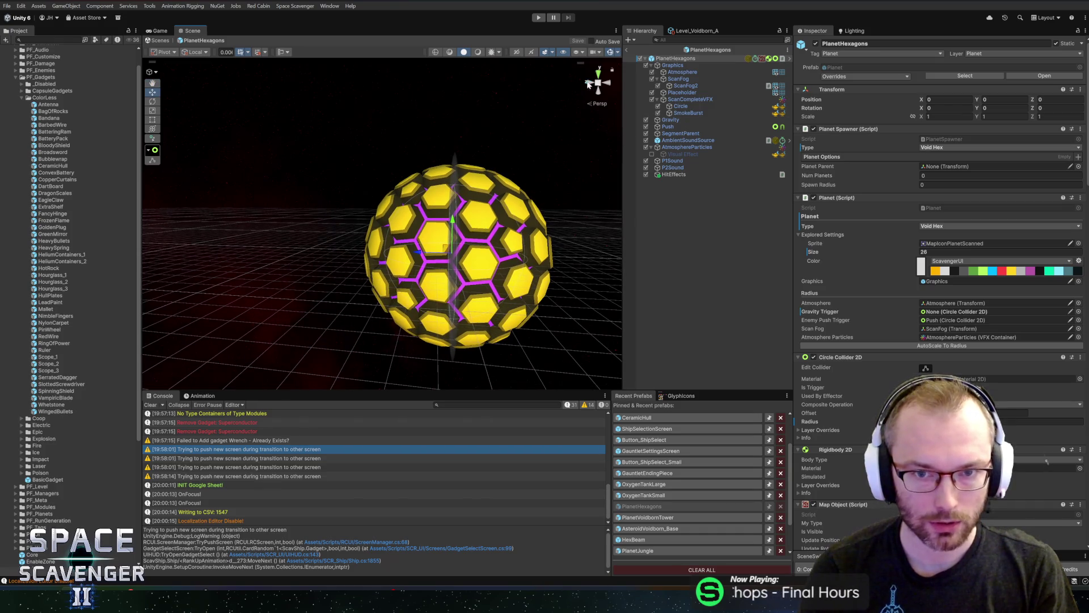
{"action": "left_click", "coordinate": [600, 84]}
{"action": "left_click", "coordinate": [608, 83]}
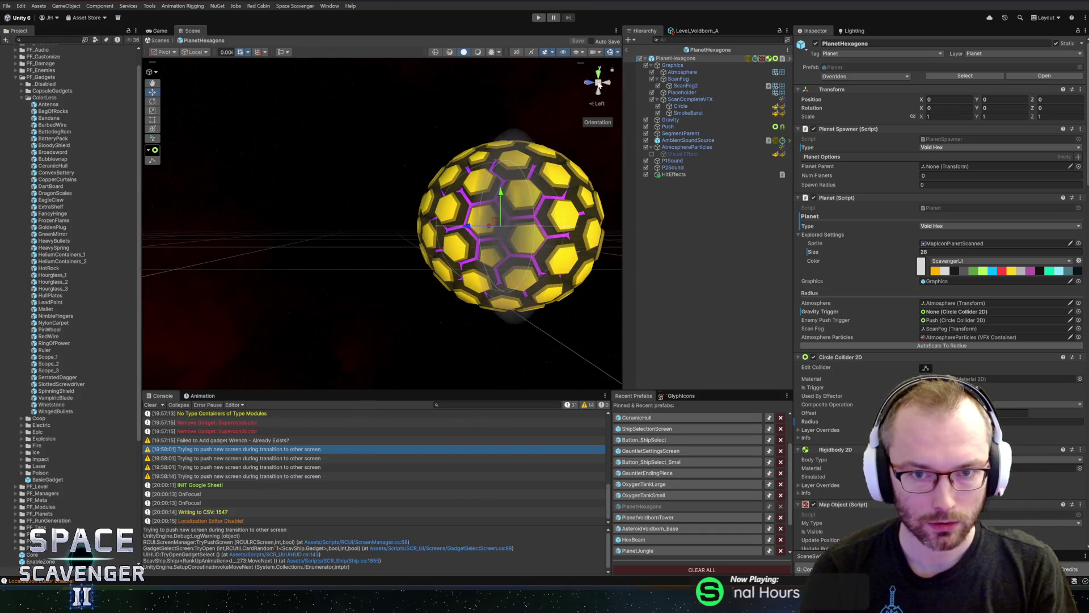
{"action": "left_click", "coordinate": [599, 83]}
{"action": "scroll", "coordinate": [518, 178], "scroll_direction": "up", "scroll_amount": 5}
{"action": "key", "text": "f"}
{"action": "scroll", "coordinate": [391, 250], "scroll_direction": "up", "scroll_amount": 5}
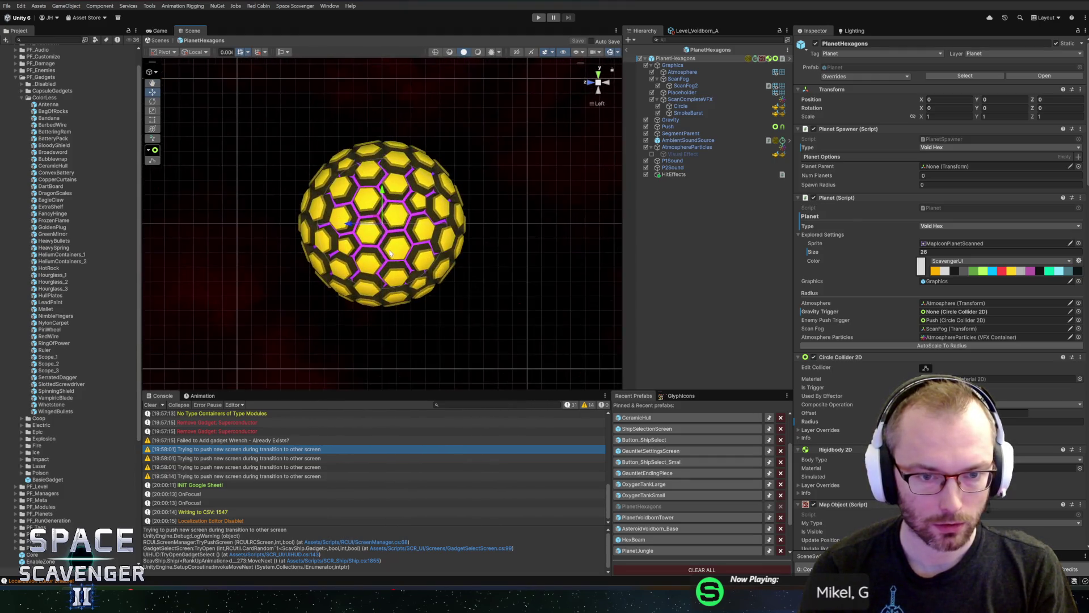
{"action": "scroll", "coordinate": [392, 250], "scroll_direction": "up", "scroll_amount": 3}
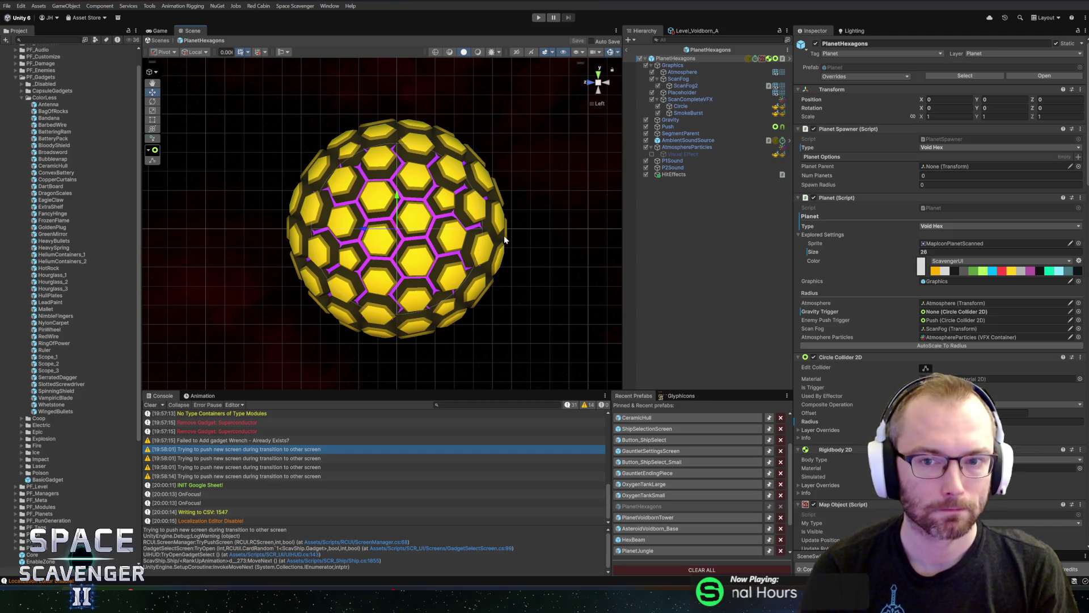
{"action": "key", "text": "2"}
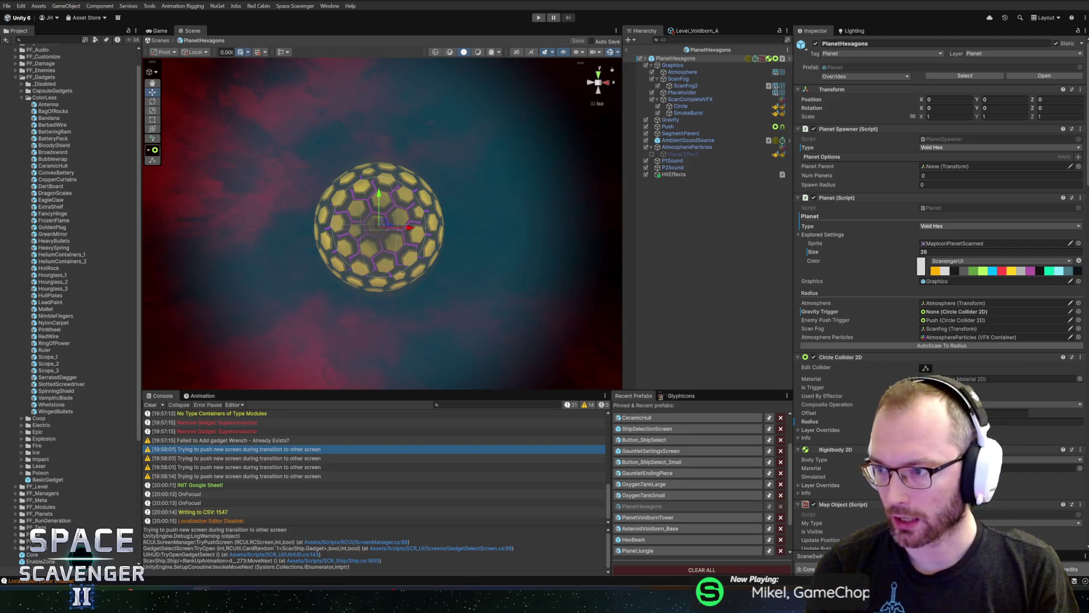
{"action": "mouse_move", "coordinate": [522, 99]}
{"action": "left_mouse_down"}
{"action": "mouse_move", "coordinate": [494, 81]}
{"action": "mouse_move", "coordinate": [386, 80]}
{"action": "left_mouse_up"}
- Play the 'Band Meeting' video at lower volume in a smaller browser window
{"action": "left_click", "coordinate": [533, 317]}
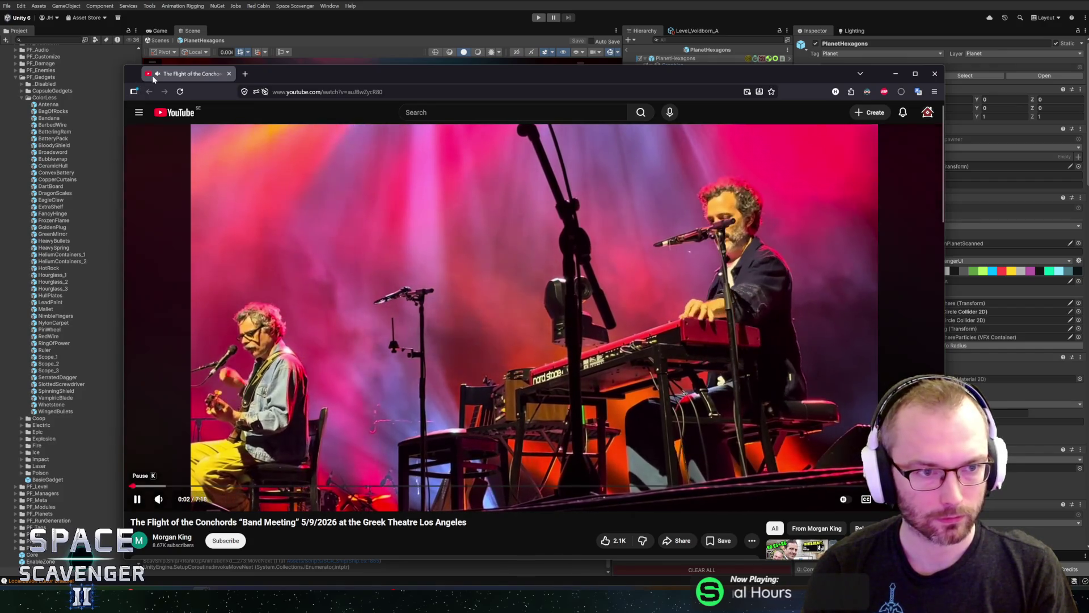
{"action": "mouse_move", "coordinate": [183, 504]}
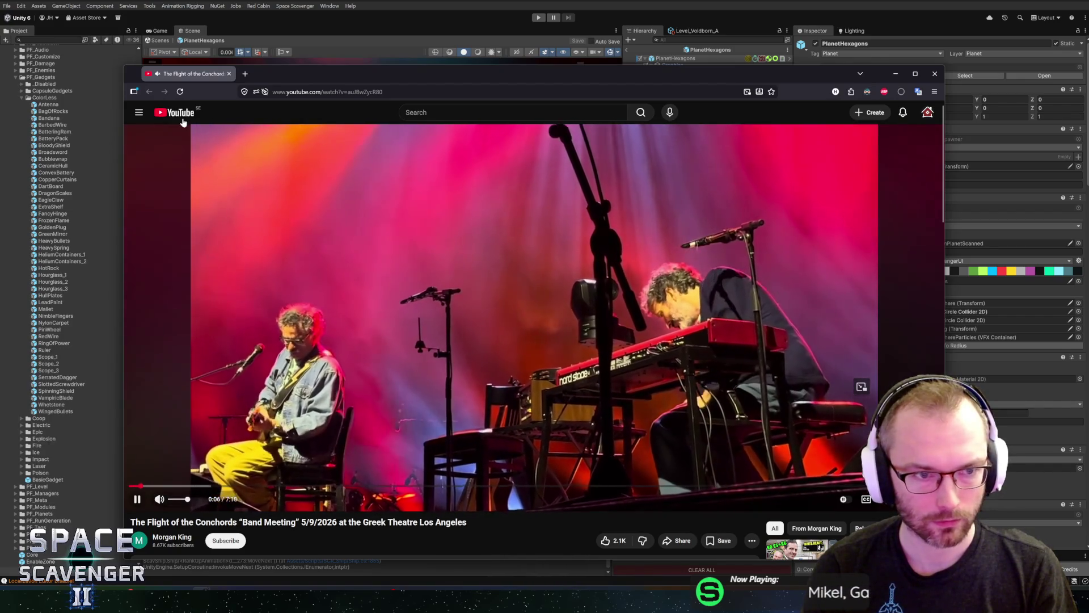
{"action": "left_click", "coordinate": [179, 499]}
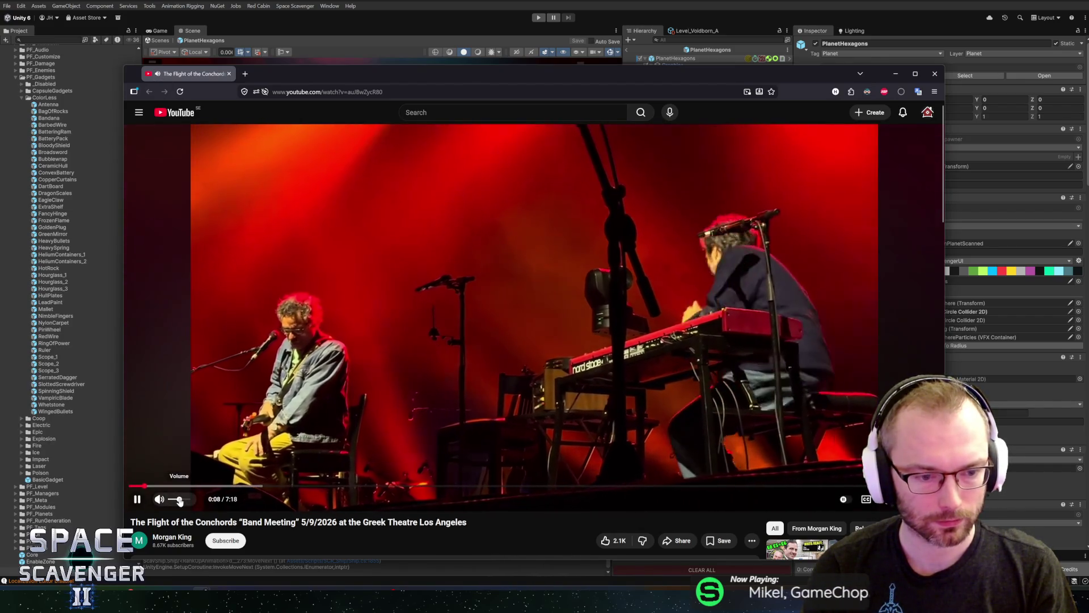
{"action": "left_click_drag", "start_coordinate": [423, 73], "coordinate": [418, 55]}
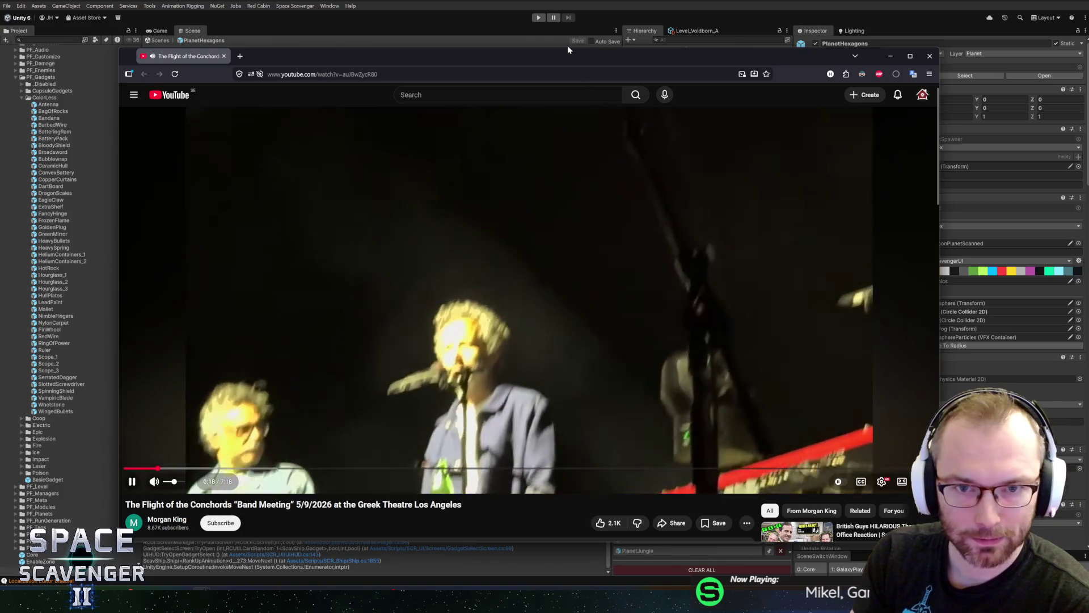
{"action": "mouse_move", "coordinate": [570, 48]}
{"action": "left_mouse_down"}
{"action": "mouse_move", "coordinate": [571, 90]}
{"action": "mouse_move", "coordinate": [570, 31]}
{"action": "left_mouse_up"}
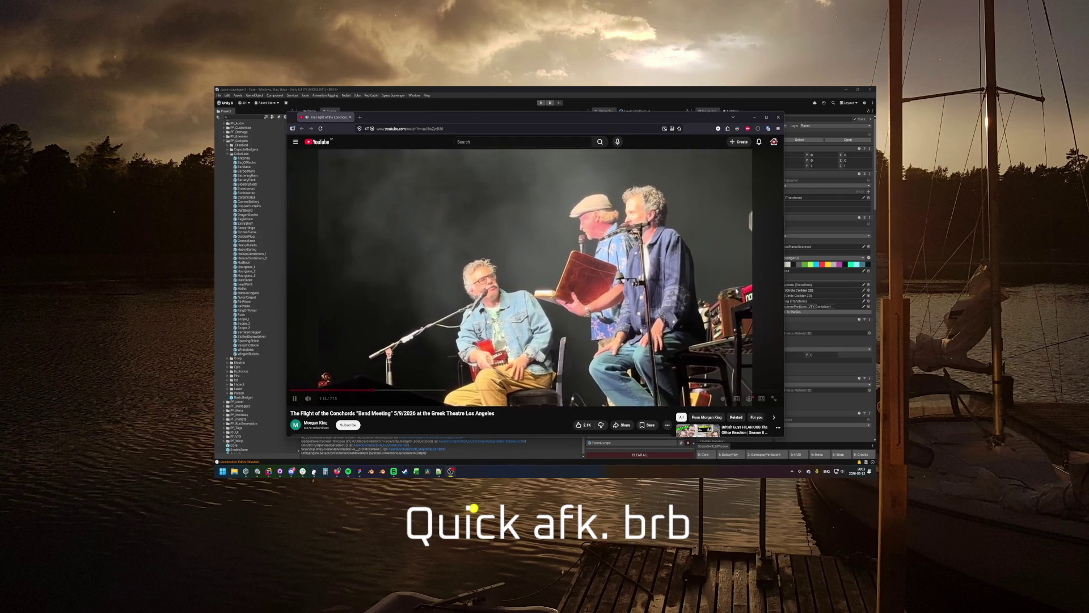
- Rewind the concert video to 0:32, then pause it later at 4:48
{"action": "left_click", "coordinate": [325, 390]}
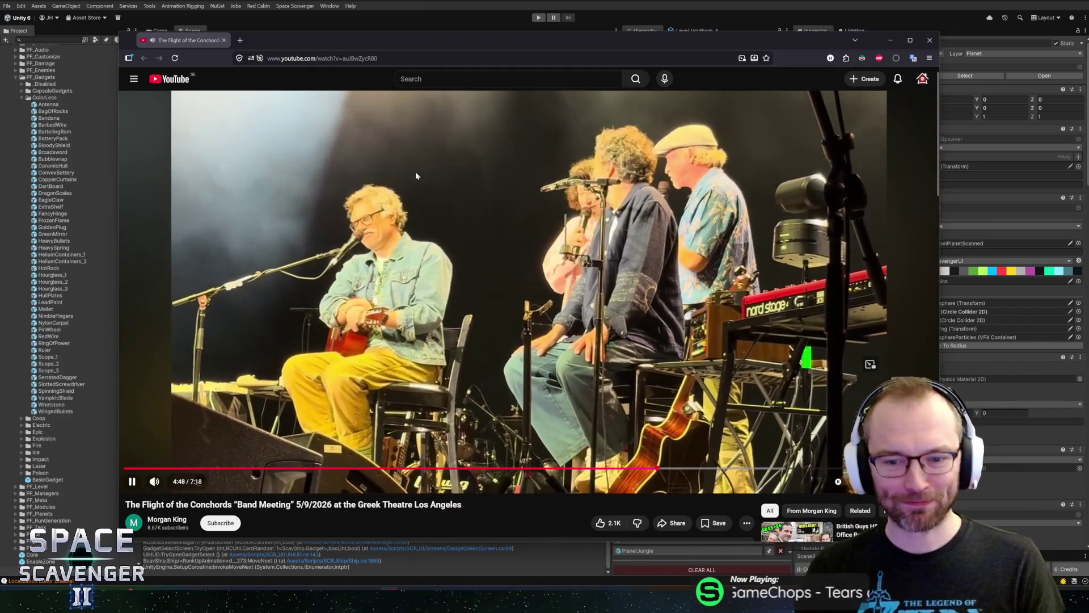
{"action": "key", "text": "space"}
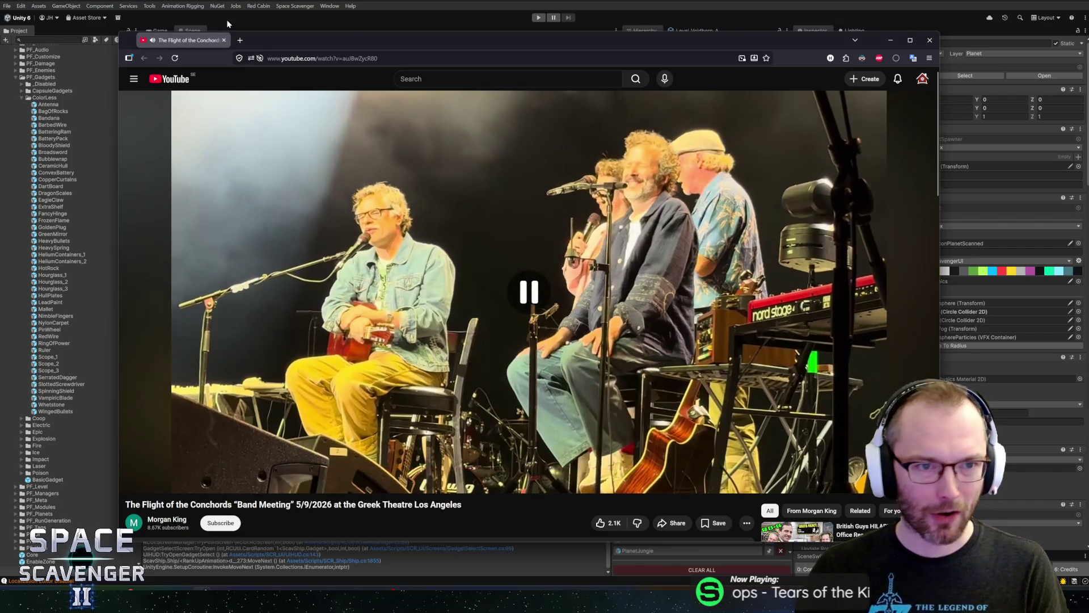
- Open the Space Scavenger 2 Steam page from bookmarks in a new tab, then move the browser to the other monitor
{"action": "left_click", "coordinate": [240, 40]}
{"action": "left_click", "coordinate": [278, 72]}
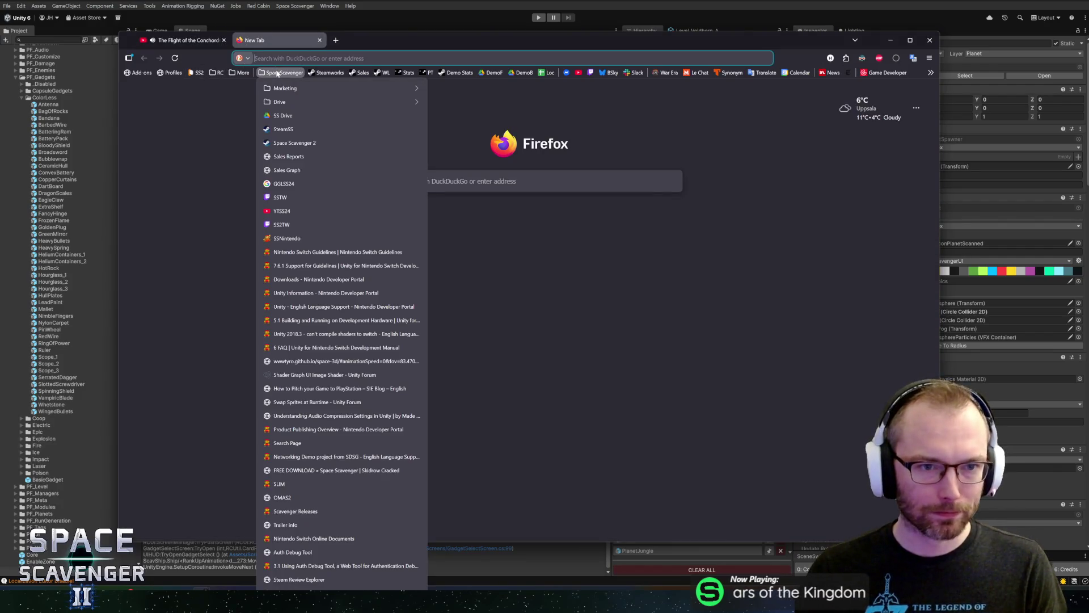
{"action": "left_click", "coordinate": [303, 145]}
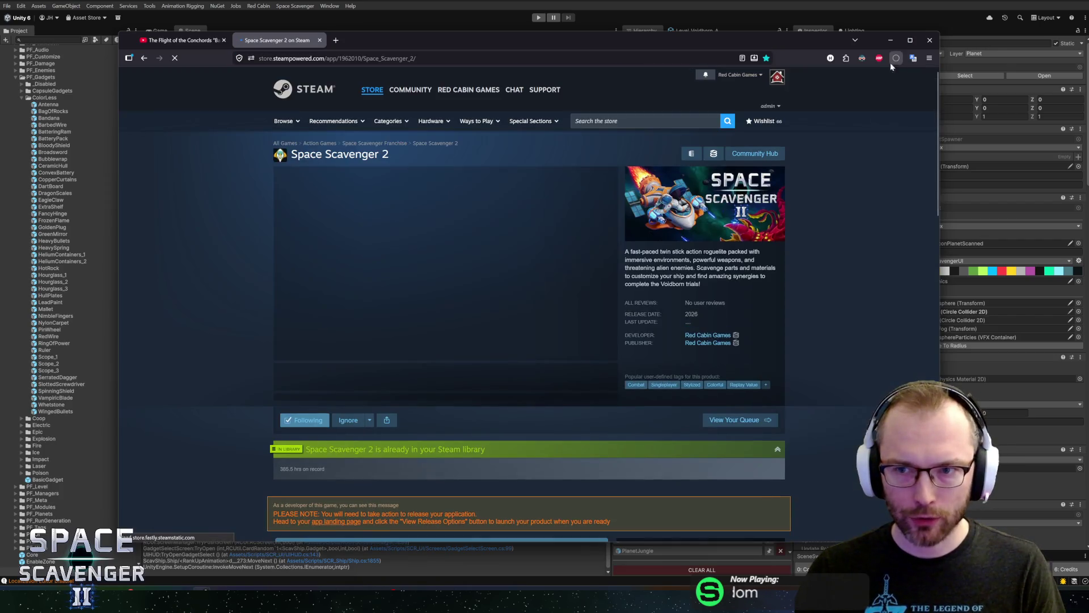
{"action": "left_click", "coordinate": [847, 59]}
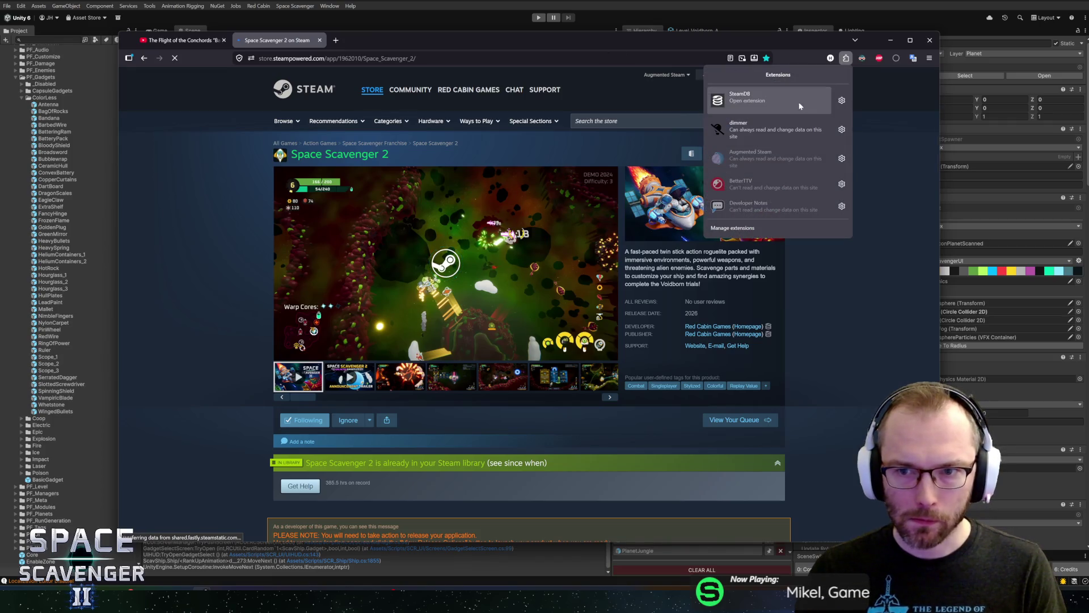
{"action": "left_click_drag", "start_coordinate": [738, 31], "coordinate": [1088, 34]}
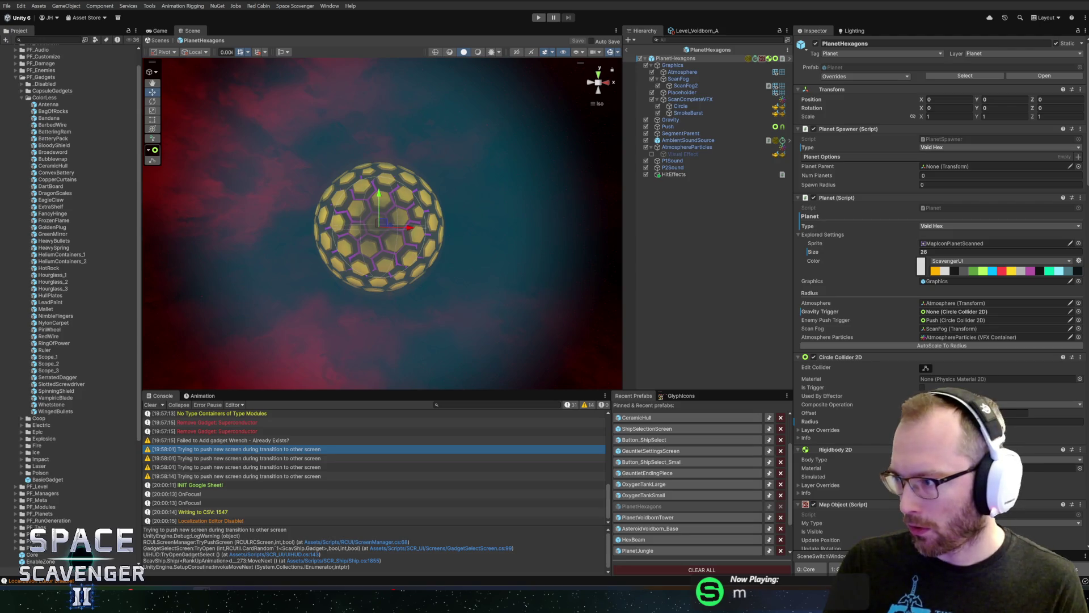
- Bring the browser with the Steam store page back over Unity
{"action": "key", "text": "alt+Tab"}
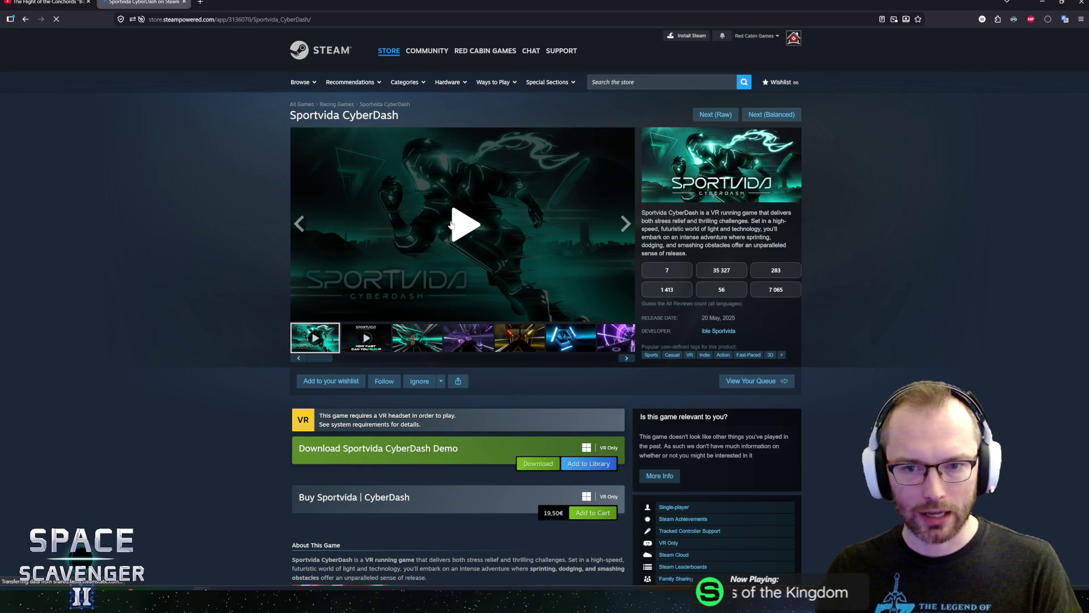
- Play the Sportvida CyberDash trailer on its Steam store page
{"action": "left_click", "coordinate": [447, 219]}
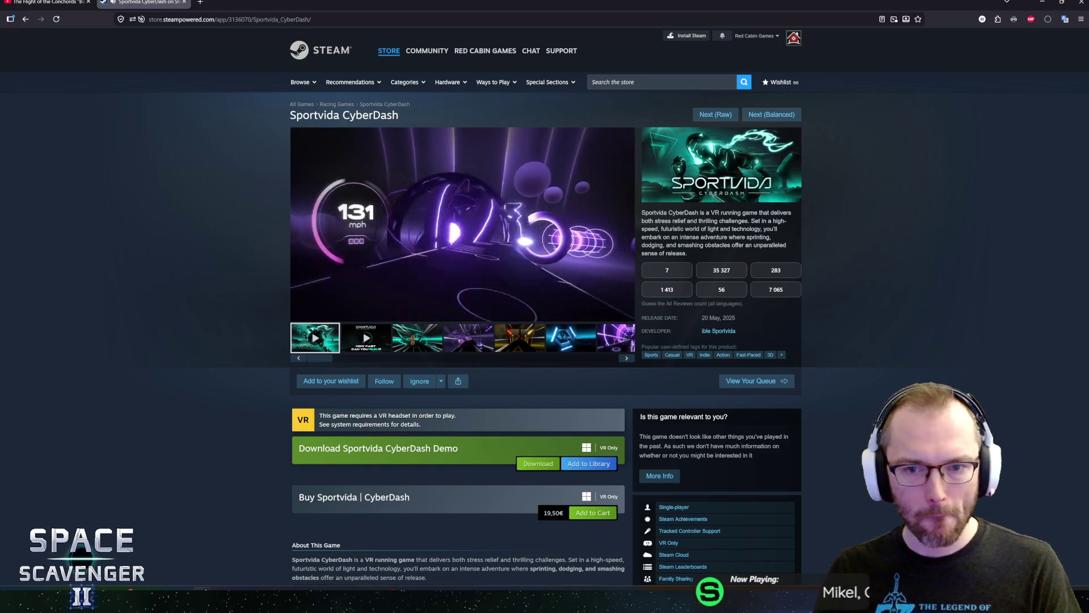
{"action": "mouse_move", "coordinate": [673, 221]}
{"action": "left_mouse_down"}
{"action": "mouse_move", "coordinate": [786, 241]}
{"action": "mouse_move", "coordinate": [763, 245]}
{"action": "left_mouse_up"}
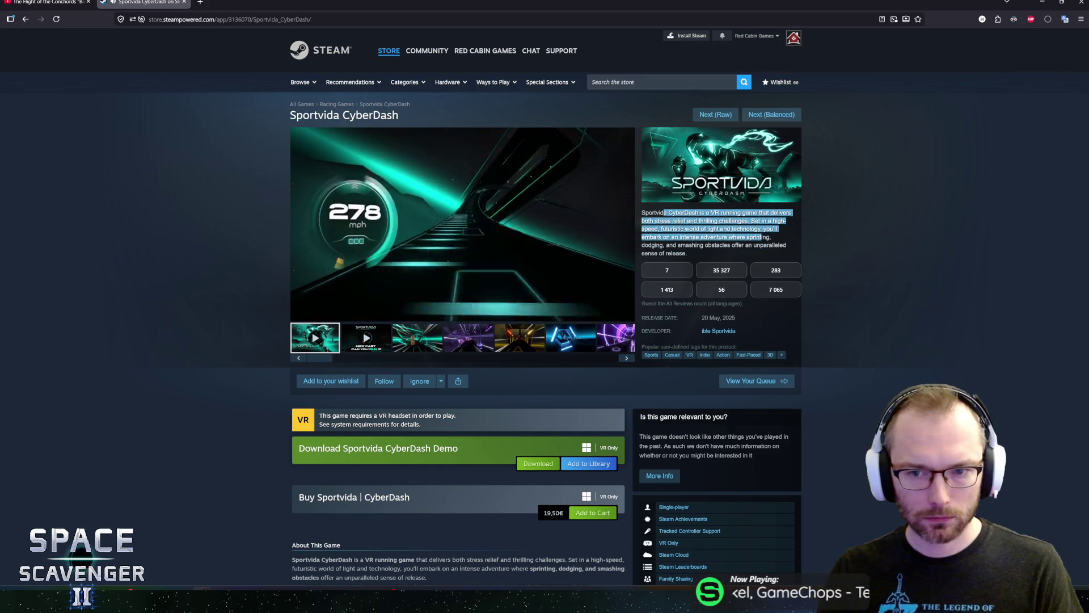
{"action": "left_click", "coordinate": [637, 214]}
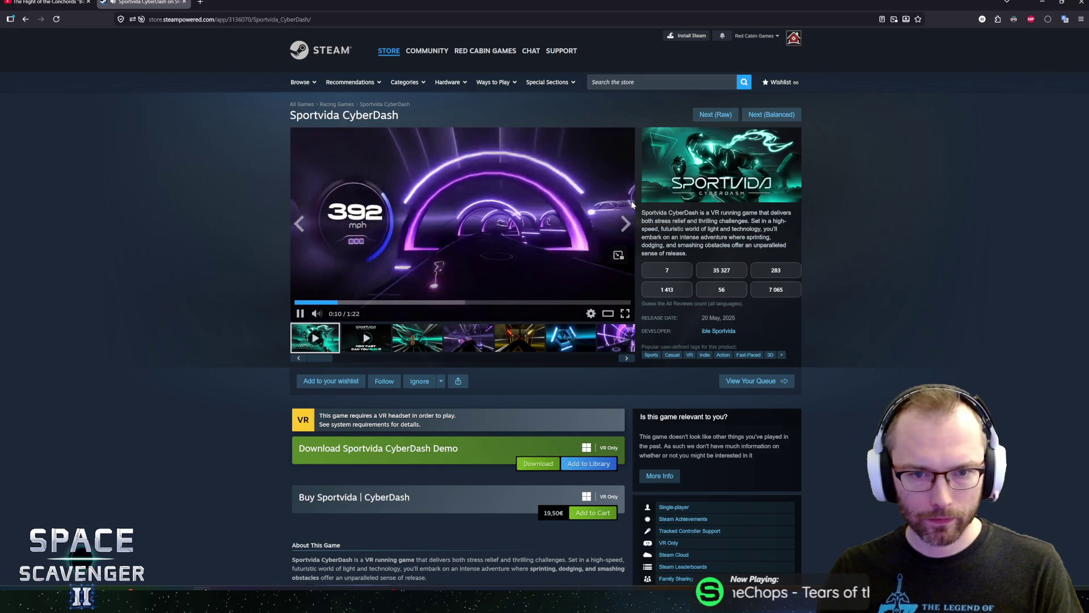
{"action": "left_click", "coordinate": [607, 313]}
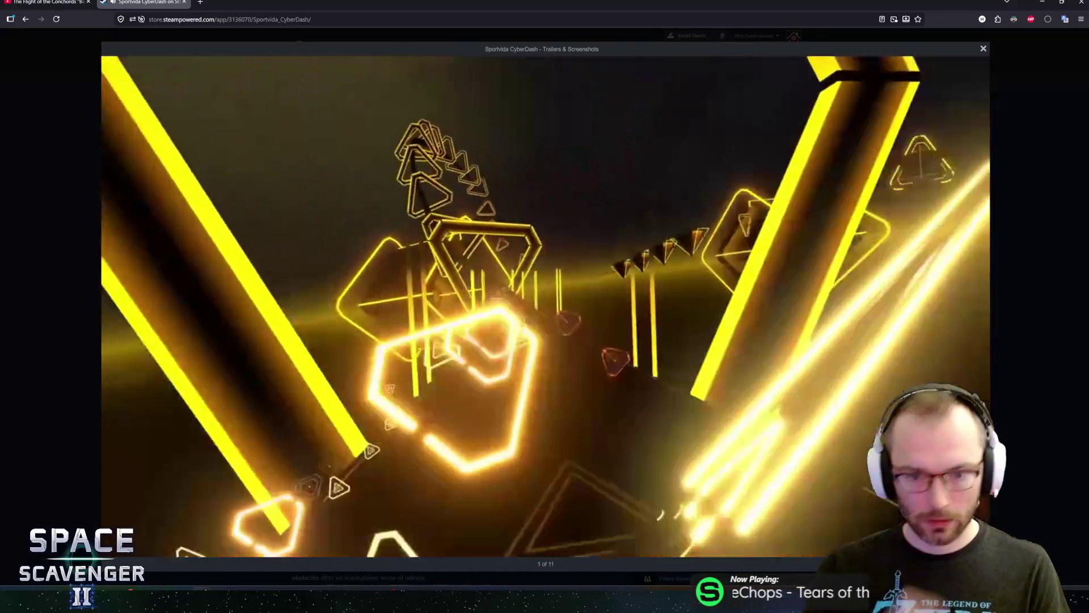
{"action": "mouse_move", "coordinate": [437, 243]}
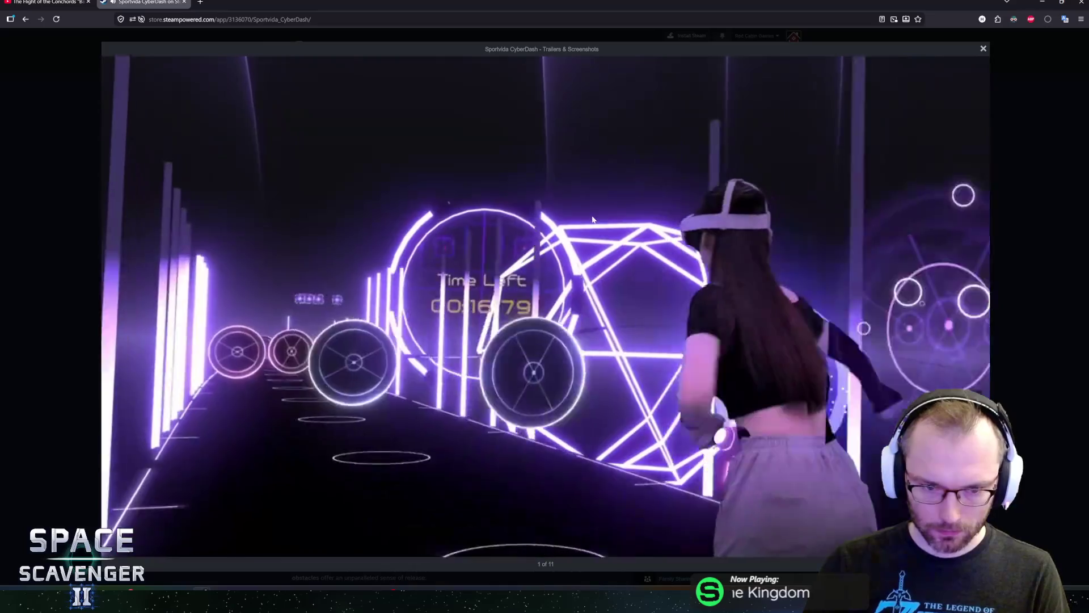
{"action": "mouse_move", "coordinate": [594, 217]}
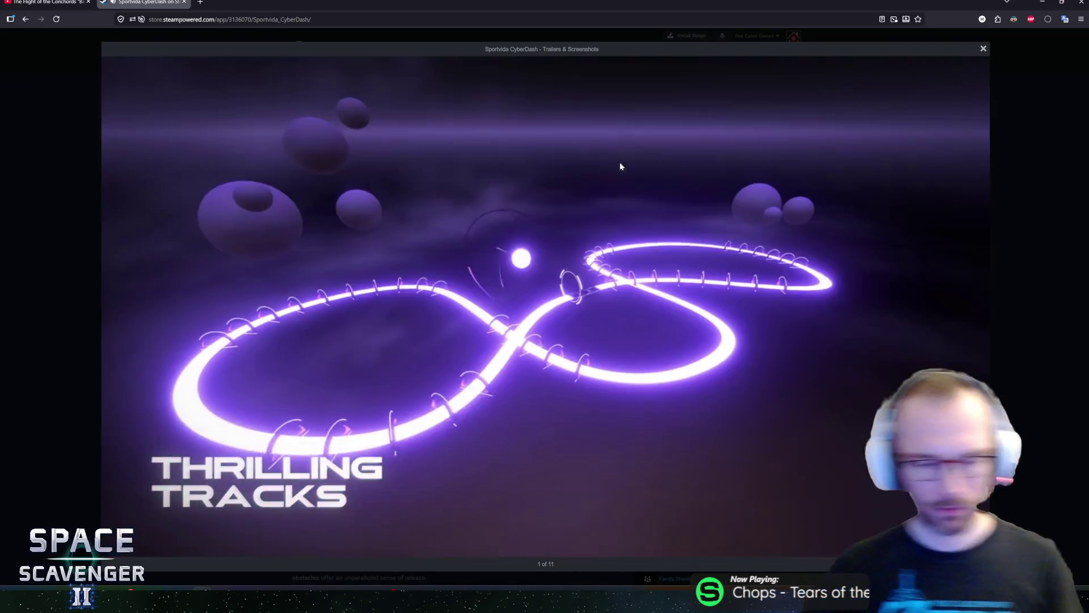
{"action": "mouse_move", "coordinate": [635, 311]}
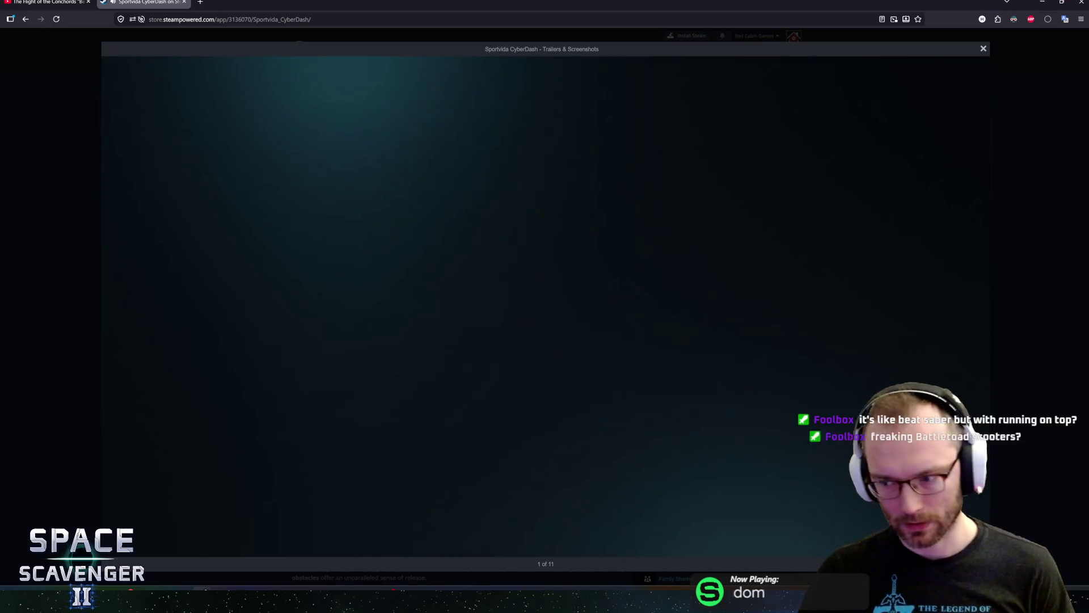
{"action": "mouse_move", "coordinate": [970, 393]}
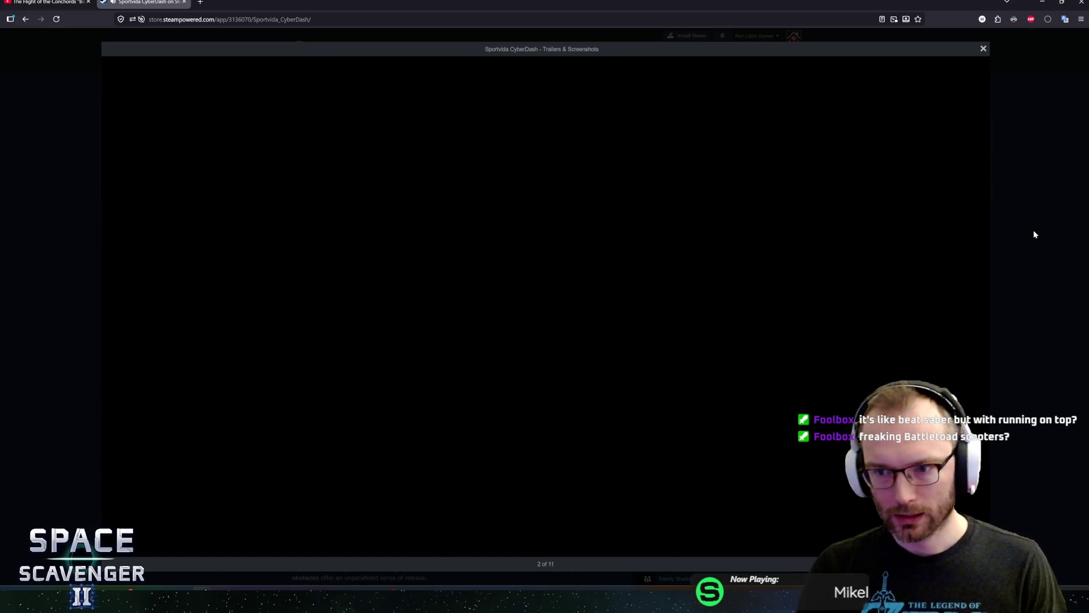
{"action": "left_click", "coordinate": [1033, 230]}
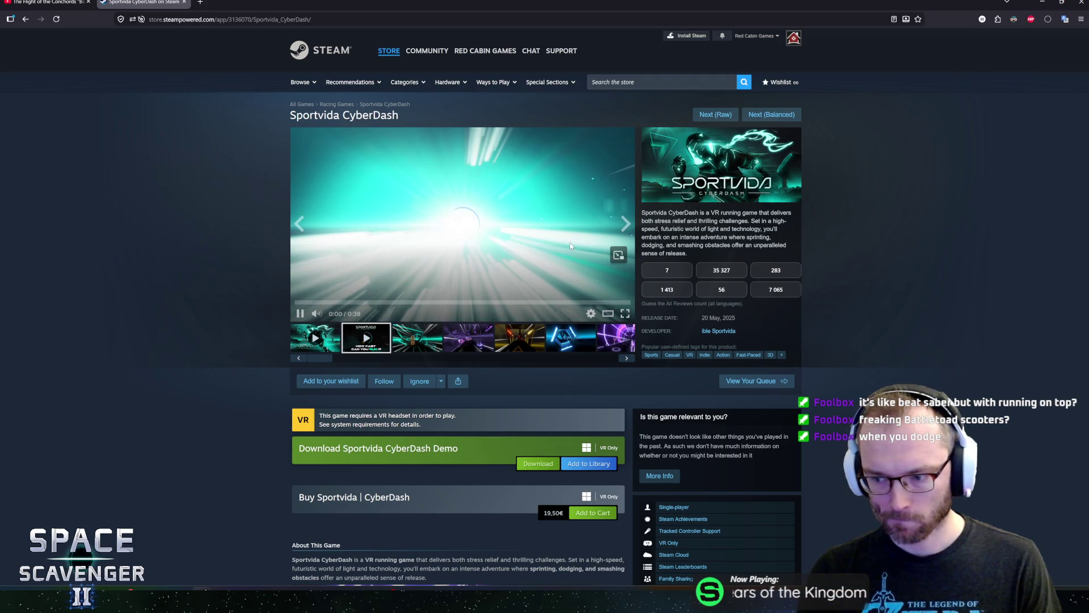
{"action": "left_click", "coordinate": [422, 339]}
- Step through the Sportvida CyberDash screenshots in the enlarged viewer past the seventh, then close it
{"action": "left_click", "coordinate": [471, 340]}
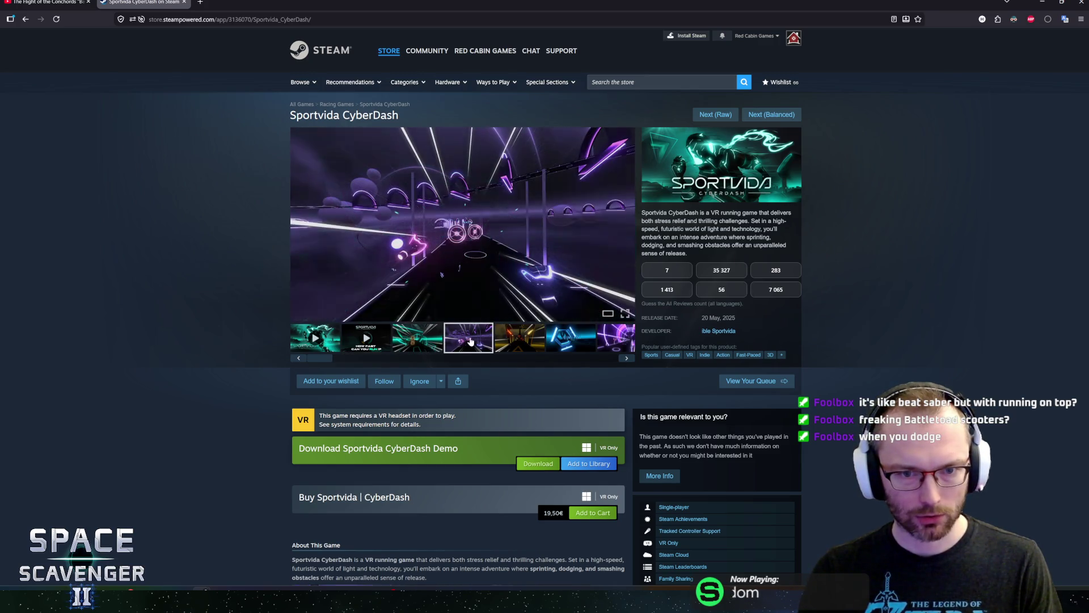
{"action": "left_click", "coordinate": [518, 339]}
{"action": "left_click", "coordinate": [501, 286]}
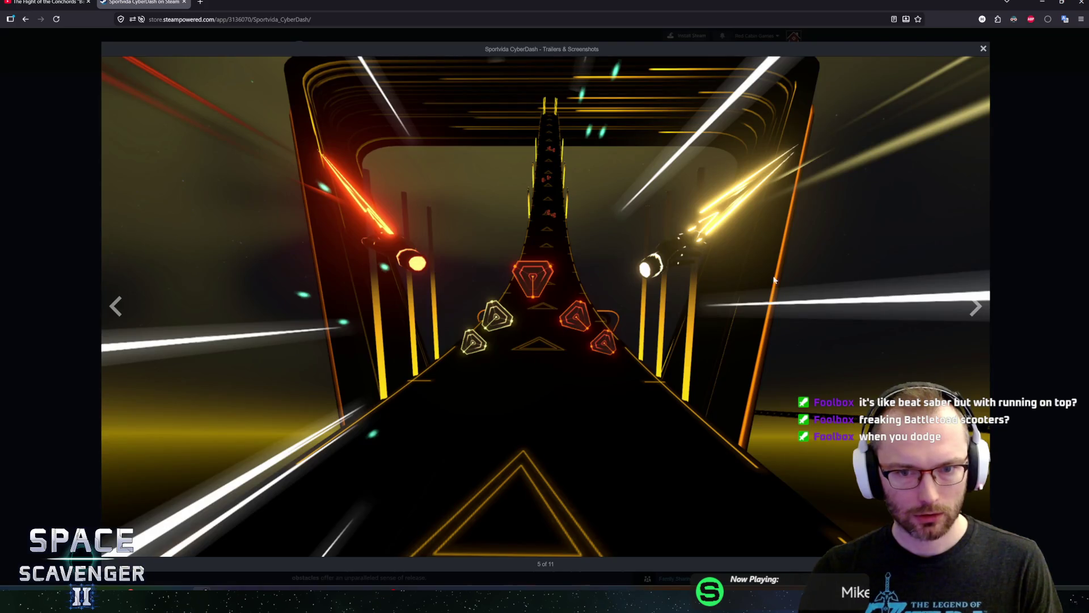
{"action": "left_click", "coordinate": [973, 309]}
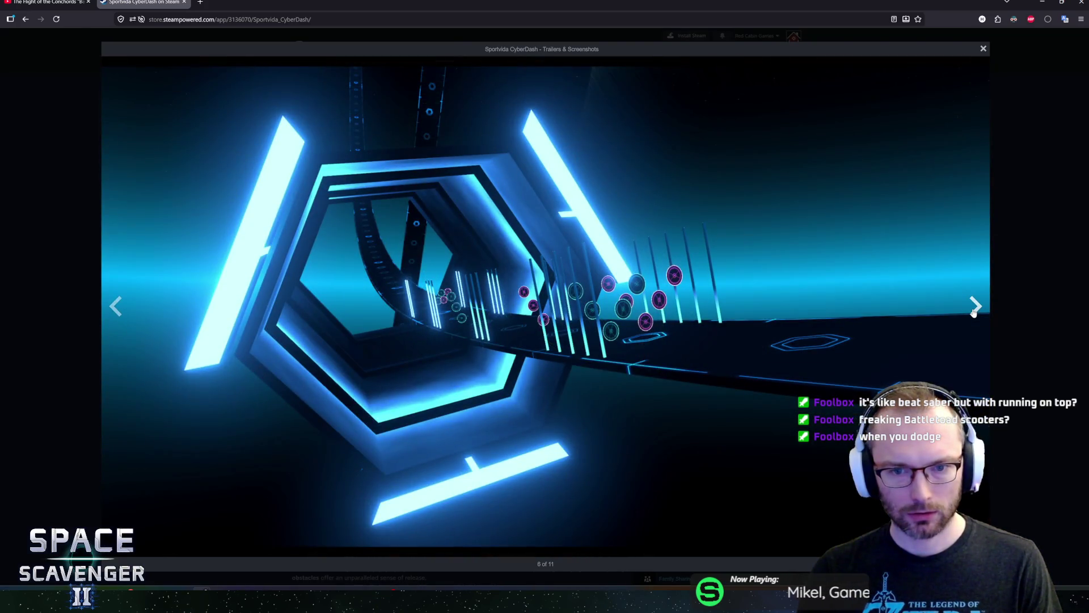
{"action": "left_click", "coordinate": [973, 312]}
{"action": "left_click", "coordinate": [973, 311]}
{"action": "left_click", "coordinate": [973, 309]}
{"action": "left_click", "coordinate": [1037, 297]}
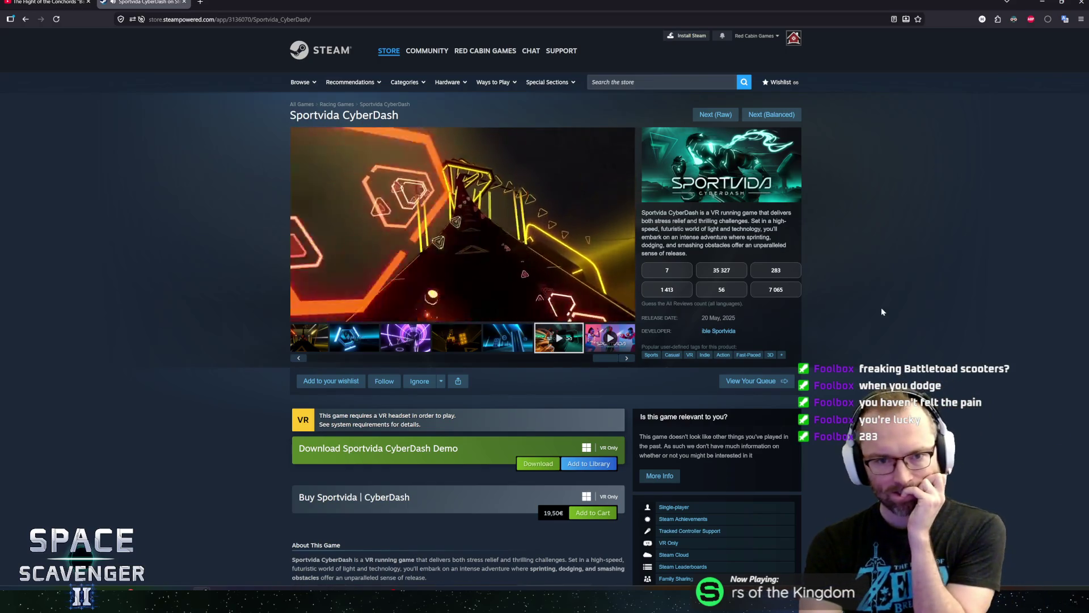
{"action": "mouse_move", "coordinate": [316, 315]}
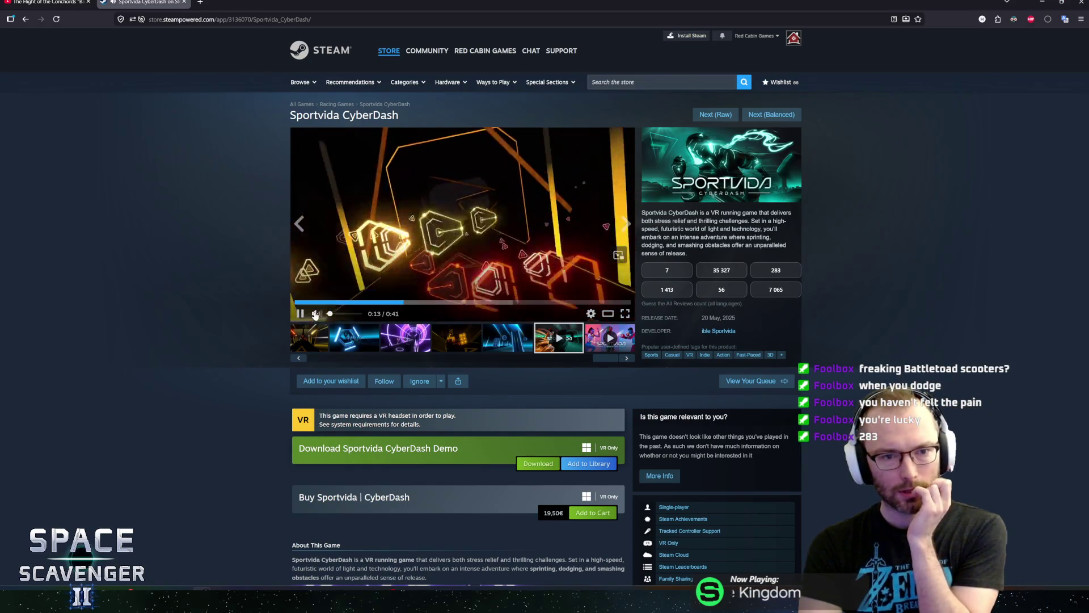
{"action": "mouse_move", "coordinate": [596, 358]}
{"action": "left_mouse_down"}
{"action": "mouse_move", "coordinate": [450, 354]}
{"action": "mouse_move", "coordinate": [605, 358]}
{"action": "left_mouse_up"}
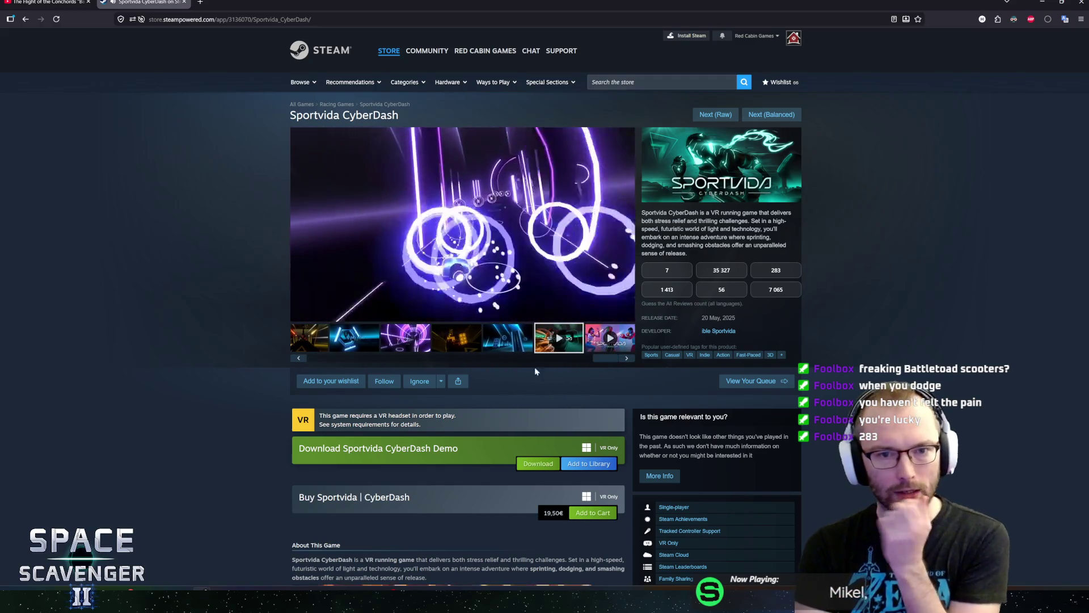
{"action": "mouse_move", "coordinate": [441, 229]}
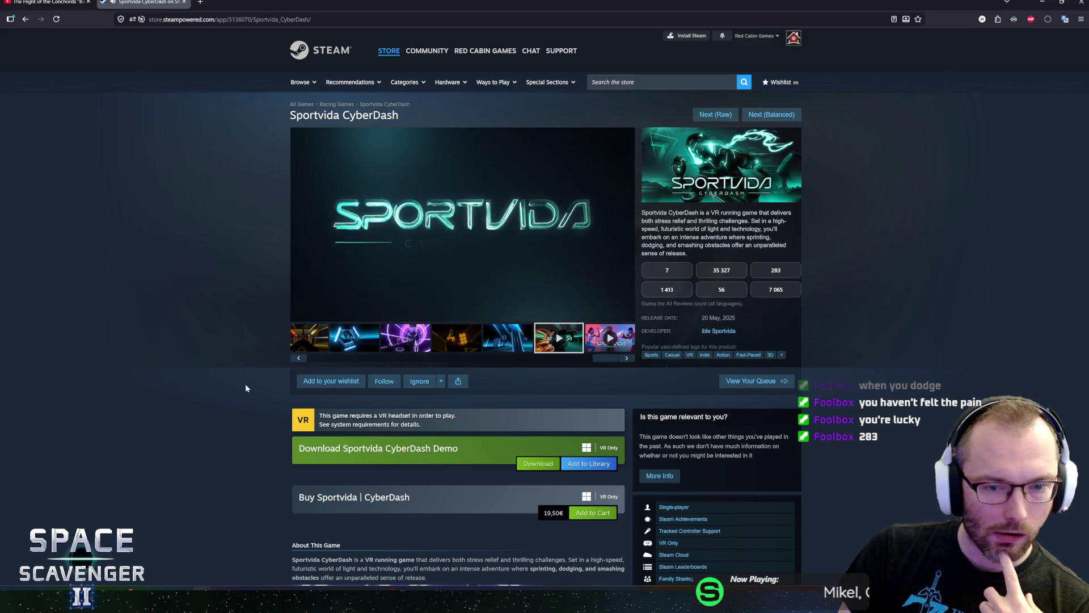
{"action": "scroll", "coordinate": [244, 385], "scroll_direction": "down", "scroll_amount": 2}
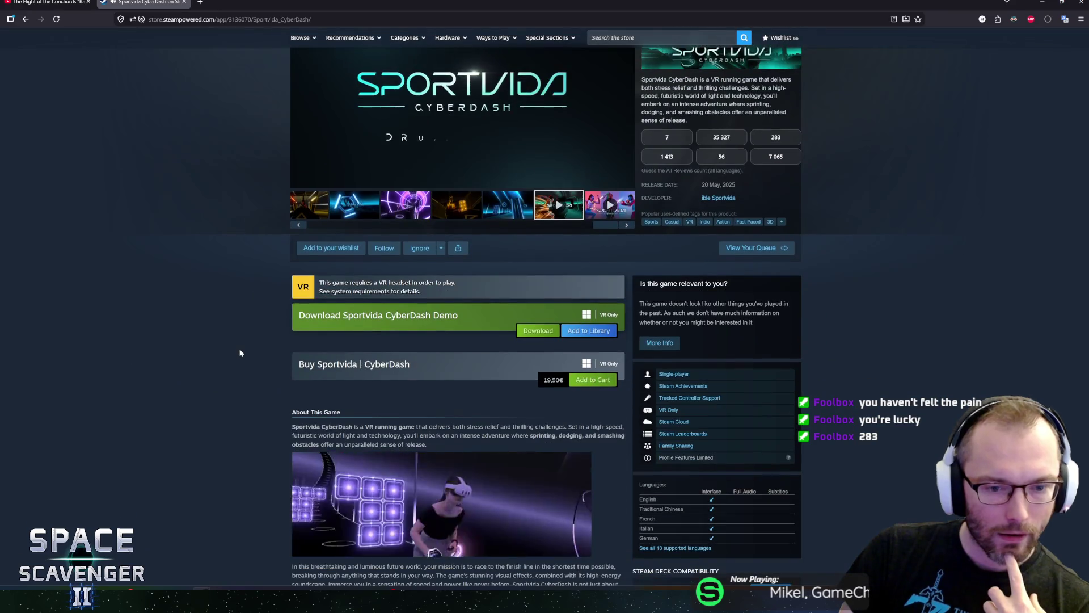
{"action": "scroll", "coordinate": [237, 358], "scroll_direction": "down", "scroll_amount": 4}
{"action": "scroll", "coordinate": [206, 362], "scroll_direction": "up", "scroll_amount": 1}
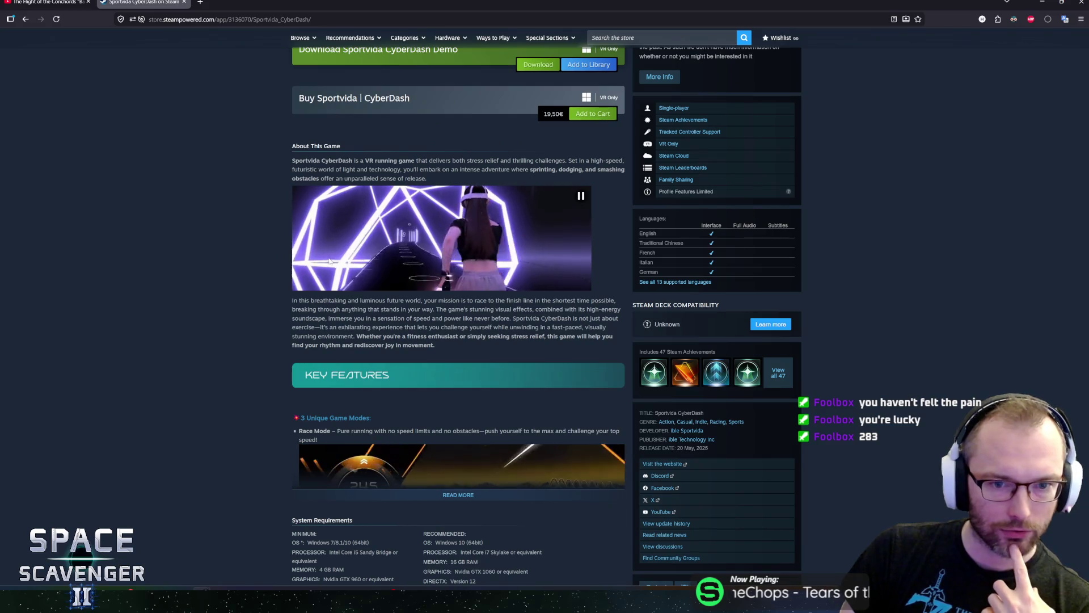
{"action": "scroll", "coordinate": [272, 272], "scroll_direction": "down", "scroll_amount": 3}
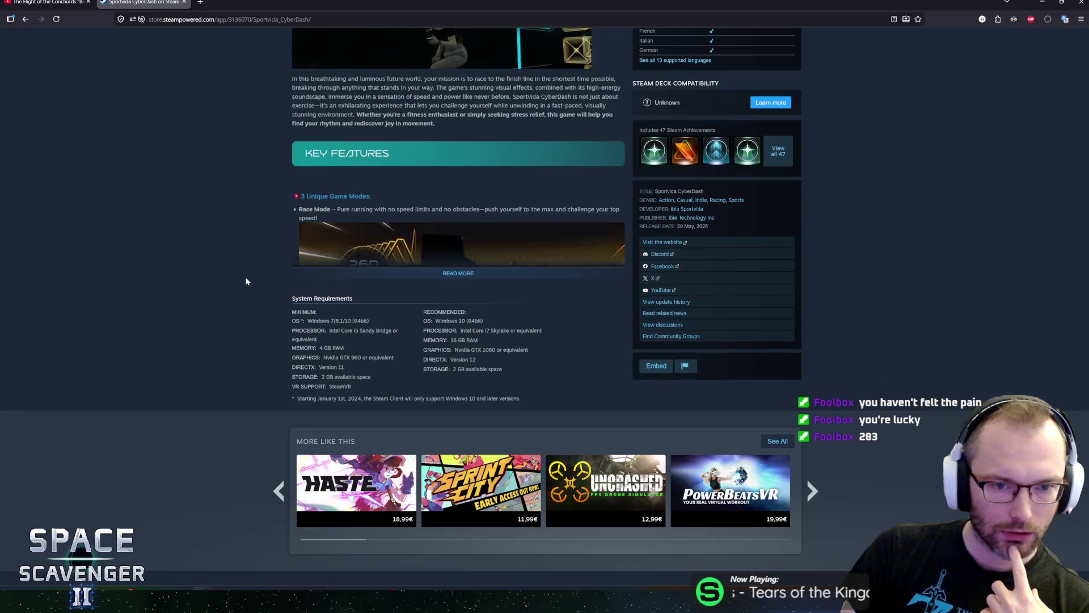
{"action": "left_click", "coordinate": [280, 267]}
{"action": "scroll", "coordinate": [256, 258], "scroll_direction": "down", "scroll_amount": 4}
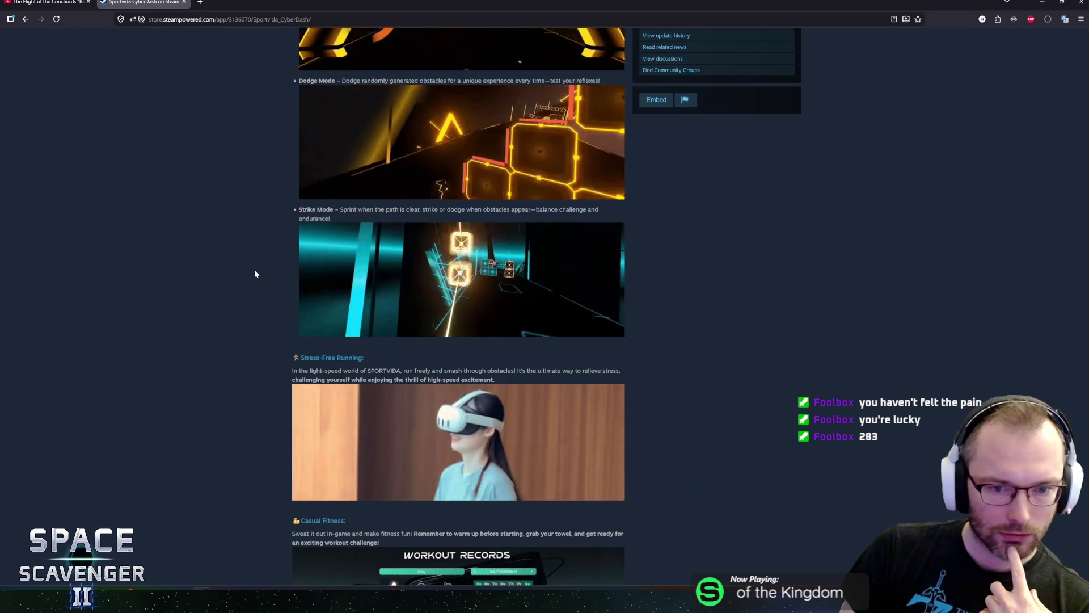
{"action": "scroll", "coordinate": [254, 274], "scroll_direction": "up", "scroll_amount": 8}
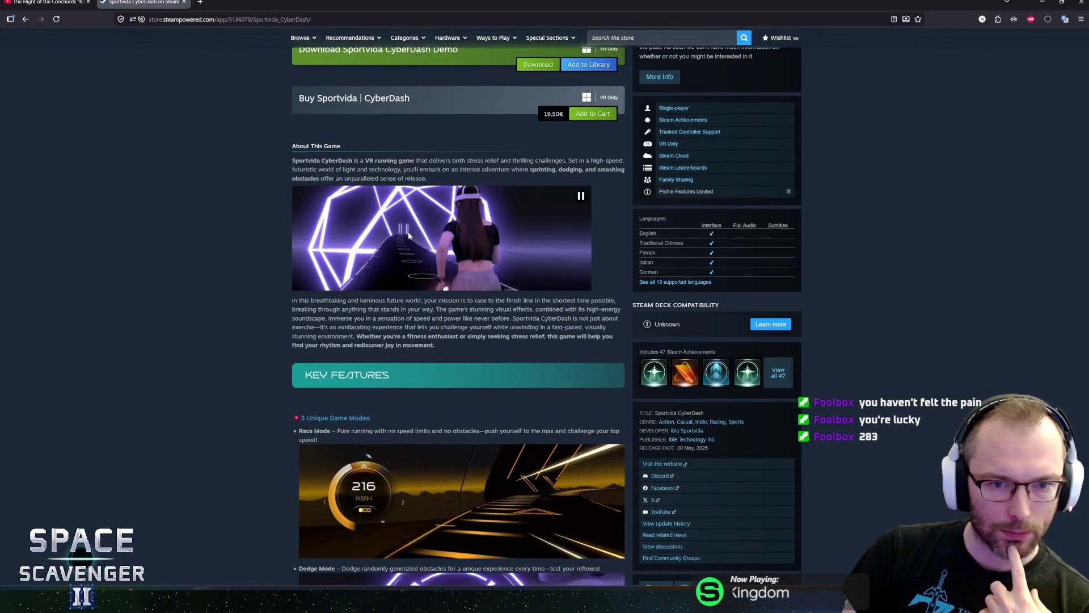
{"action": "scroll", "coordinate": [244, 271], "scroll_direction": "down", "scroll_amount": 12}
{"action": "scroll", "coordinate": [246, 272], "scroll_direction": "up", "scroll_amount": 5}
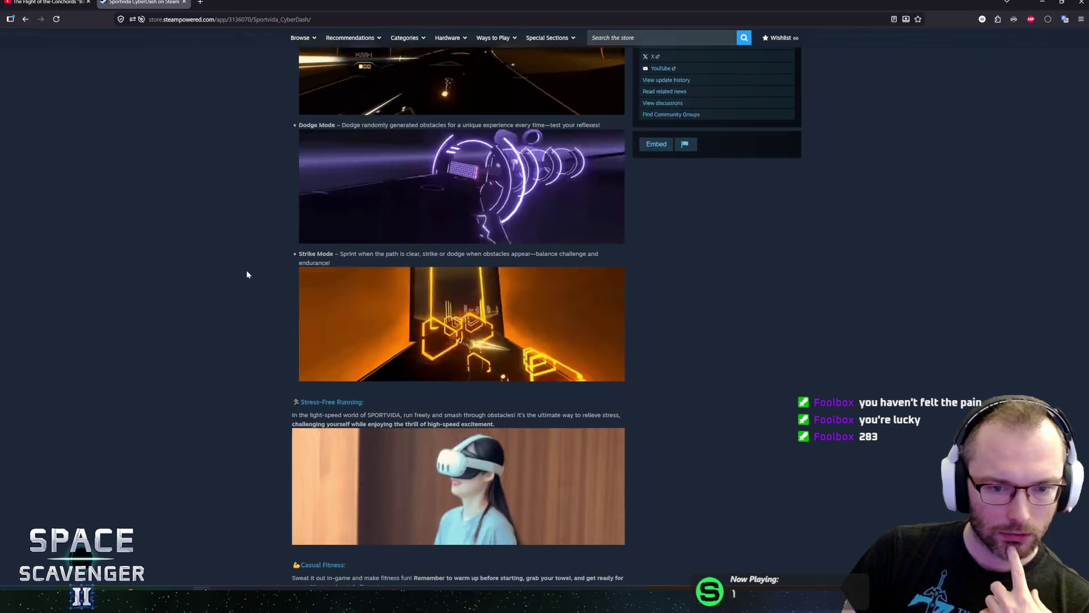
{"action": "scroll", "coordinate": [247, 270], "scroll_direction": "up", "scroll_amount": 8}
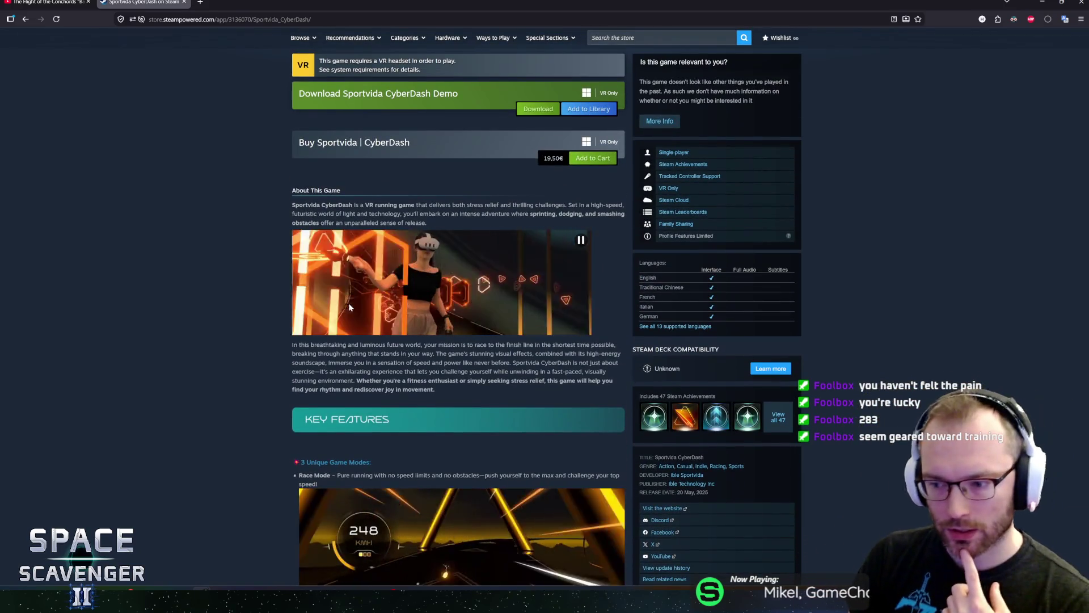
{"action": "scroll", "coordinate": [325, 308], "scroll_direction": "up", "scroll_amount": 2}
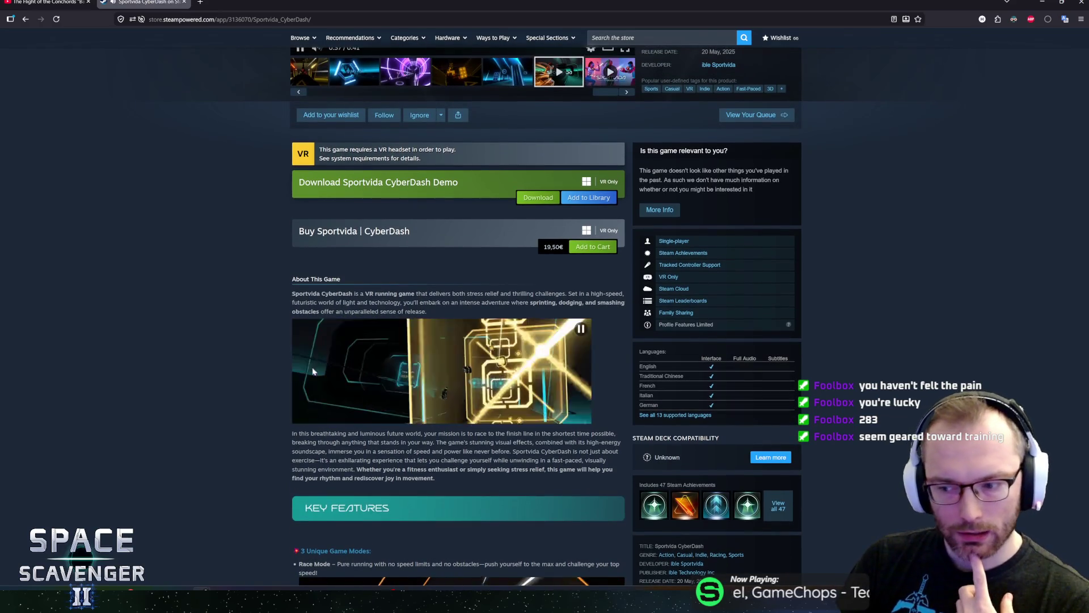
{"action": "scroll", "coordinate": [271, 357], "scroll_direction": "down", "scroll_amount": 3}
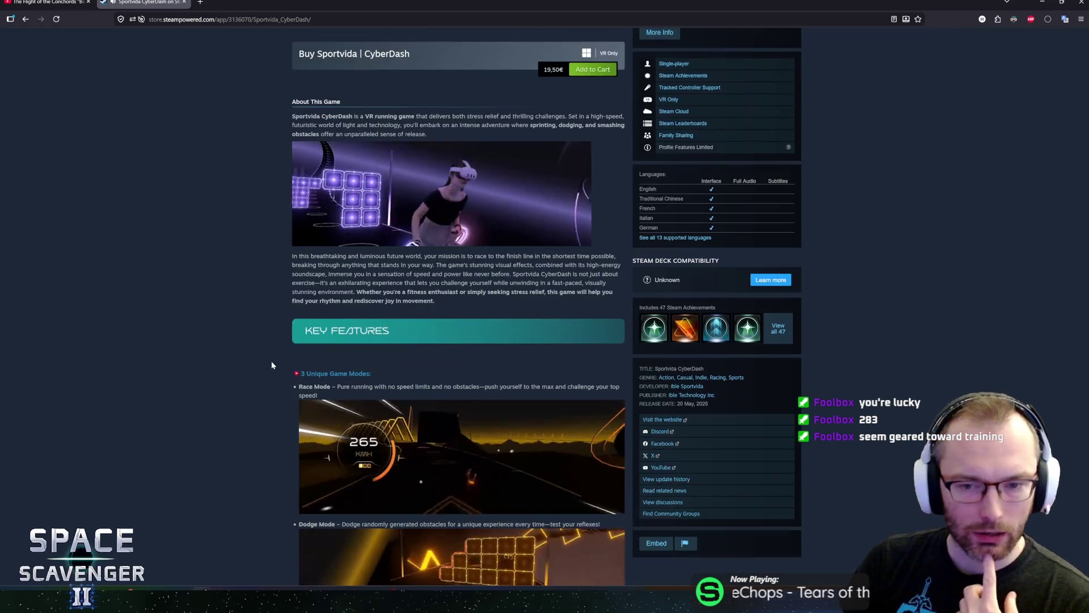
{"action": "scroll", "coordinate": [270, 365], "scroll_direction": "down", "scroll_amount": 12}
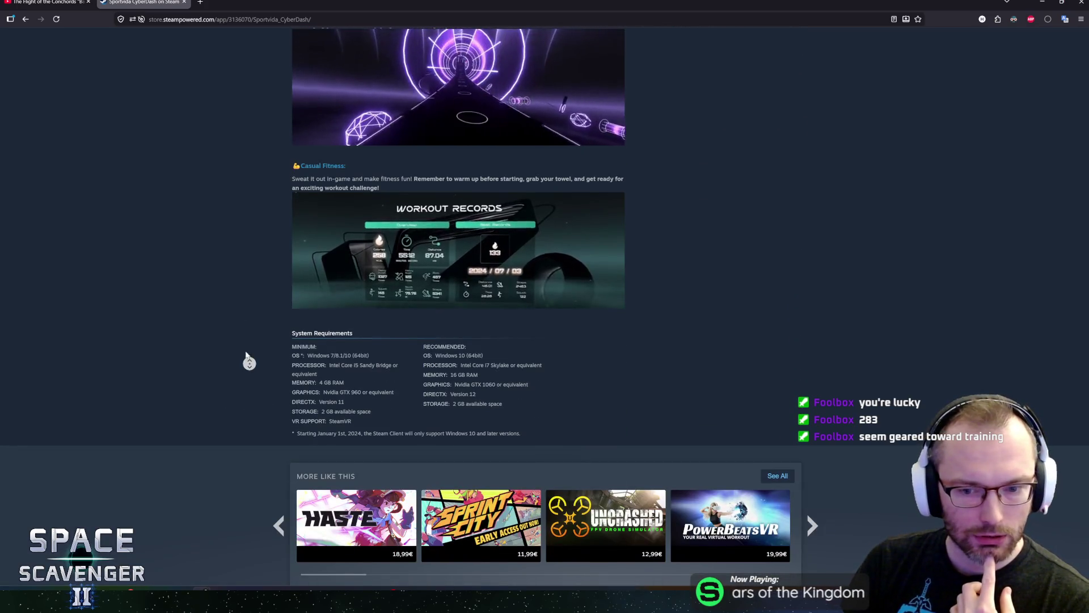
{"action": "middle_click", "coordinate": [249, 363]}
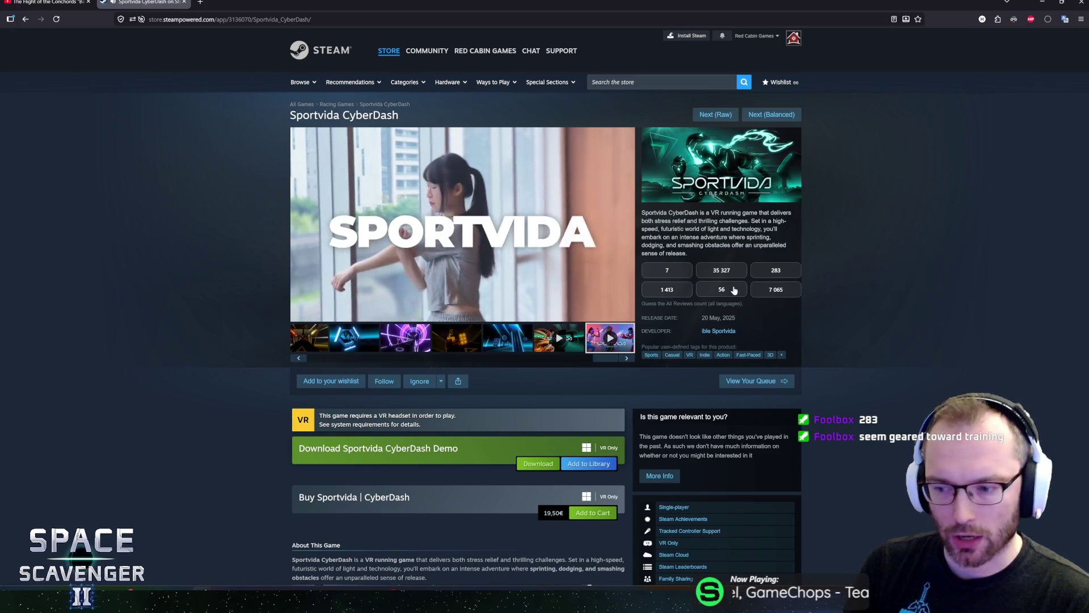
- Pause the trailer and look over the 19,50€ price and the game description
{"action": "key", "text": "space"}
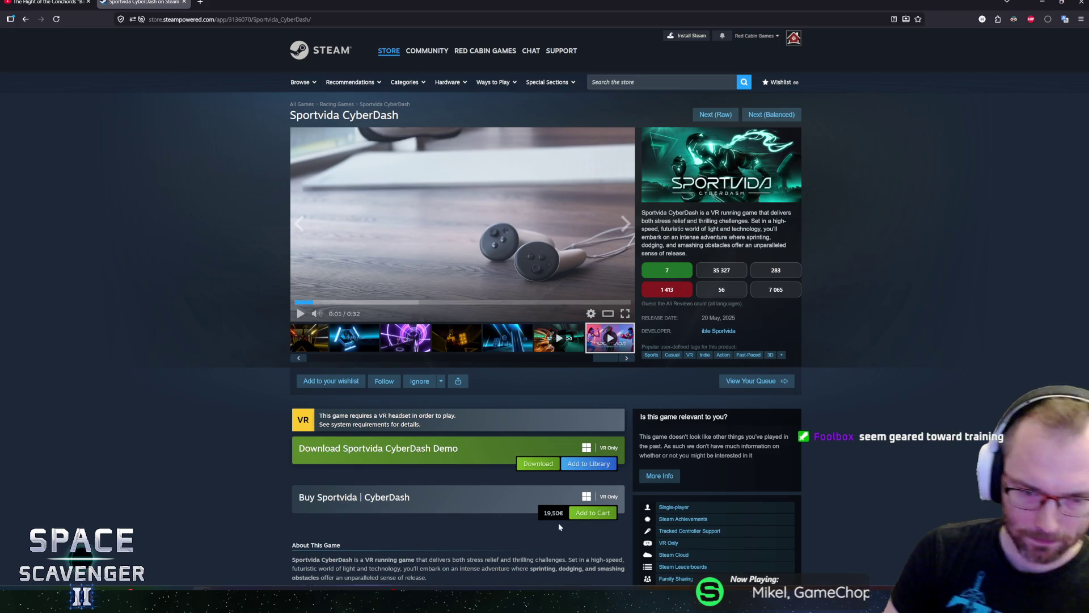
{"action": "left_click_drag", "start_coordinate": [564, 513], "coordinate": [546, 513]}
{"action": "left_click", "coordinate": [537, 493]}
{"action": "scroll", "coordinate": [536, 484], "scroll_direction": "down", "scroll_amount": 5}
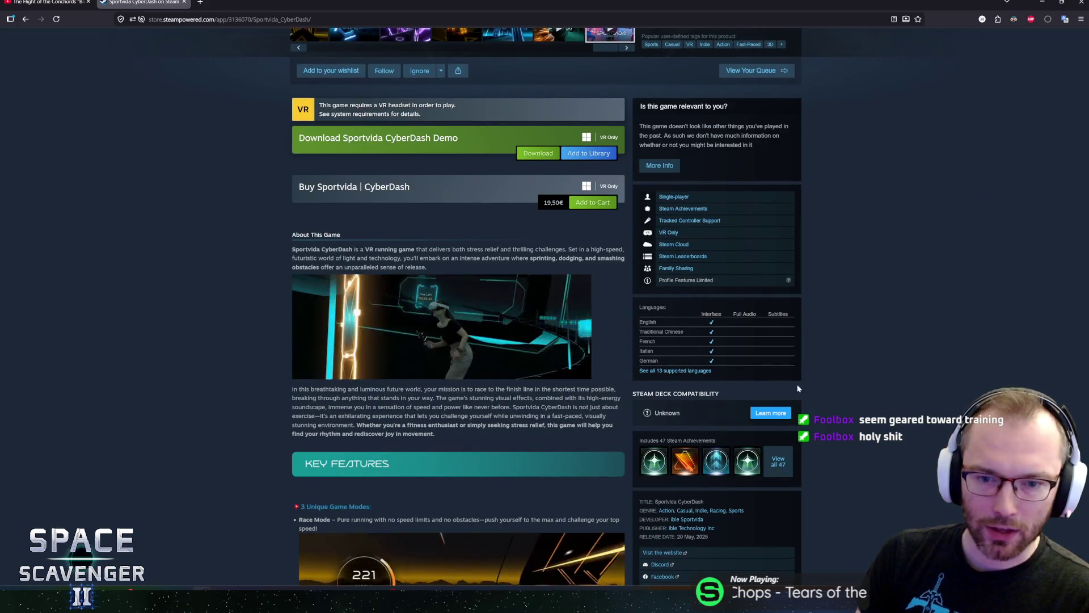
{"action": "scroll", "coordinate": [684, 368], "scroll_direction": "up", "scroll_amount": 1}
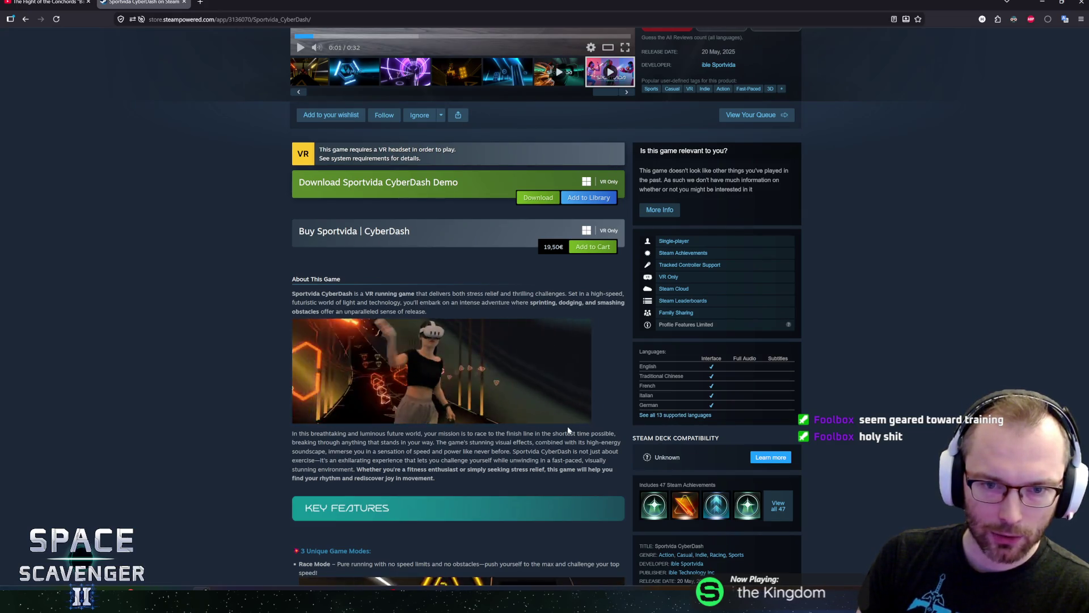
{"action": "scroll", "coordinate": [554, 424], "scroll_direction": "up", "scroll_amount": 4}
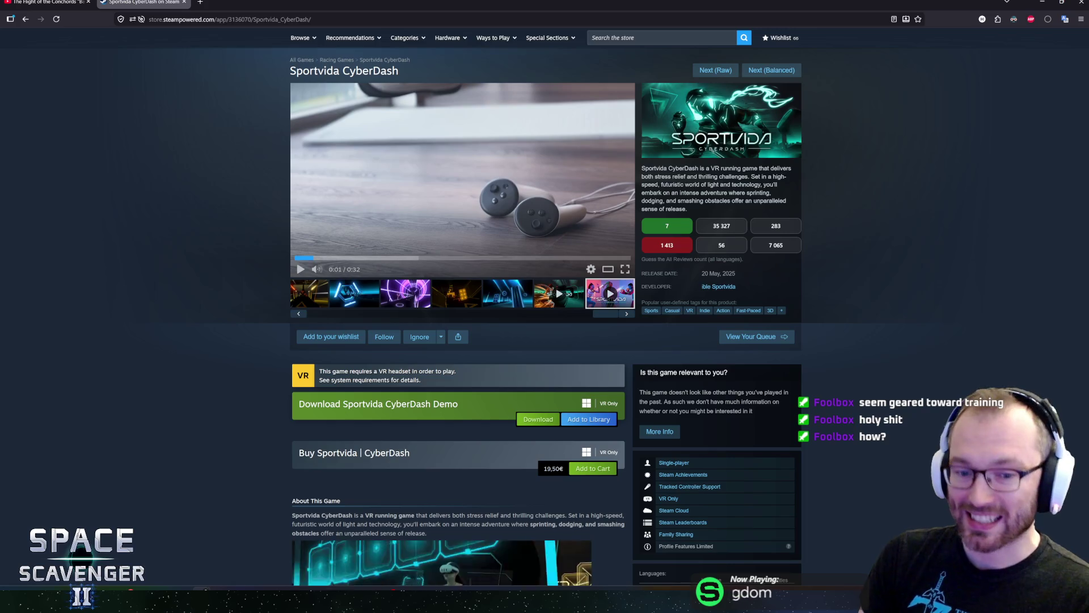
{"action": "mouse_move", "coordinate": [659, 176]}
{"action": "left_mouse_down"}
{"action": "mouse_move", "coordinate": [679, 208]}
{"action": "mouse_move", "coordinate": [648, 168]}
{"action": "left_mouse_up"}
{"action": "left_click", "coordinate": [648, 168]}
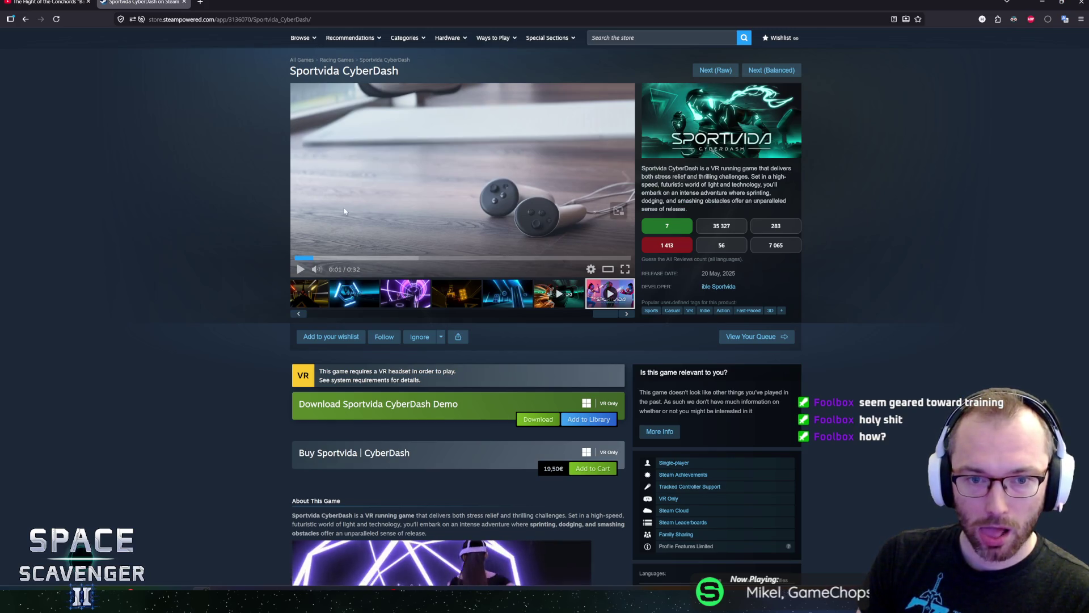
- Replay the trailer briefly, pause and rewind it, and check the release date
{"action": "left_click", "coordinate": [360, 244]}
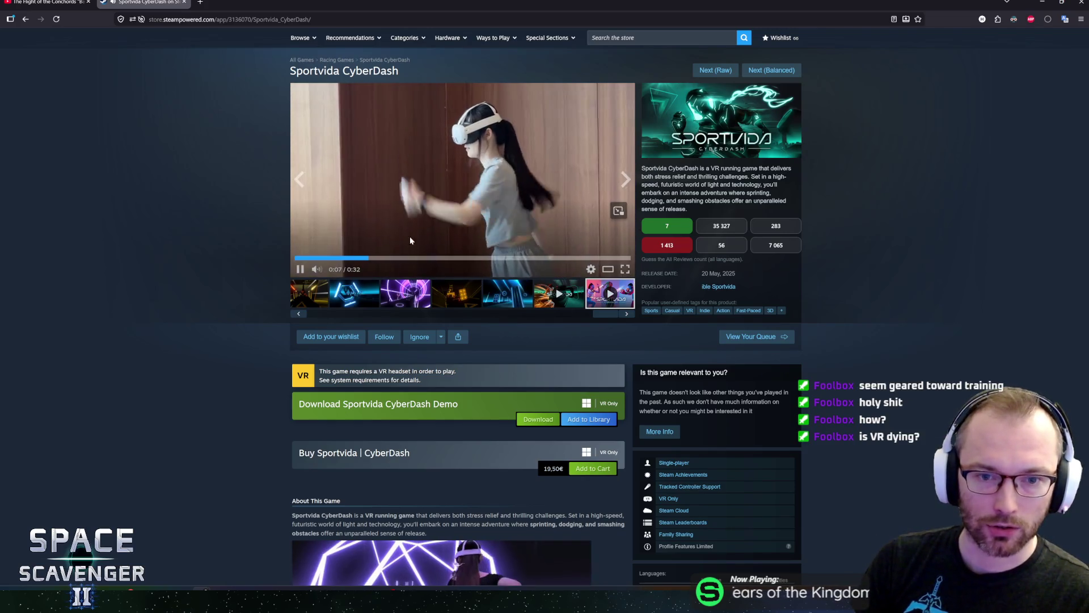
{"action": "left_click", "coordinate": [428, 229]}
{"action": "left_click", "coordinate": [369, 253]}
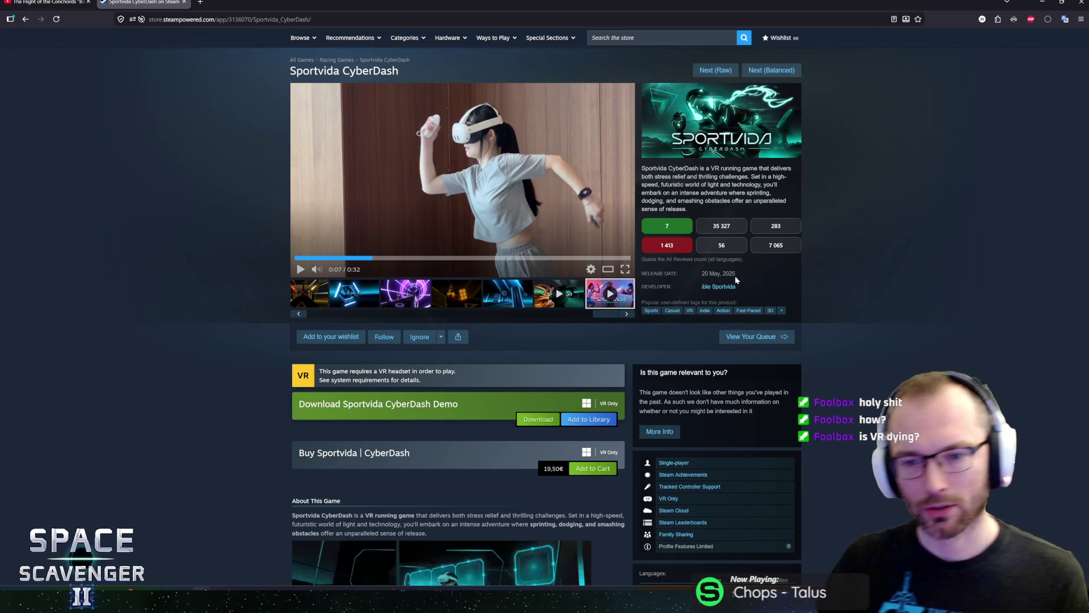
{"action": "left_click_drag", "start_coordinate": [718, 274], "coordinate": [701, 274]}
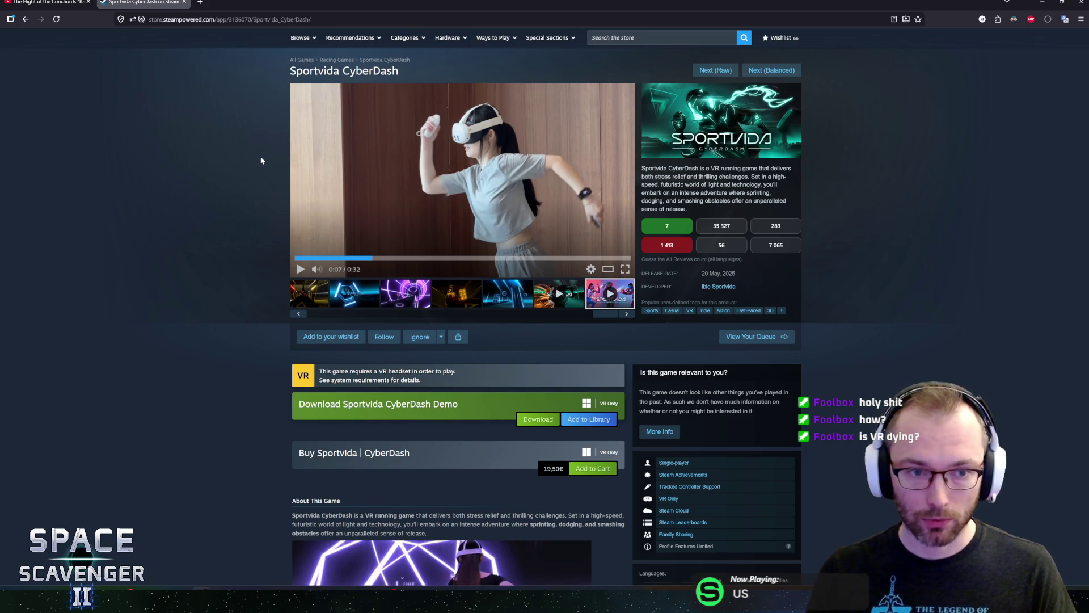
{"action": "scroll", "coordinate": [272, 205], "scroll_direction": "up", "scroll_amount": 1}
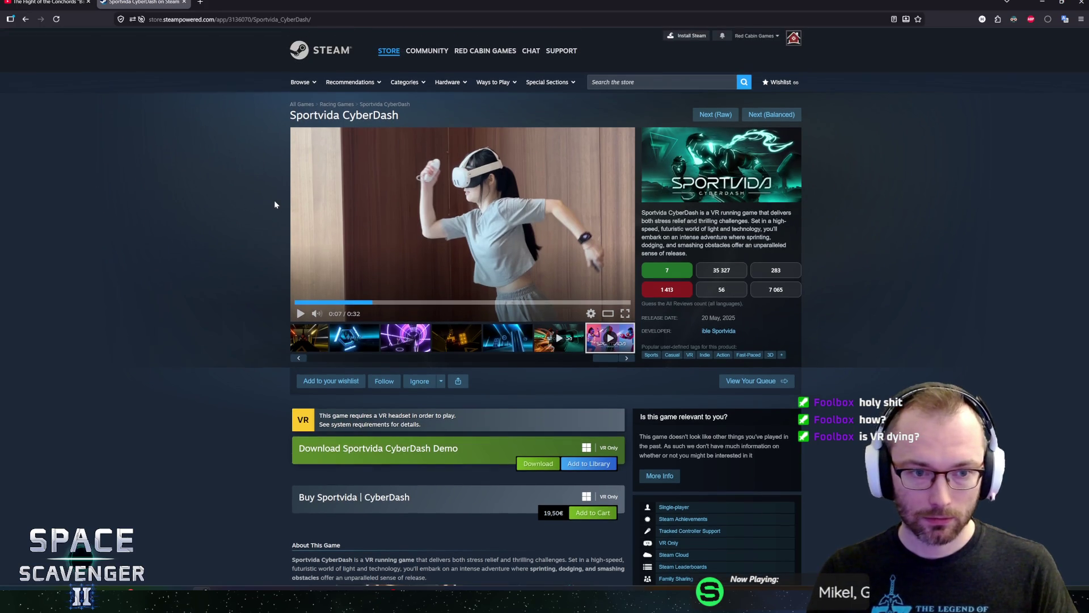
{"action": "scroll", "coordinate": [282, 202], "scroll_direction": "up", "scroll_amount": 1}
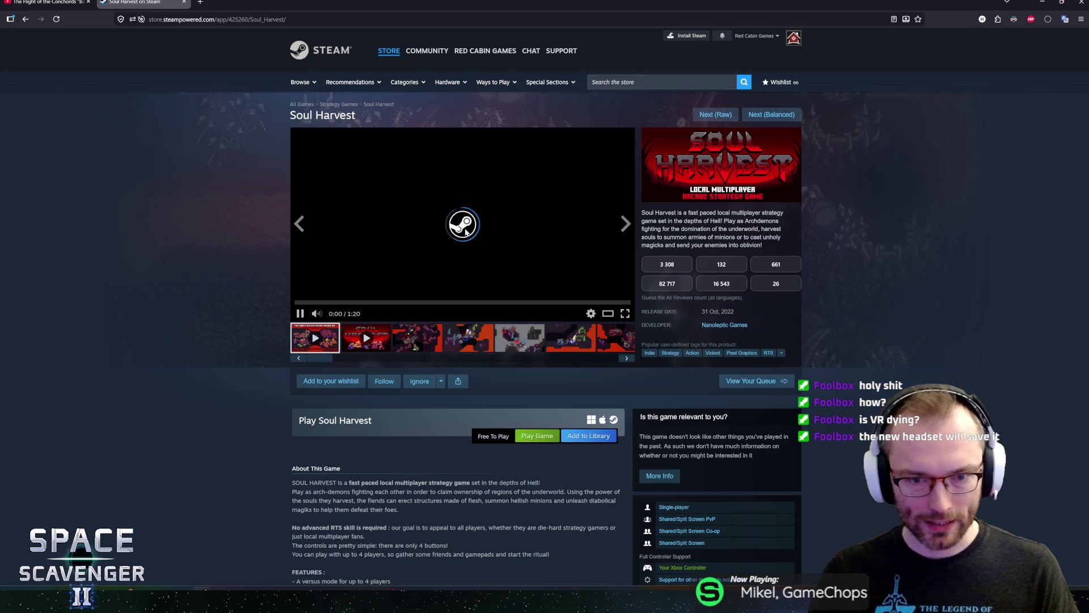
- Play the Soul Harvest trailer full-window to about 1:13, then return to the store page
{"action": "left_click", "coordinate": [624, 314]}
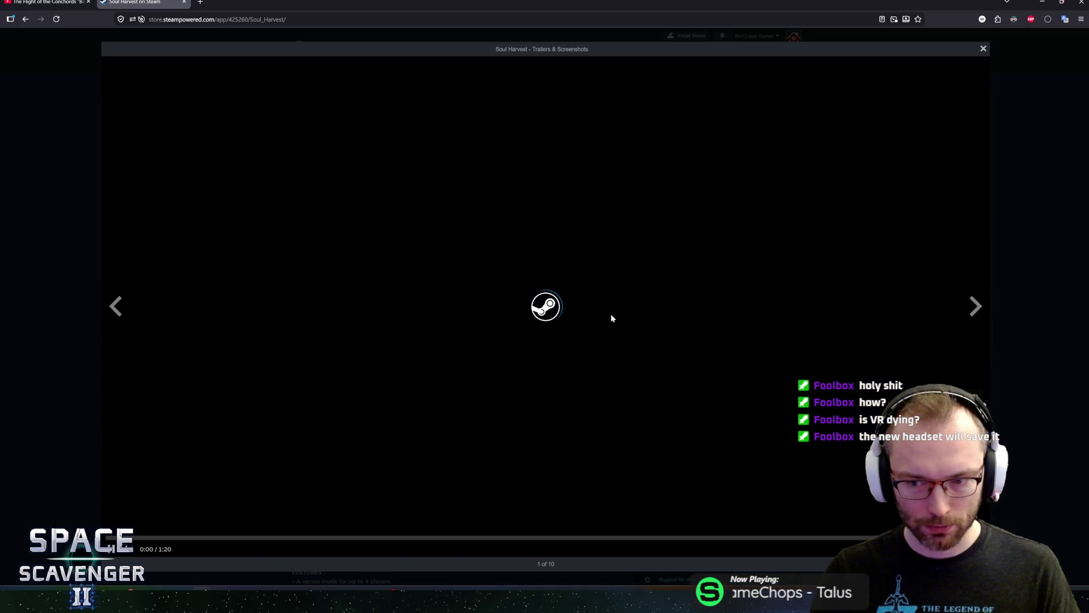
{"action": "key", "text": "Escape"}
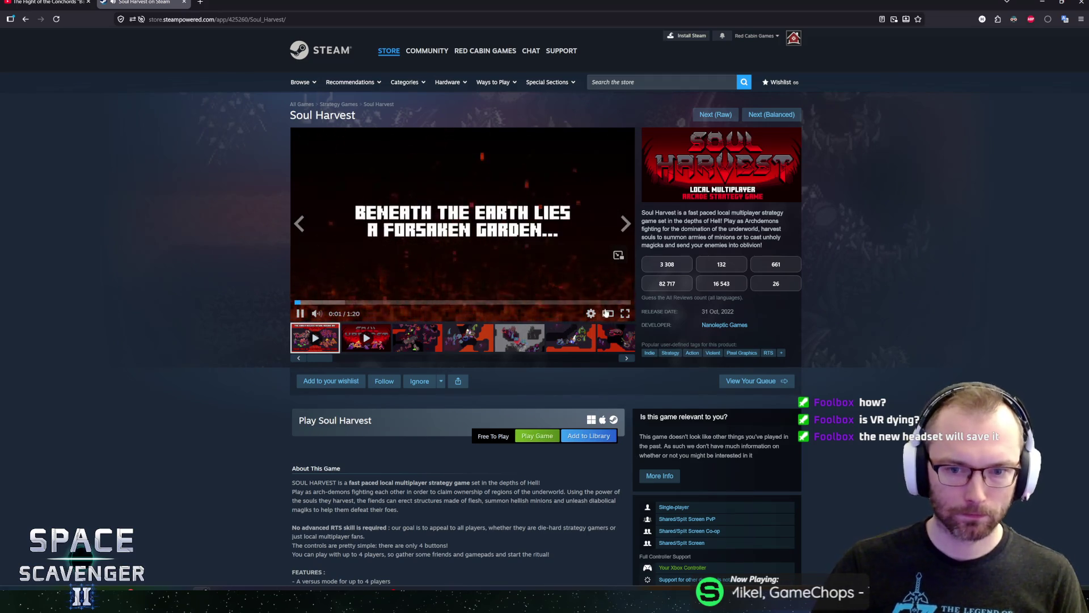
{"action": "left_click", "coordinate": [623, 313]}
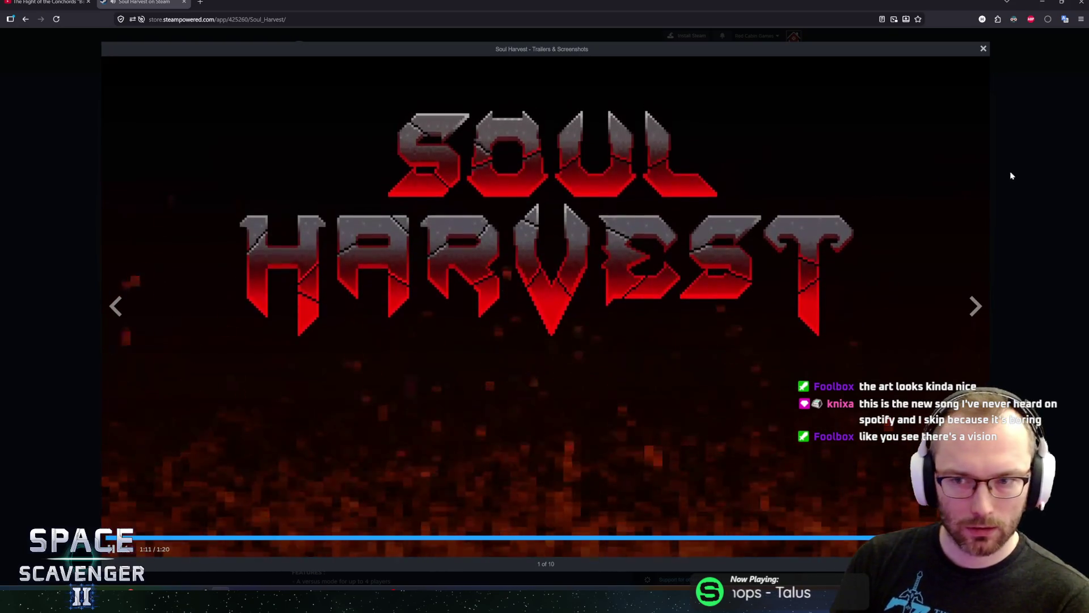
{"action": "left_click", "coordinate": [983, 48]}
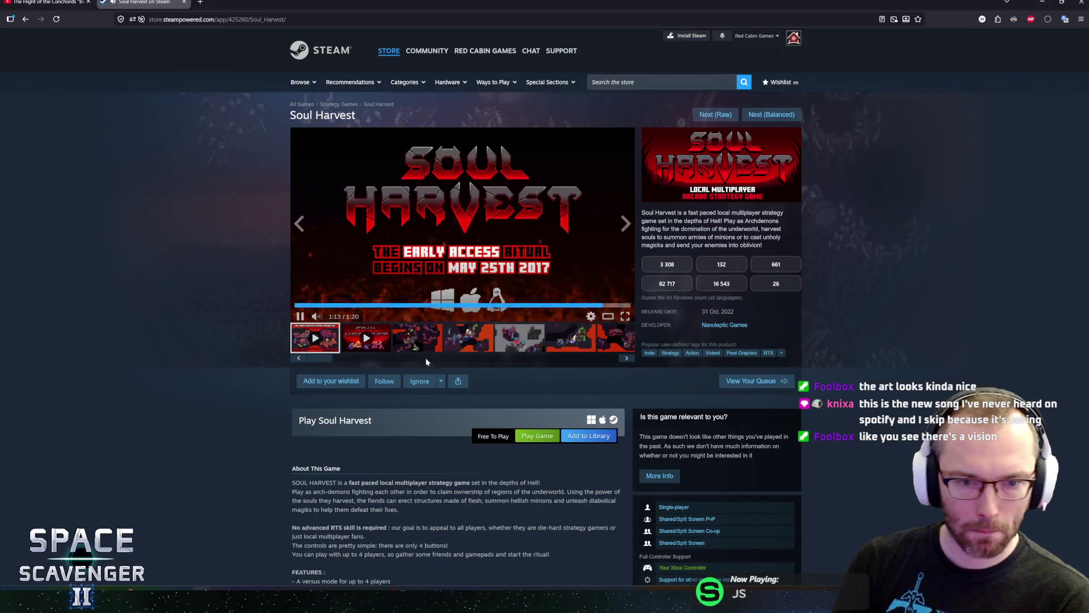
- Open the first Soul Harvest screenshot full-window, advance four screenshots, then close the viewer
{"action": "left_click", "coordinate": [419, 338]}
{"action": "left_click", "coordinate": [492, 251]}
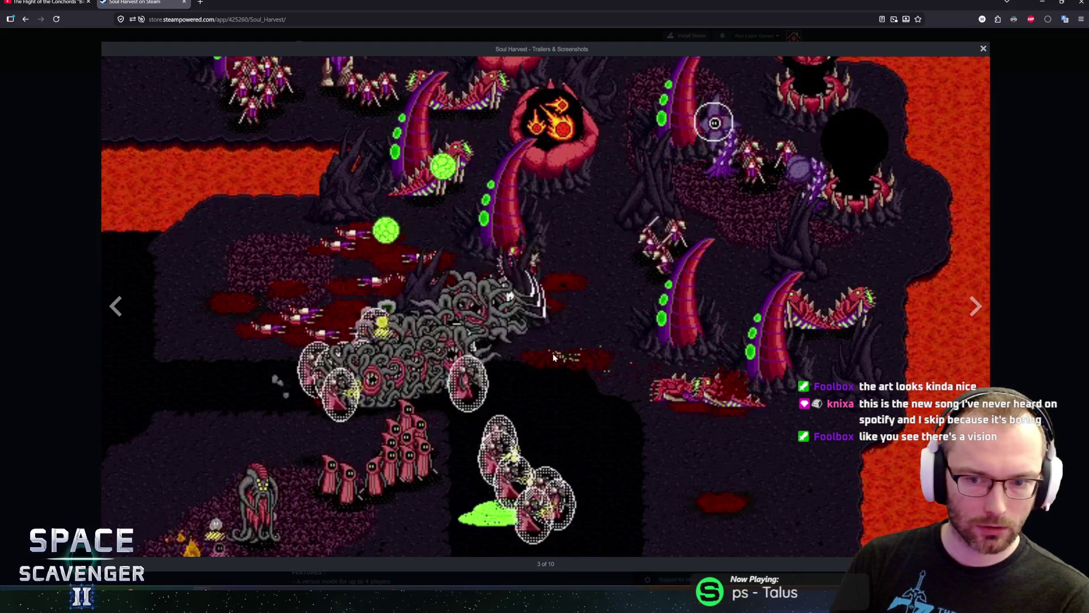
{"action": "key", "text": "Right"}
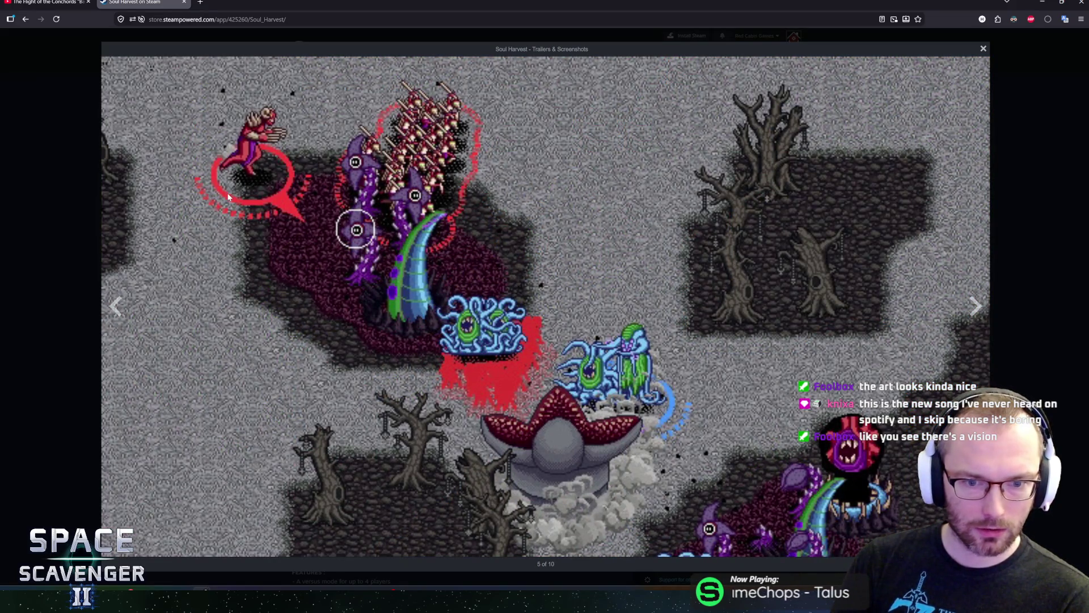
{"action": "key", "text": "Right"}
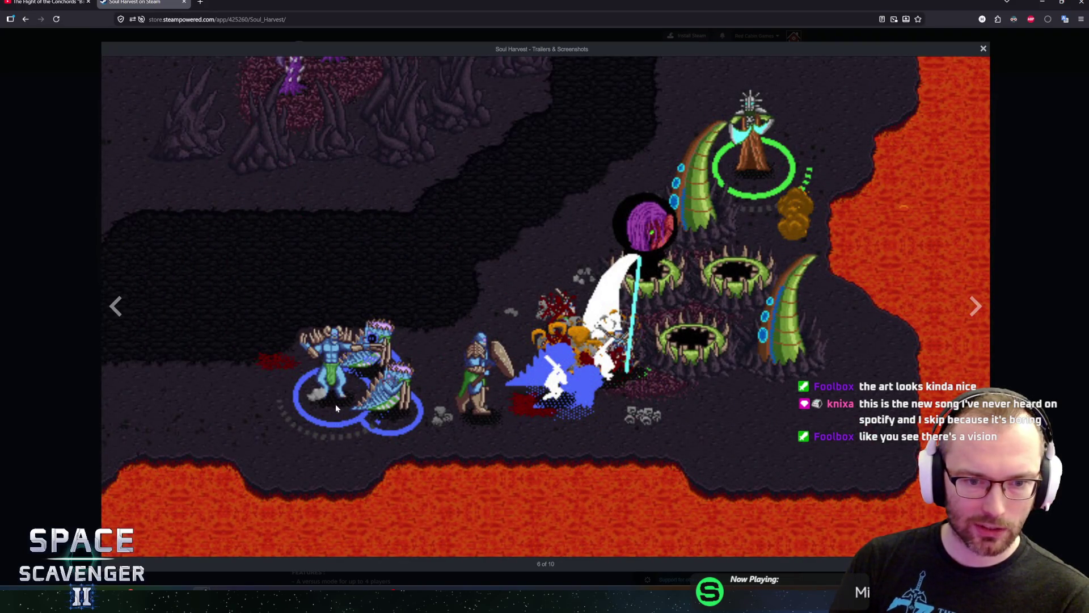
{"action": "key", "text": "Right"}
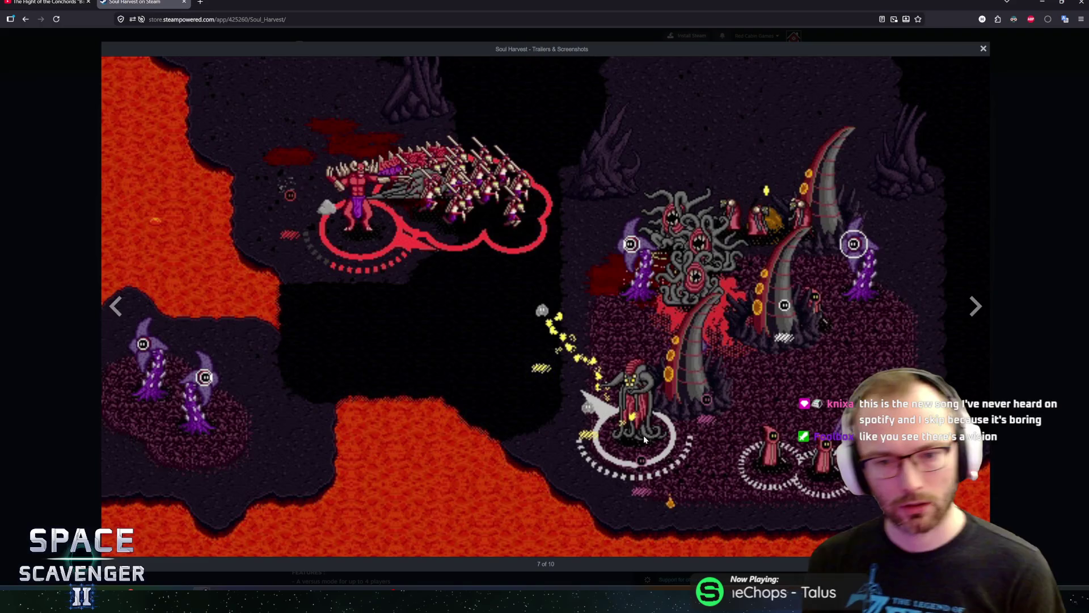
{"action": "key", "text": "Right"}
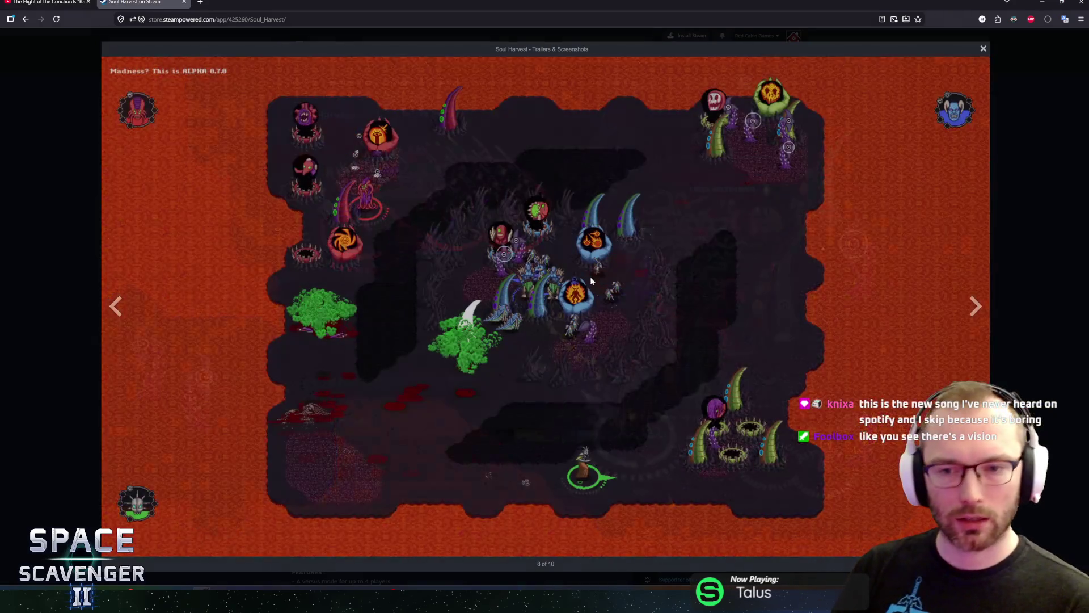
{"action": "left_click", "coordinate": [1004, 227]}
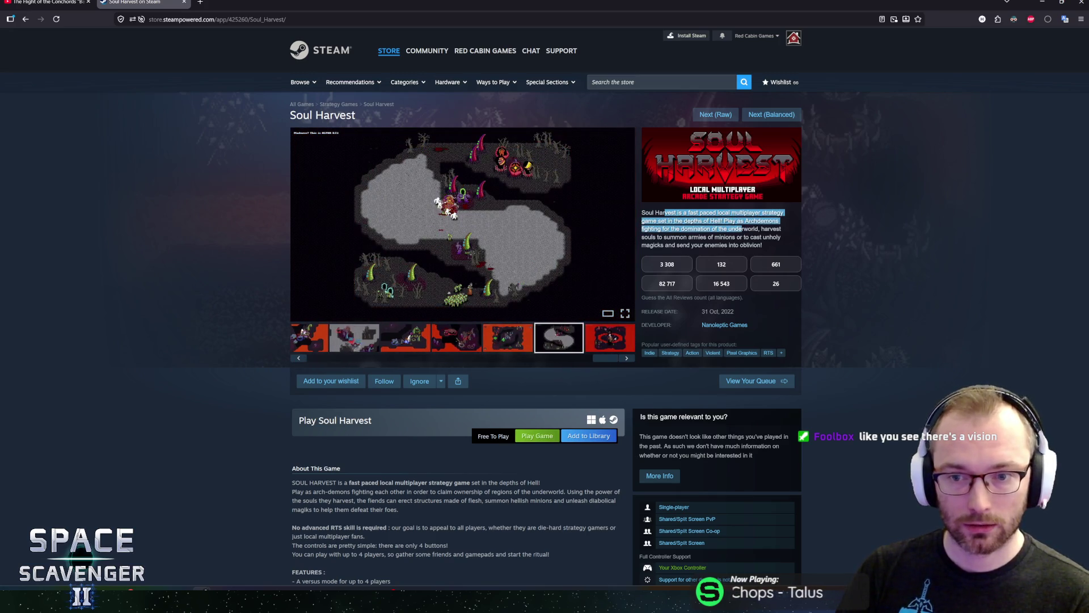
- Select the Soul Harvest short description and scroll through the page to read it
{"action": "left_click_drag", "start_coordinate": [665, 213], "coordinate": [642, 212]}
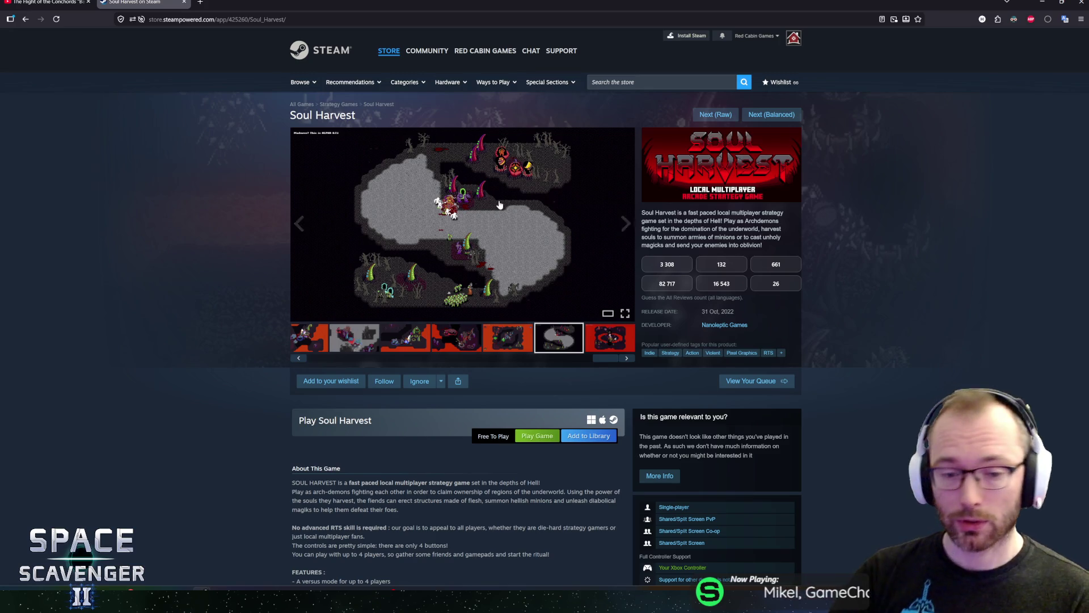
{"action": "scroll", "coordinate": [882, 414], "scroll_direction": "down", "scroll_amount": 2}
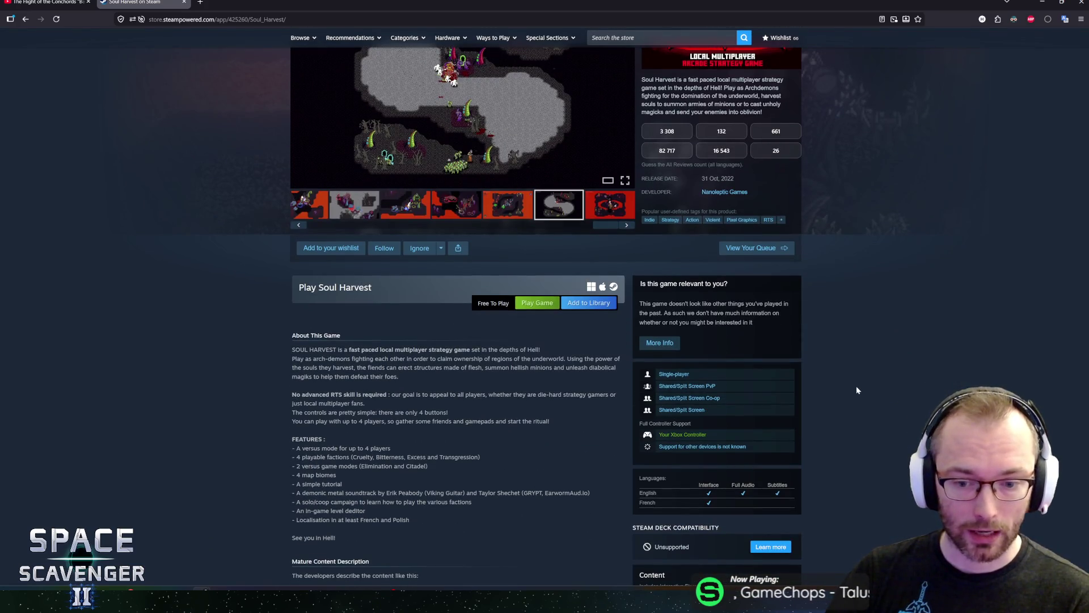
{"action": "scroll", "coordinate": [843, 389], "scroll_direction": "up", "scroll_amount": 2}
{"action": "scroll", "coordinate": [841, 384], "scroll_direction": "up", "scroll_amount": 1}
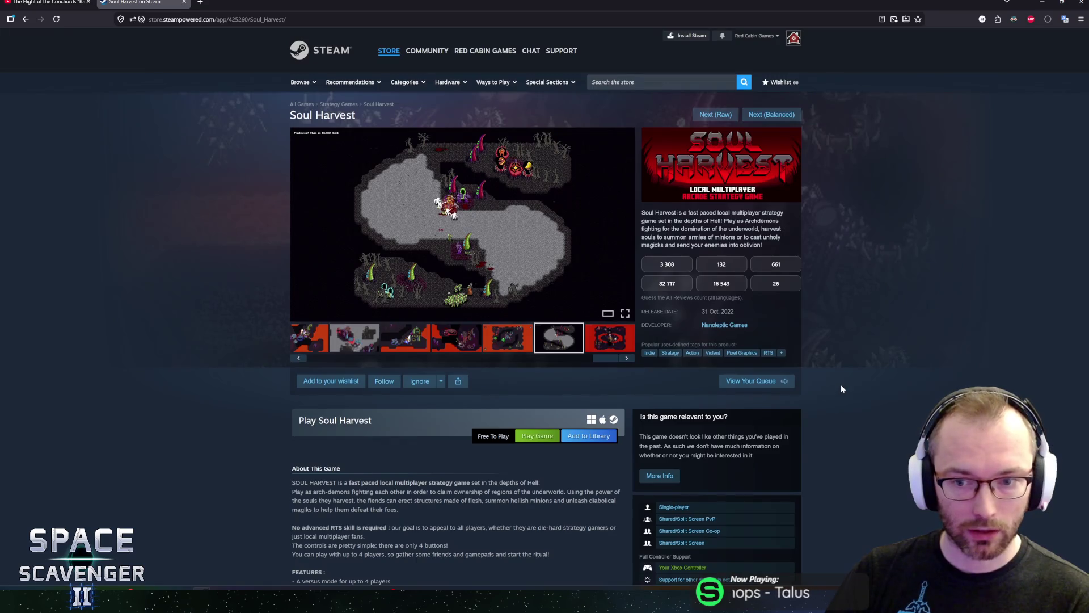
{"action": "scroll", "coordinate": [841, 383], "scroll_direction": "down", "scroll_amount": 5}
{"action": "scroll", "coordinate": [838, 386], "scroll_direction": "up", "scroll_amount": 5}
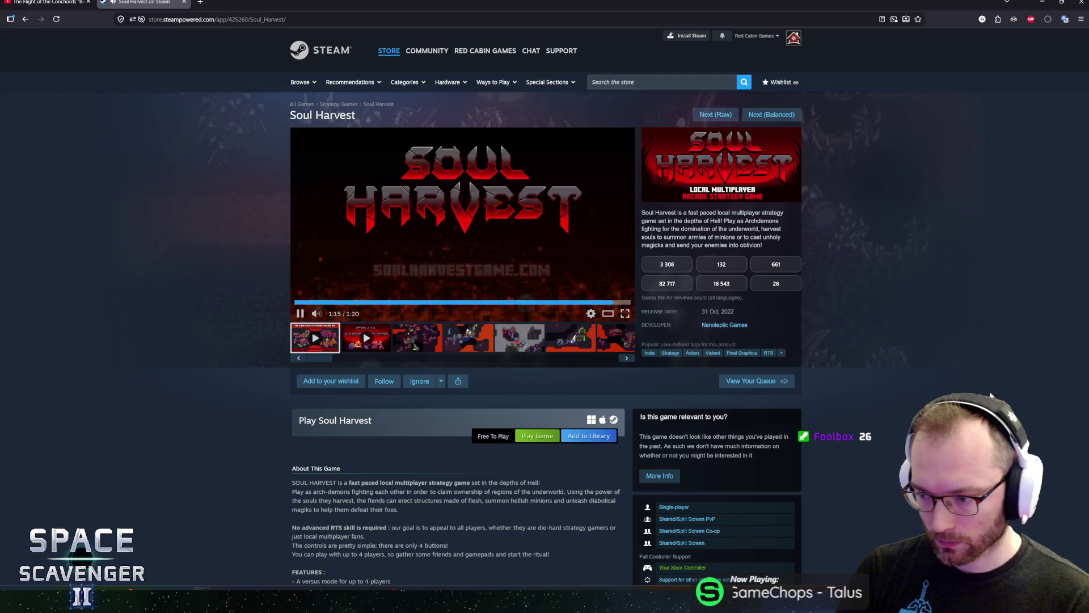
- Guess 26 for the review count and move on to the next recommended game
{"action": "scroll", "coordinate": [969, 361], "scroll_direction": "down", "scroll_amount": 2}
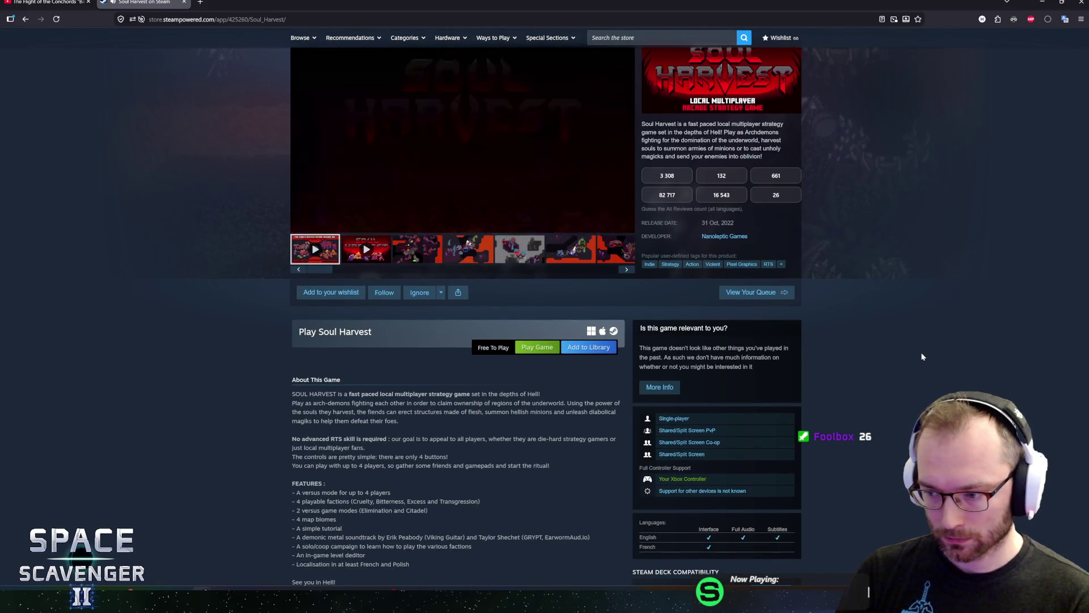
{"action": "scroll", "coordinate": [925, 359], "scroll_direction": "up", "scroll_amount": 2}
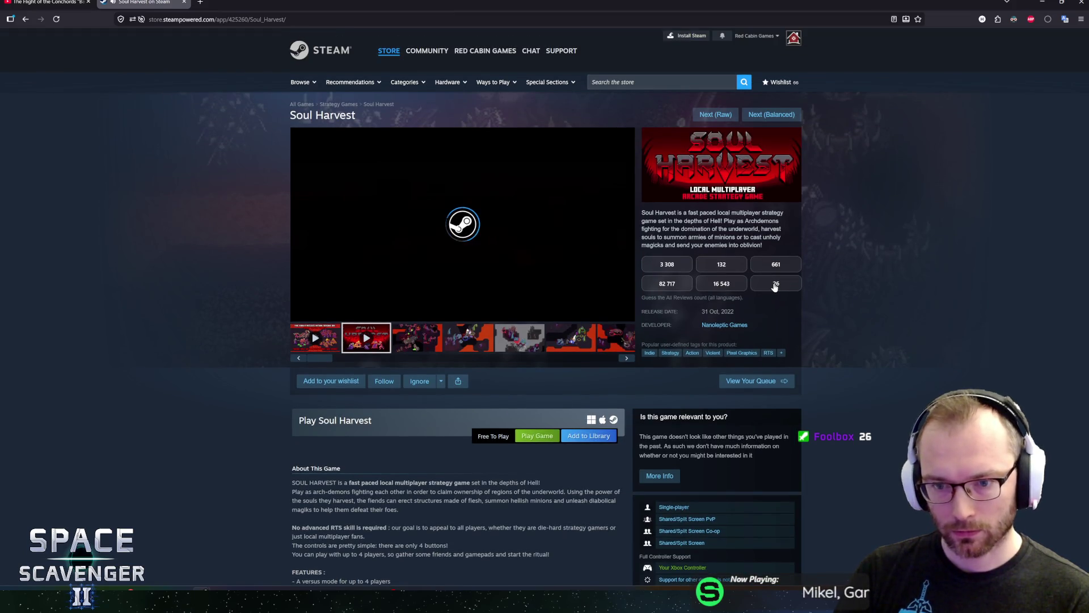
{"action": "left_click", "coordinate": [776, 283]}
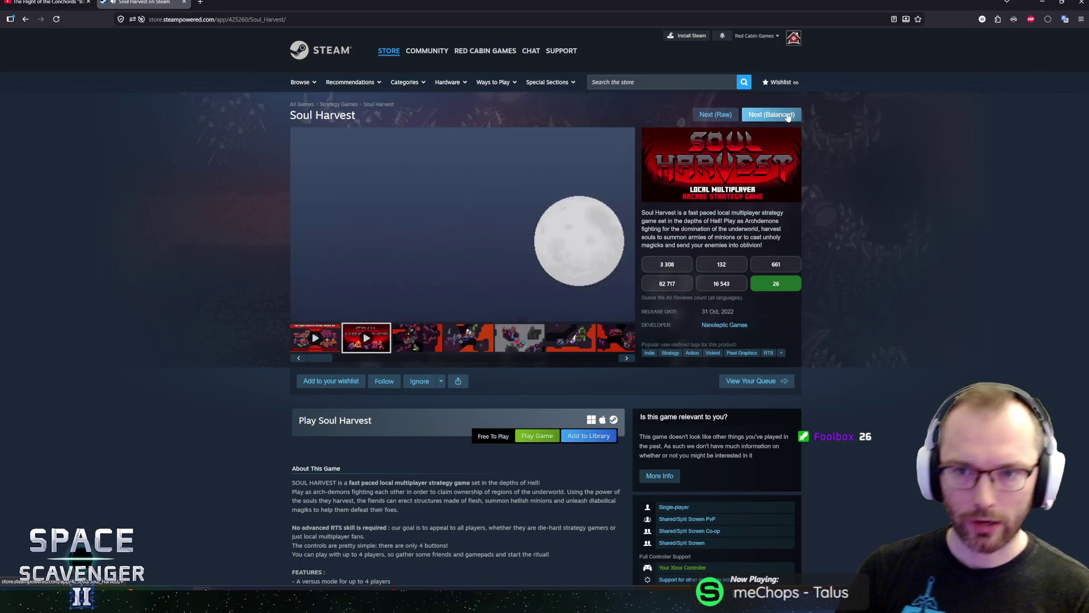
{"action": "left_click", "coordinate": [780, 115]}
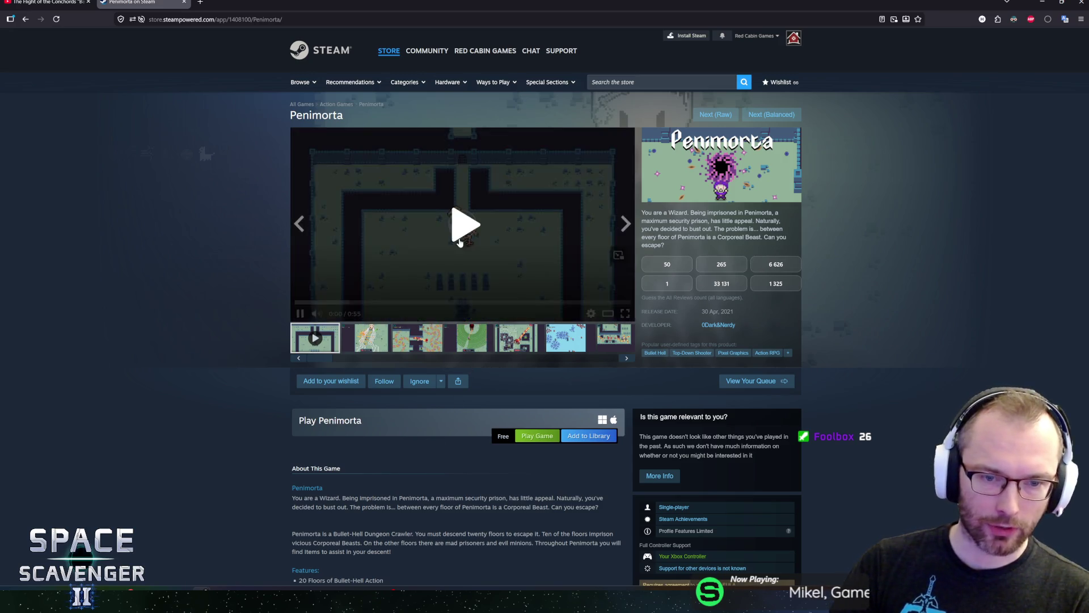
- Play the Penimorta trailer and watch it to its title logo in the enlarged viewer
{"action": "left_click", "coordinate": [457, 218]}
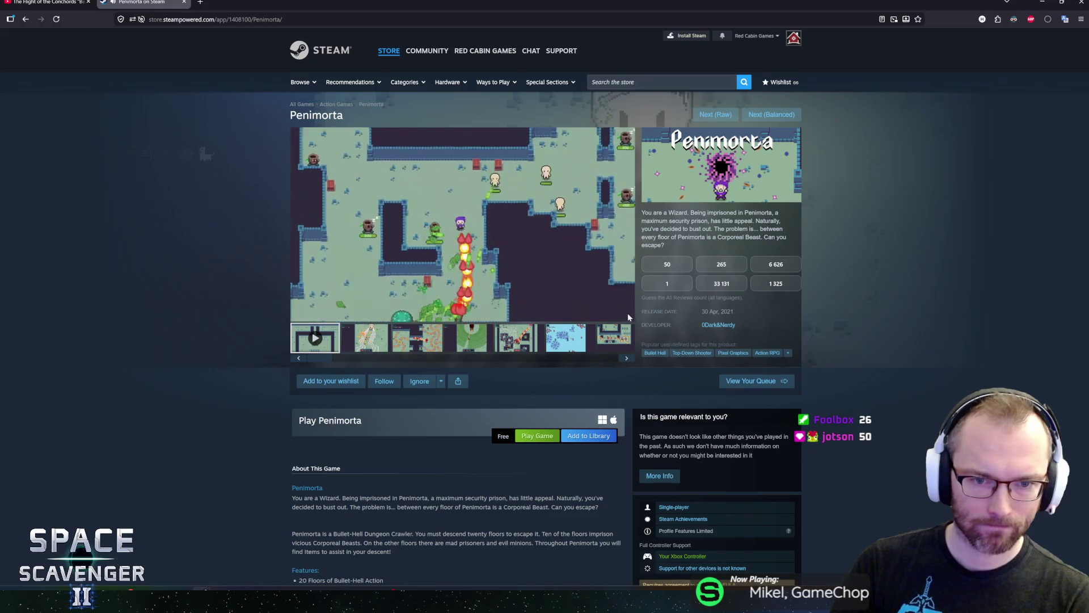
{"action": "left_click", "coordinate": [609, 318]}
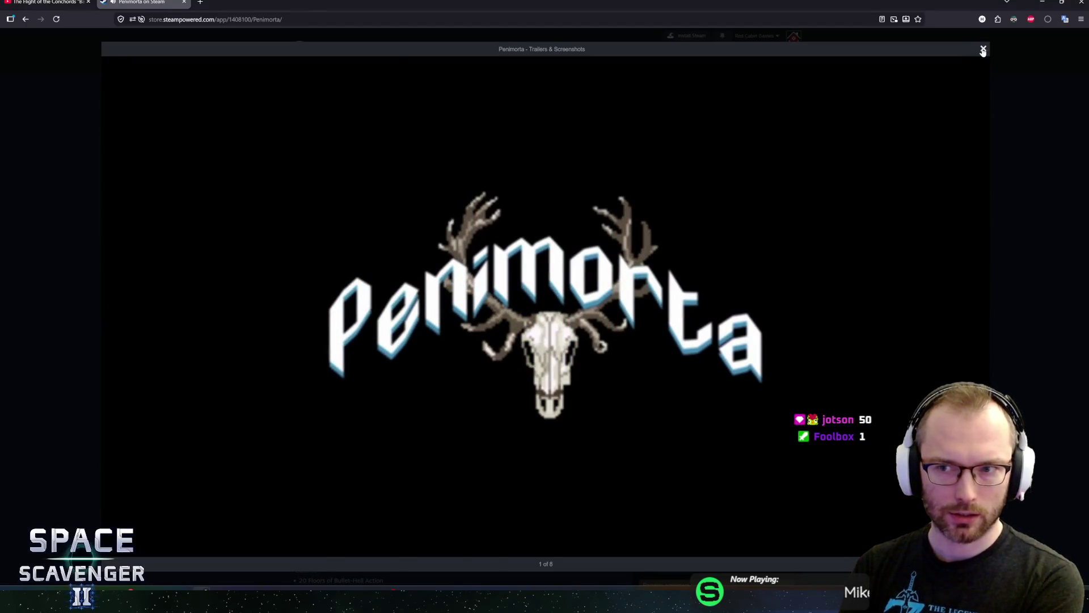
- Page through the Penimorta screenshots to the third one, then close the viewer
{"action": "left_click", "coordinate": [983, 50]}
{"action": "left_click", "coordinate": [510, 244]}
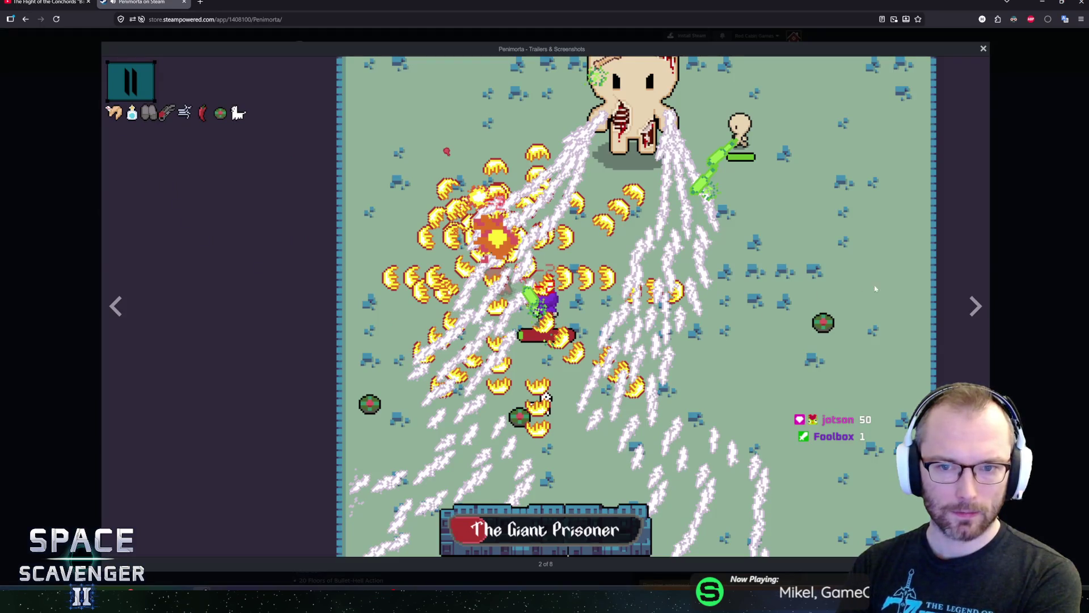
{"action": "left_click", "coordinate": [974, 309]}
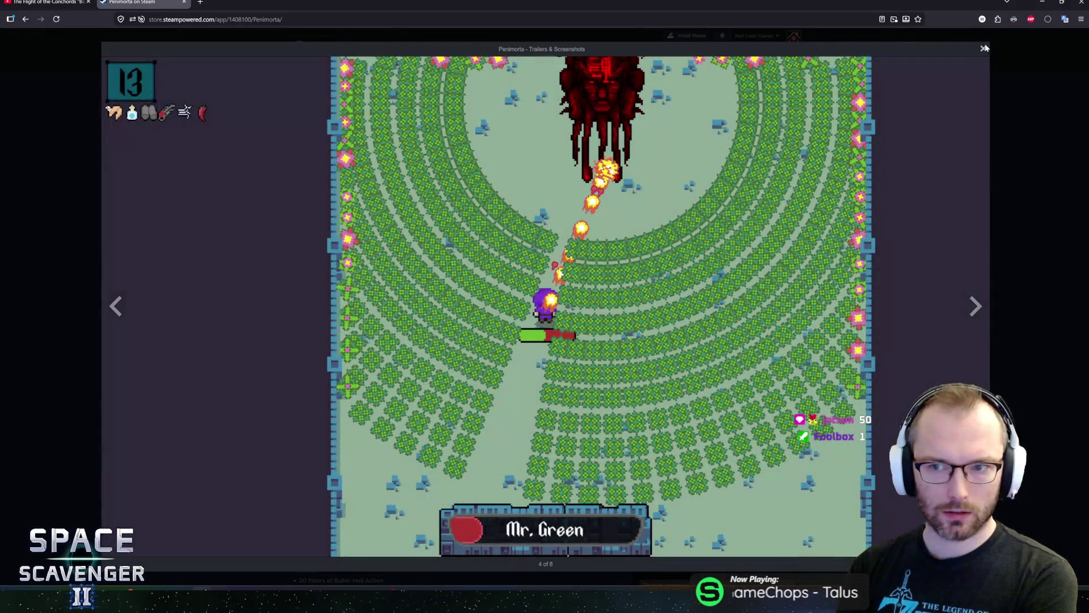
{"action": "left_click", "coordinate": [982, 50]}
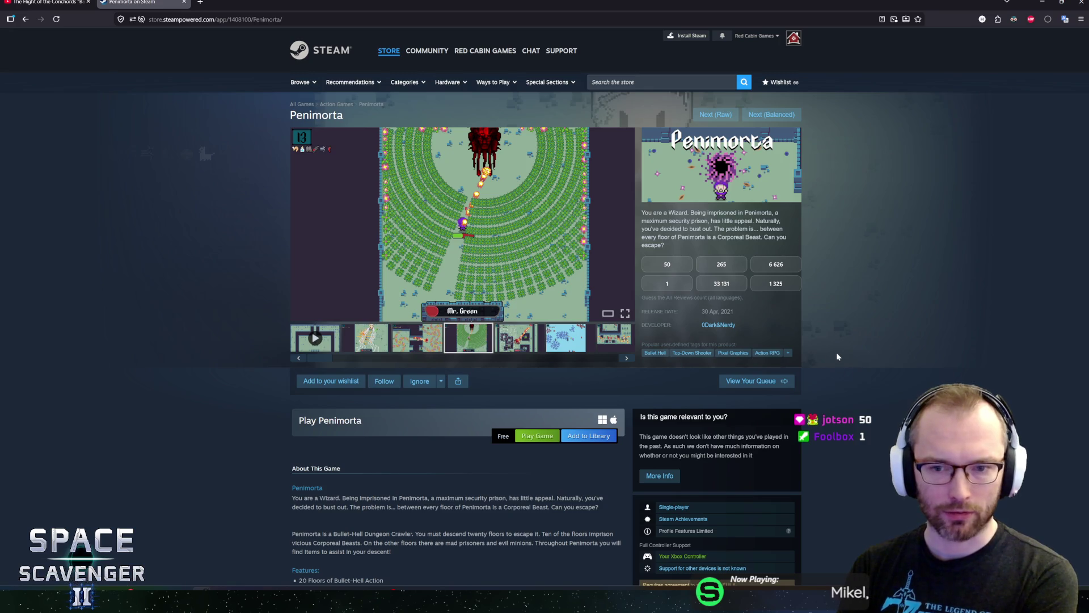
- Read the Penimorta description and Features list, selecting the text while reading
{"action": "scroll", "coordinate": [827, 363], "scroll_direction": "down", "scroll_amount": 4}
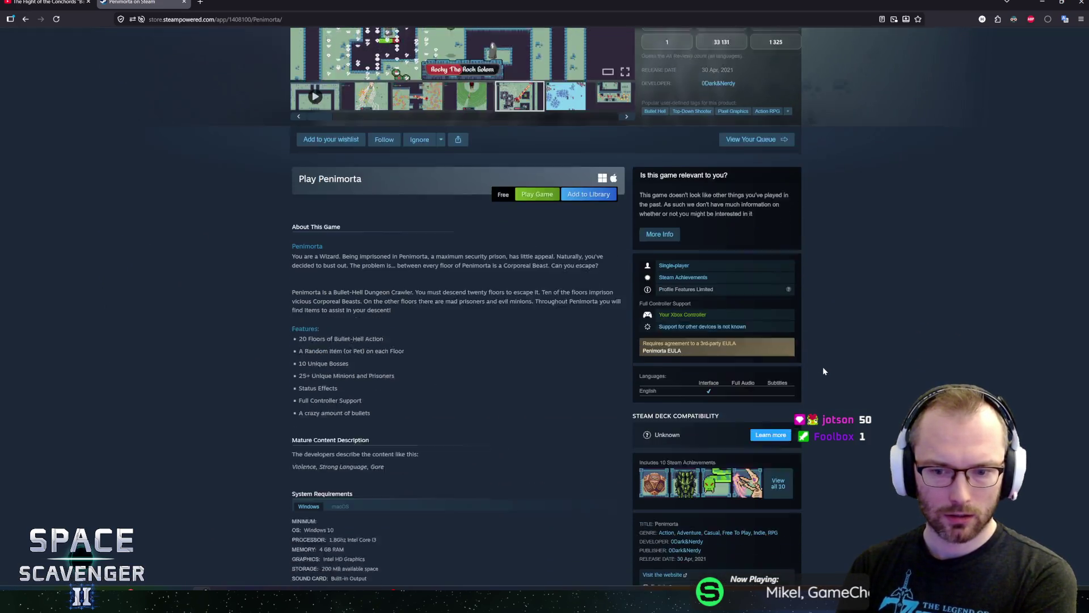
{"action": "scroll", "coordinate": [824, 366], "scroll_direction": "up", "scroll_amount": 3}
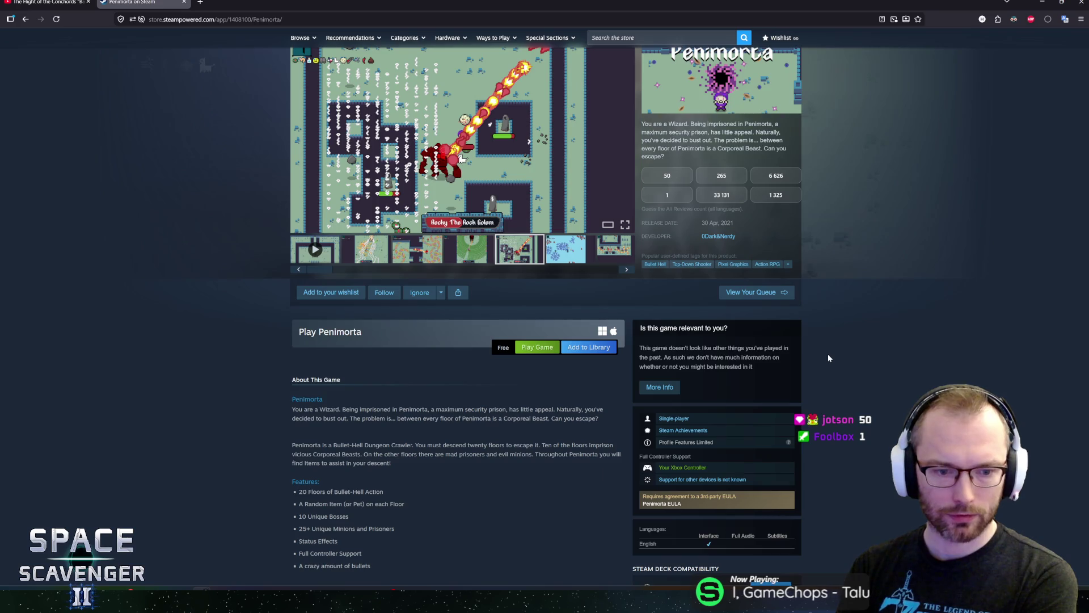
{"action": "scroll", "coordinate": [828, 358], "scroll_direction": "down", "scroll_amount": 2}
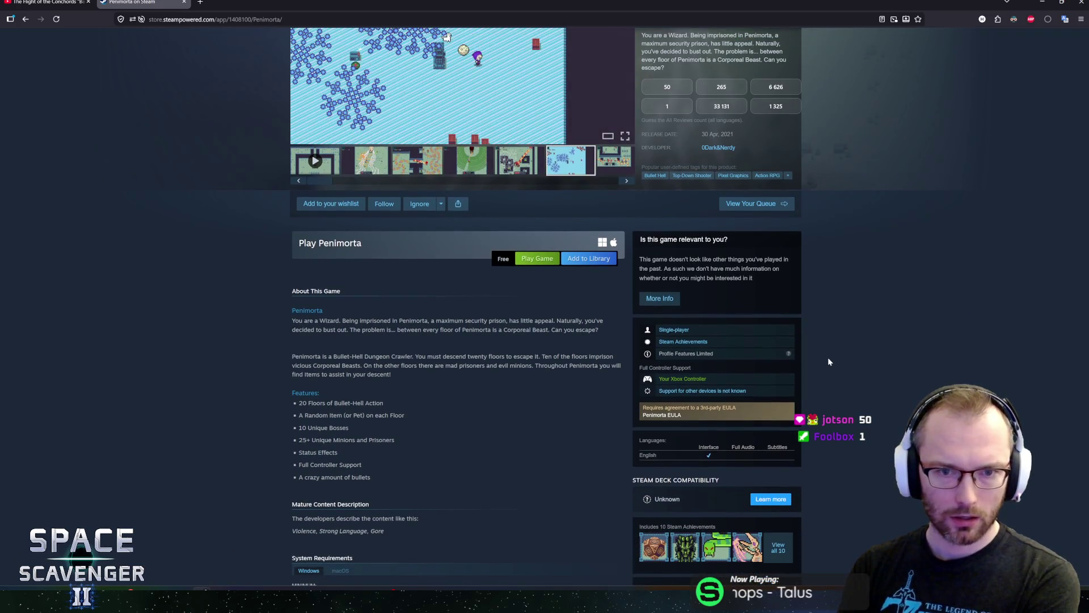
{"action": "left_click_drag", "start_coordinate": [309, 356], "coordinate": [359, 425]}
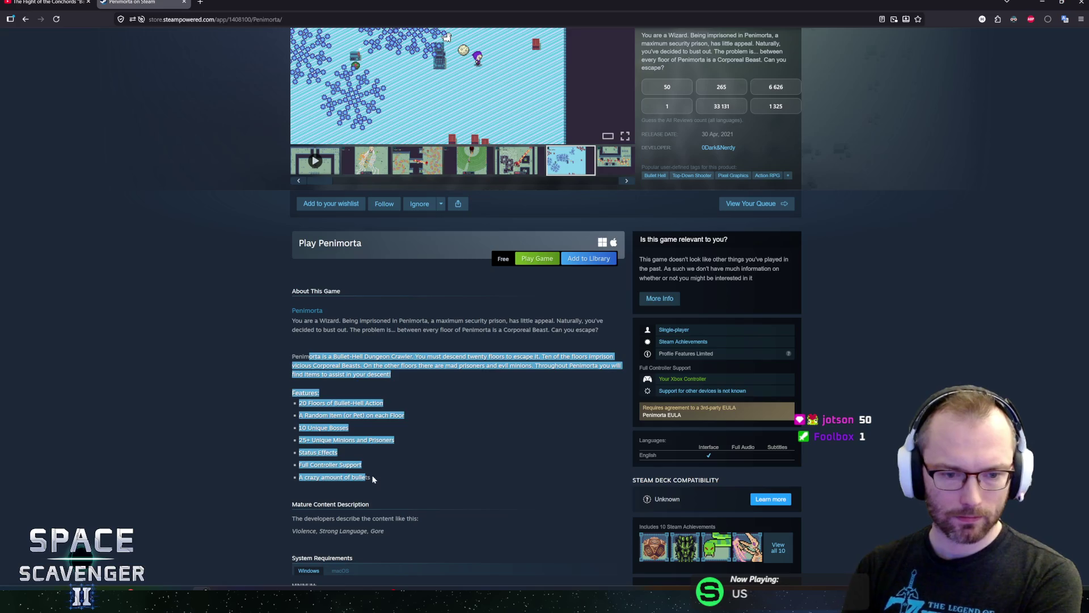
{"action": "left_click_drag", "start_coordinate": [373, 479], "coordinate": [308, 391]}
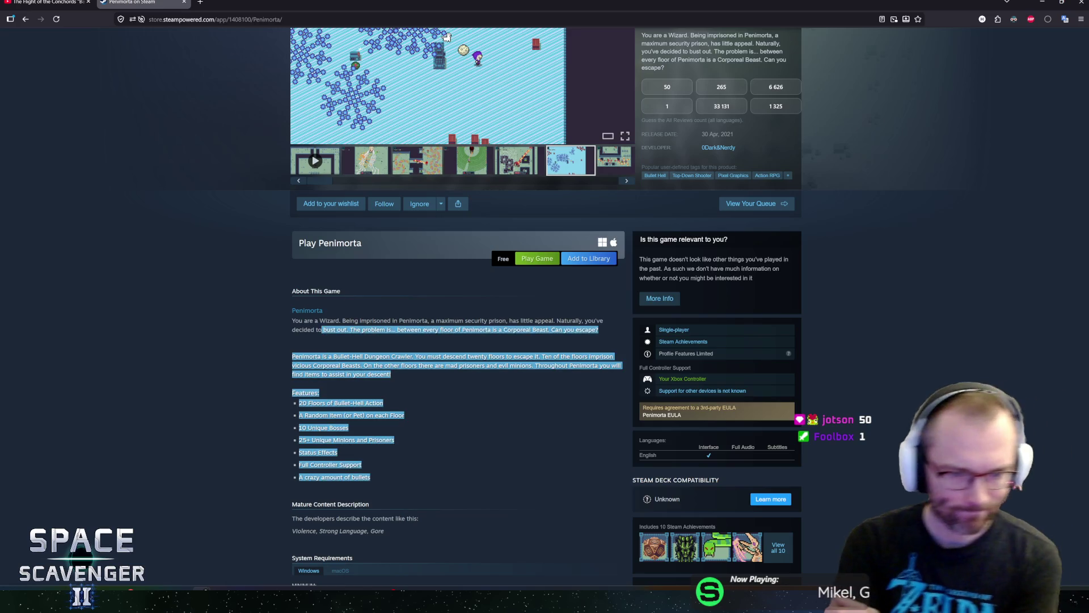
{"action": "left_click", "coordinate": [308, 391]}
{"action": "mouse_move", "coordinate": [287, 373]}
{"action": "left_mouse_down"}
{"action": "mouse_move", "coordinate": [295, 354]}
{"action": "mouse_move", "coordinate": [382, 464]}
{"action": "left_mouse_up"}
{"action": "left_click", "coordinate": [383, 463]}
- Scroll over the rest of the Penimorta page, then move on to PhotonVERSE
{"action": "scroll", "coordinate": [492, 384], "scroll_direction": "down", "scroll_amount": 1}
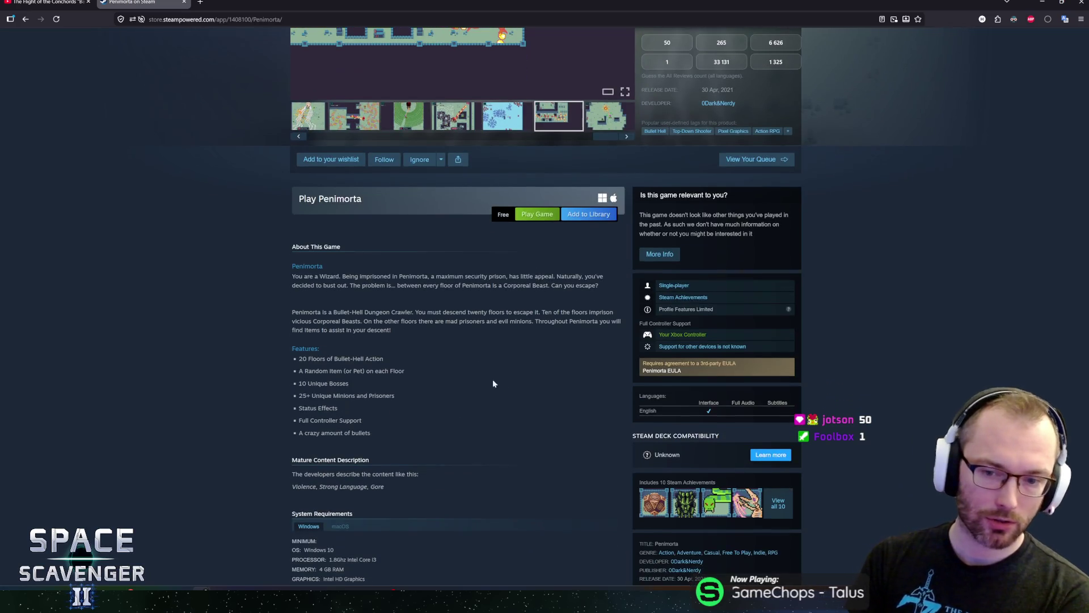
{"action": "scroll", "coordinate": [339, 414], "scroll_direction": "down", "scroll_amount": 2}
{"action": "scroll", "coordinate": [301, 386], "scroll_direction": "up", "scroll_amount": 2}
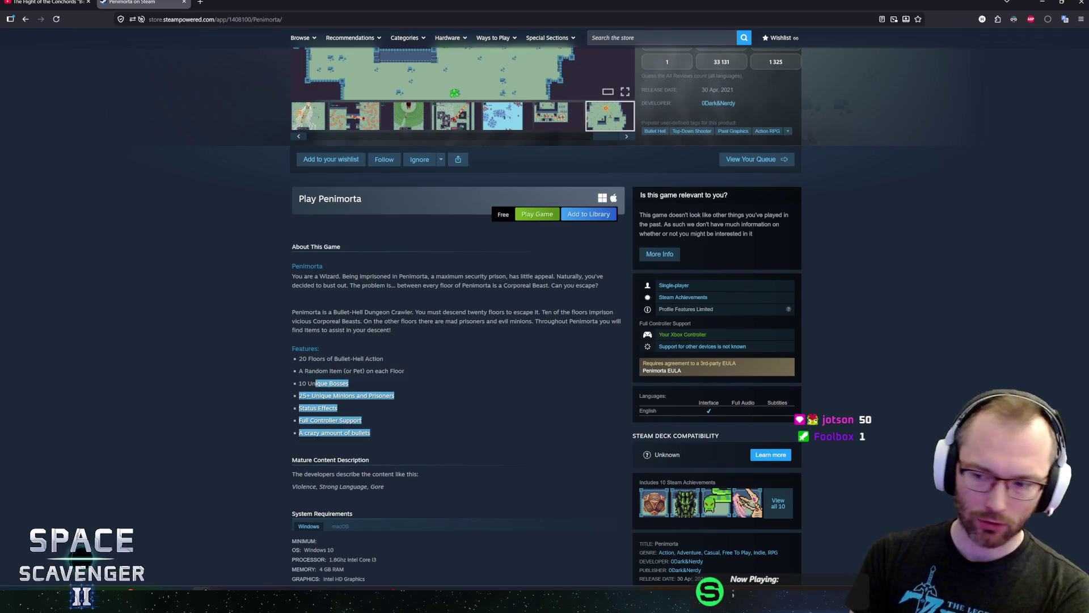
{"action": "scroll", "coordinate": [215, 413], "scroll_direction": "up", "scroll_amount": 5}
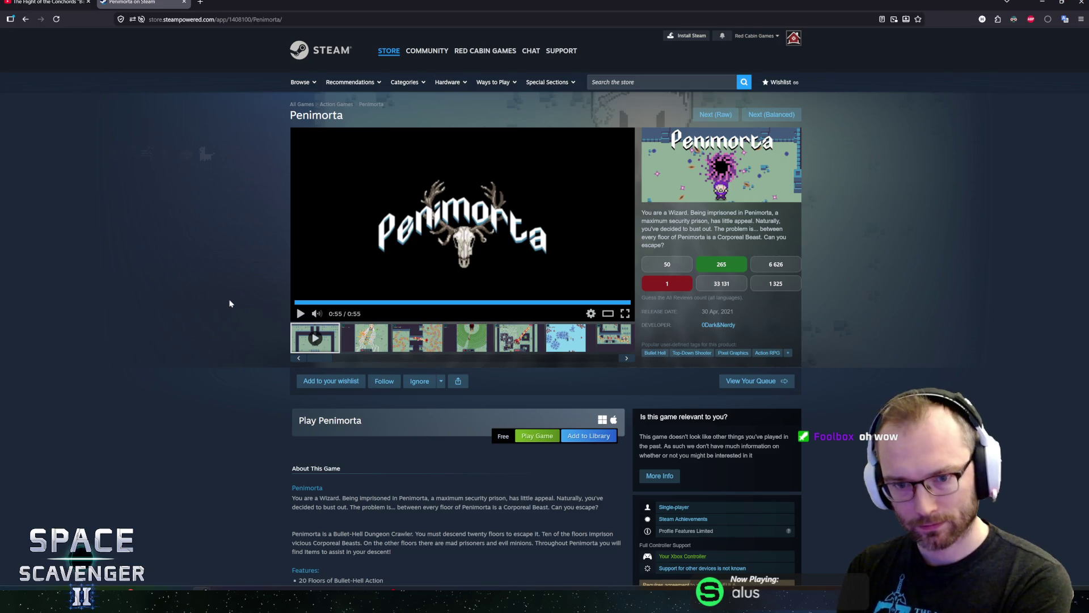
{"action": "scroll", "coordinate": [239, 321], "scroll_direction": "down", "scroll_amount": 5}
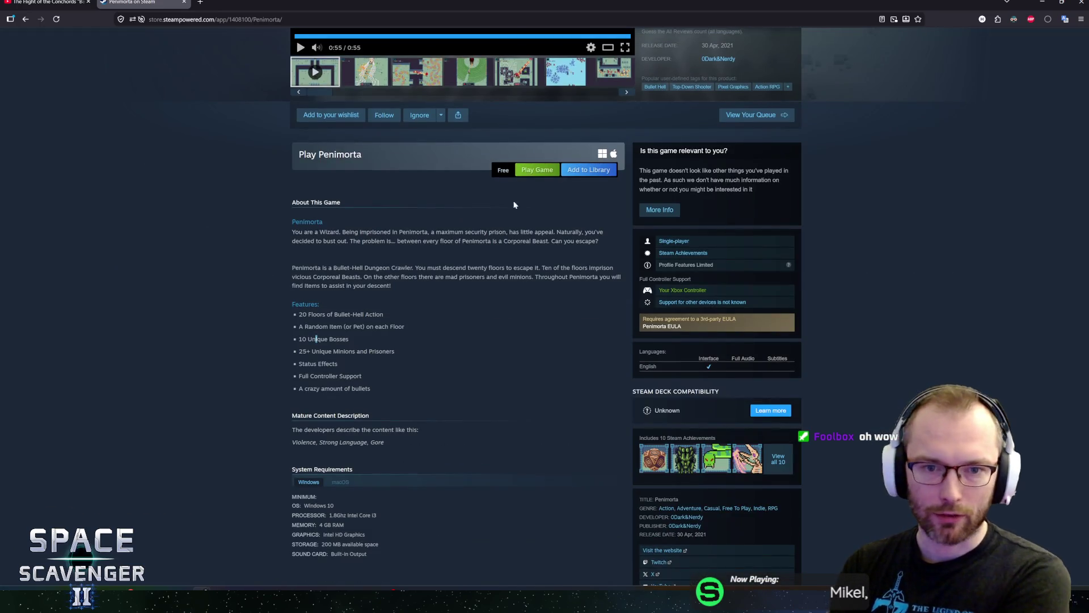
{"action": "scroll", "coordinate": [293, 297], "scroll_direction": "up", "scroll_amount": 5}
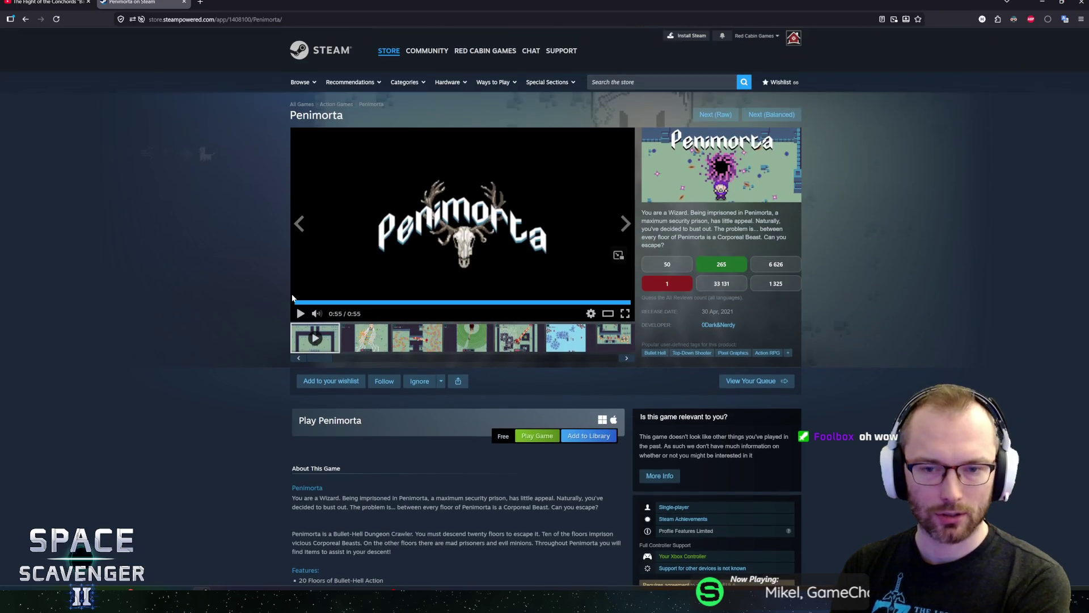
{"action": "left_click", "coordinate": [780, 116]}
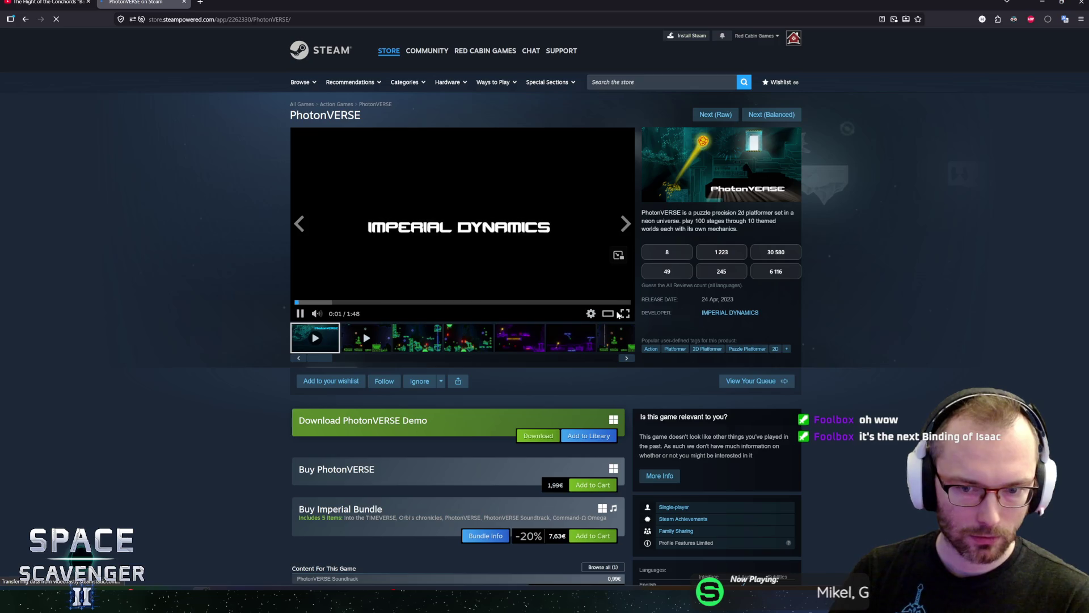
- Read the PhotonVERSE description and watch its trailer in the enlarged theater view
{"action": "mouse_move", "coordinate": [665, 213]}
{"action": "left_mouse_down"}
{"action": "mouse_move", "coordinate": [772, 214]}
{"action": "mouse_move", "coordinate": [692, 214]}
{"action": "left_mouse_up"}
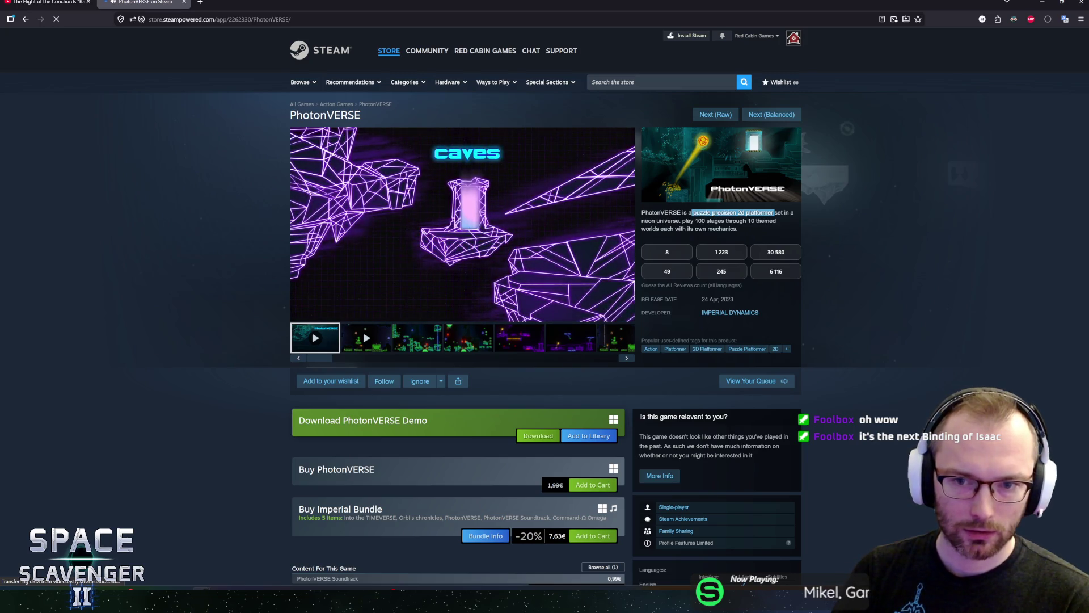
{"action": "left_click", "coordinate": [692, 213]}
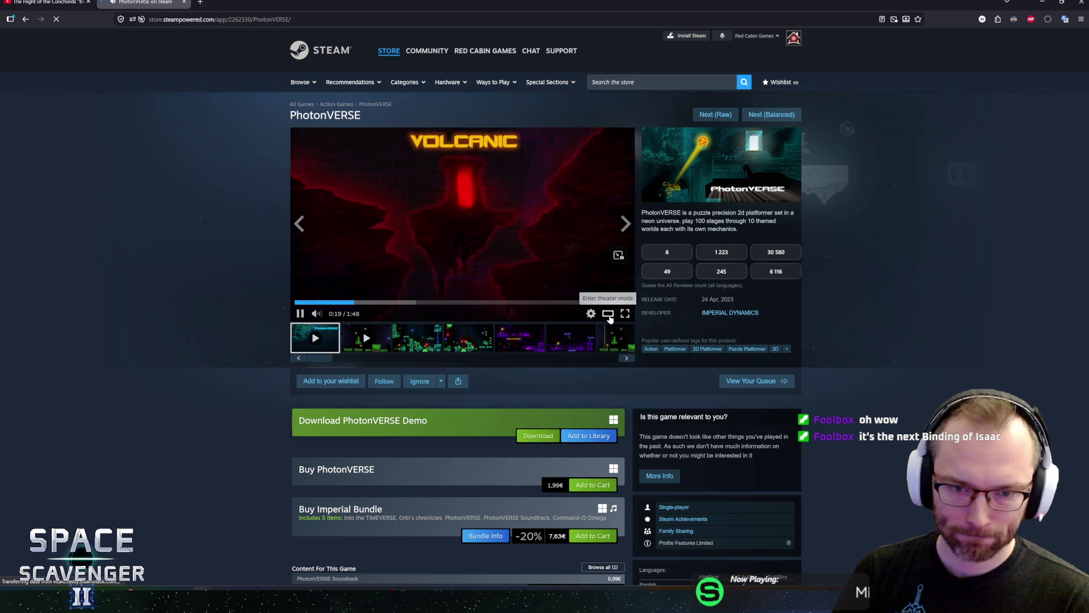
{"action": "left_click", "coordinate": [609, 318]}
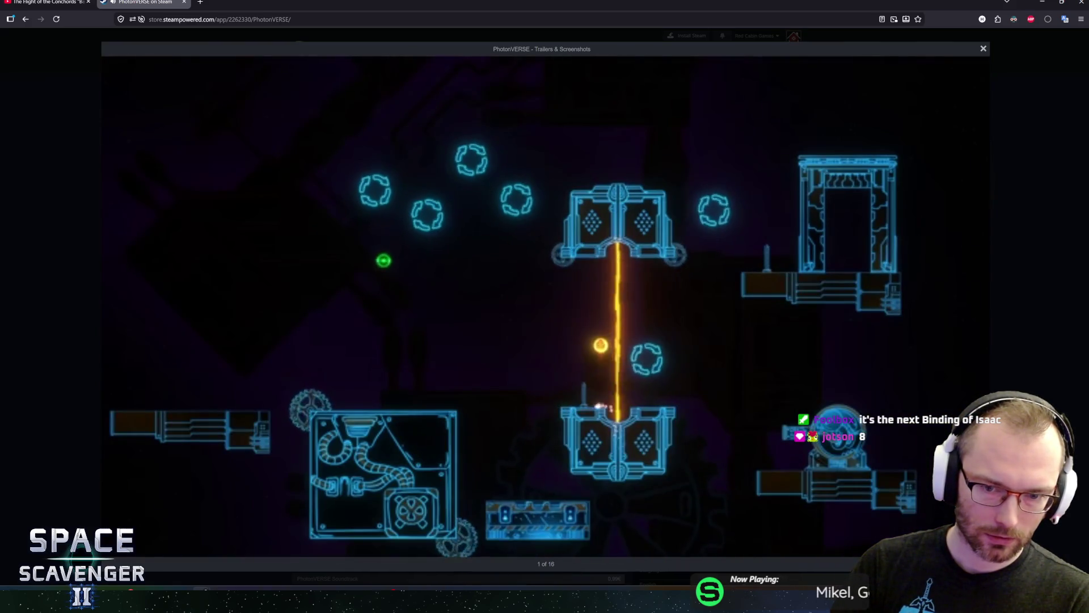
{"action": "mouse_move", "coordinate": [636, 304]}
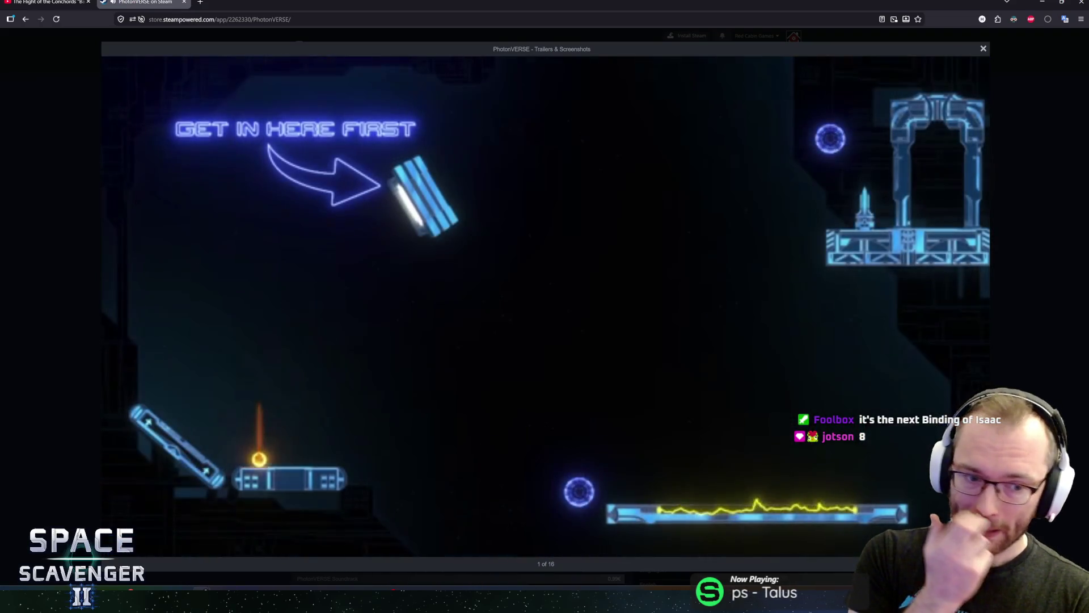
{"action": "key", "text": "Escape"}
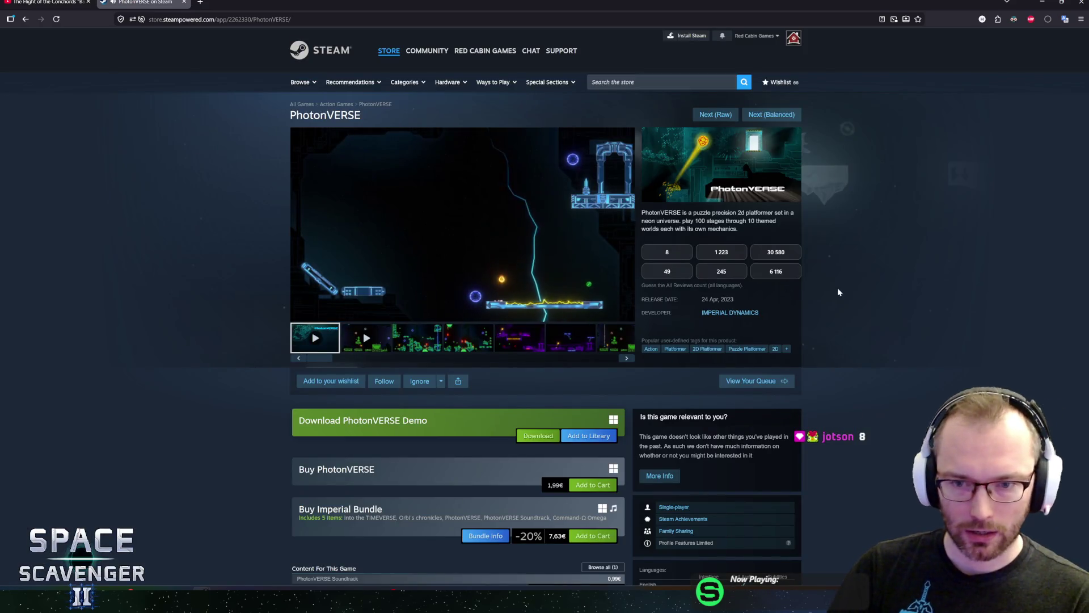
- Expand About This Game and check the 24 Apr, 2023 release date
{"action": "scroll", "coordinate": [877, 339], "scroll_direction": "down", "scroll_amount": 2}
{"action": "scroll", "coordinate": [877, 343], "scroll_direction": "up", "scroll_amount": 2}
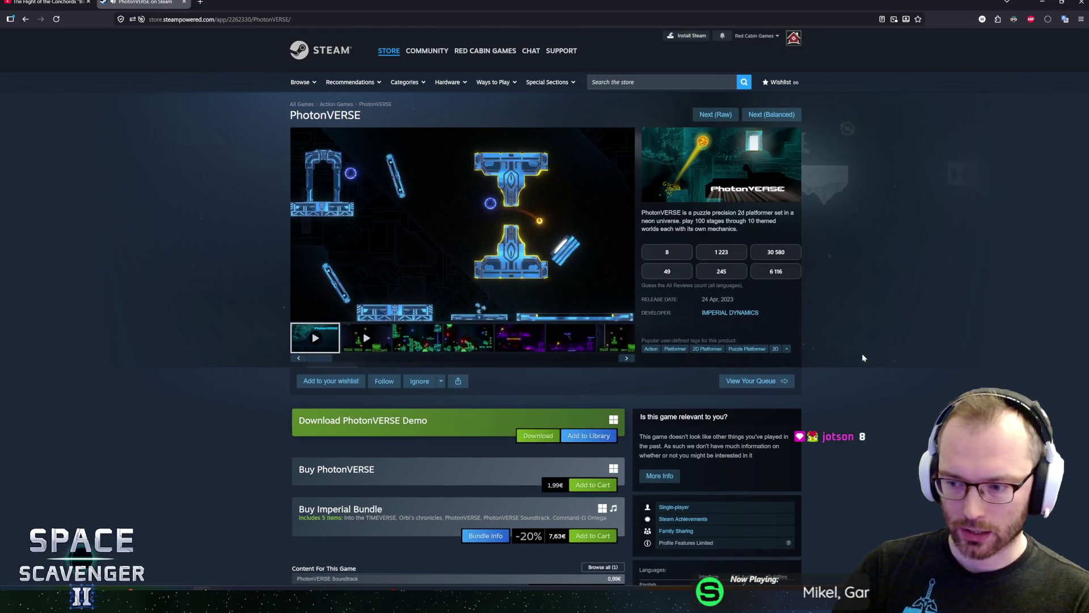
{"action": "scroll", "coordinate": [862, 353], "scroll_direction": "down", "scroll_amount": 4}
{"action": "scroll", "coordinate": [864, 357], "scroll_direction": "up", "scroll_amount": 4}
{"action": "scroll", "coordinate": [865, 367], "scroll_direction": "down", "scroll_amount": 10}
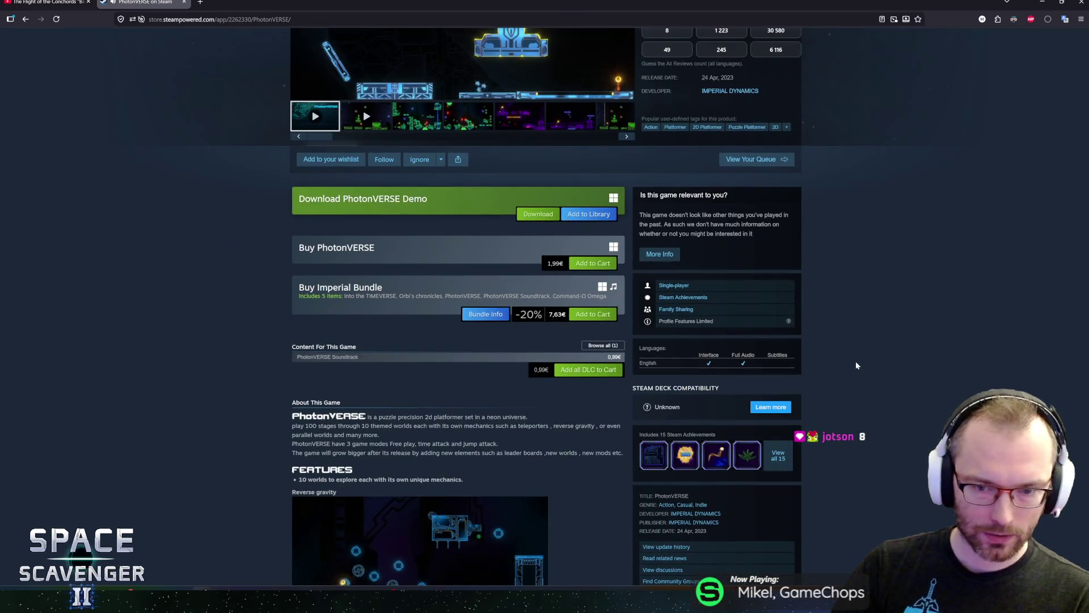
{"action": "left_click", "coordinate": [433, 483]}
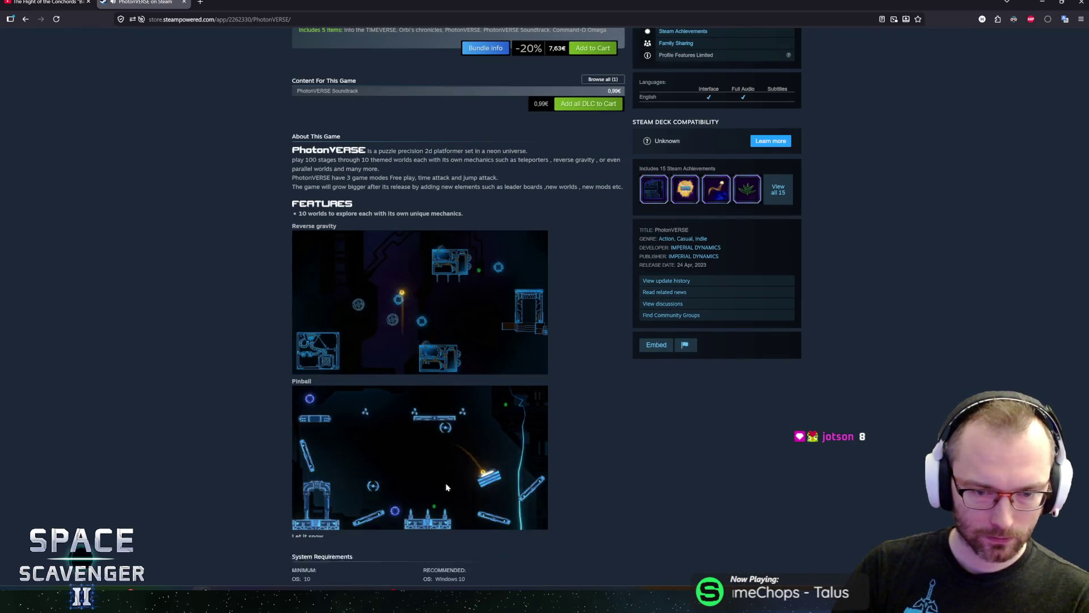
{"action": "scroll", "coordinate": [565, 361], "scroll_direction": "up", "scroll_amount": 10}
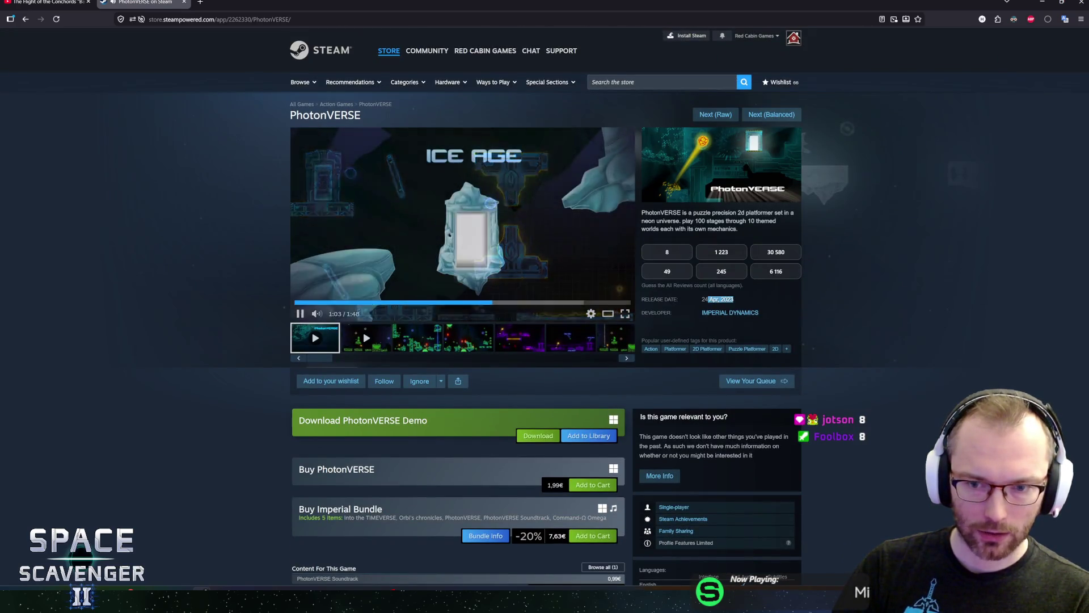
{"action": "left_click_drag", "start_coordinate": [733, 300], "coordinate": [700, 301]}
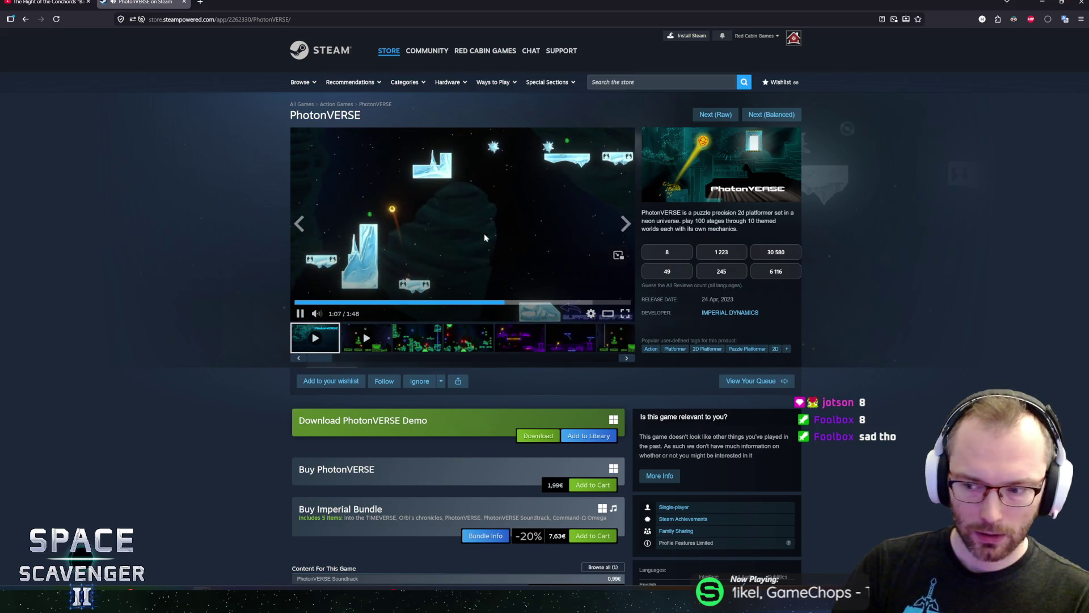
- Guess 8 for the review count, reread the description, and go to the next game
{"action": "left_click", "coordinate": [664, 252]}
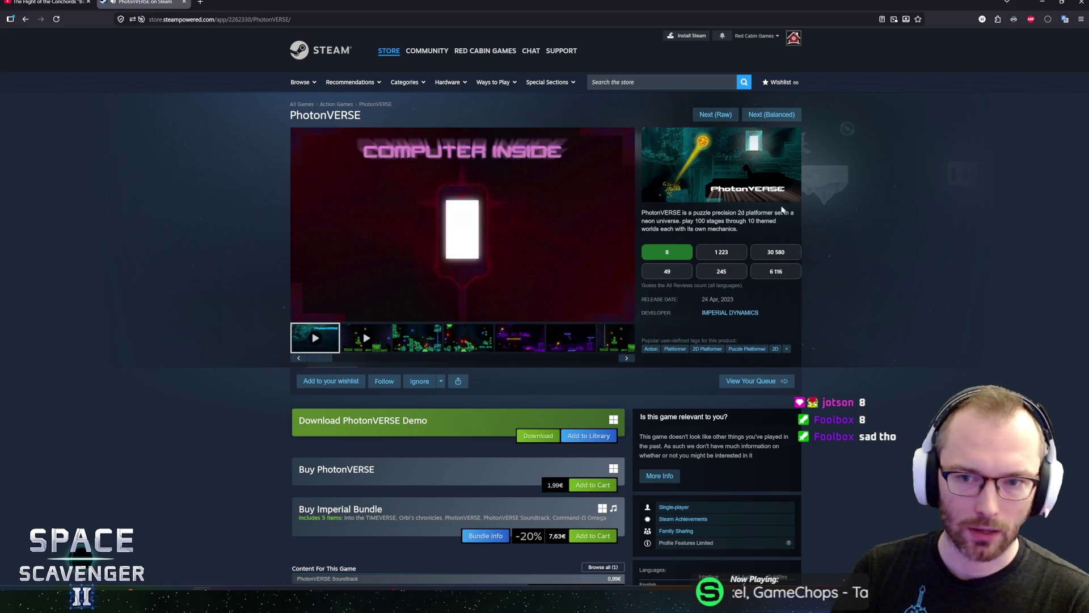
{"action": "left_click_drag", "start_coordinate": [653, 213], "coordinate": [692, 212]}
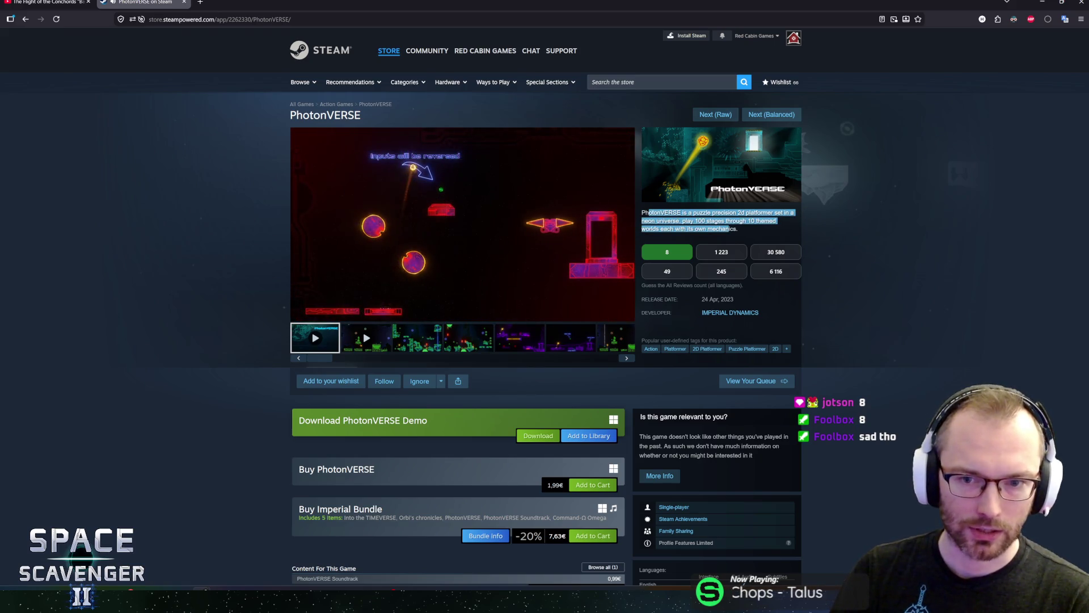
{"action": "left_click", "coordinate": [686, 207]}
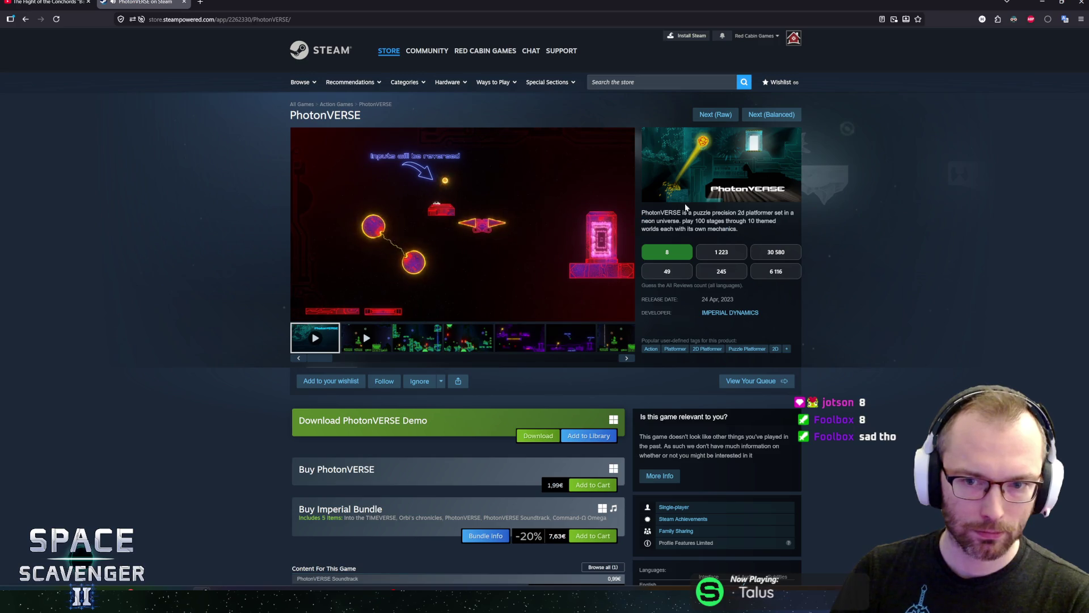
{"action": "left_click", "coordinate": [759, 116]}
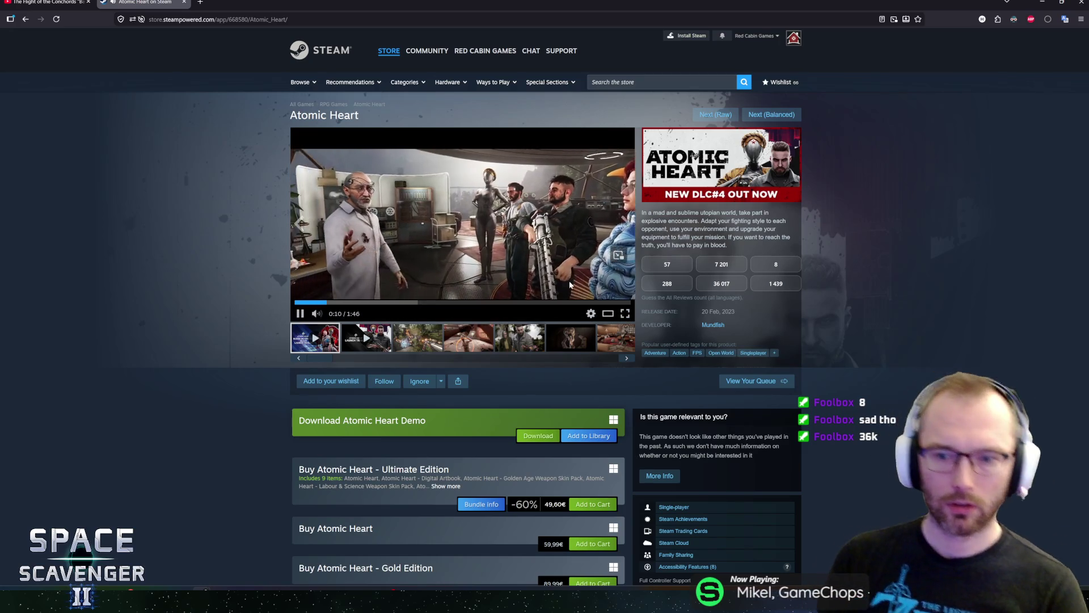
- Watch the Atomic Heart trailer in the large viewer, skipping ahead to about 1:18
{"action": "left_click", "coordinate": [609, 316]}
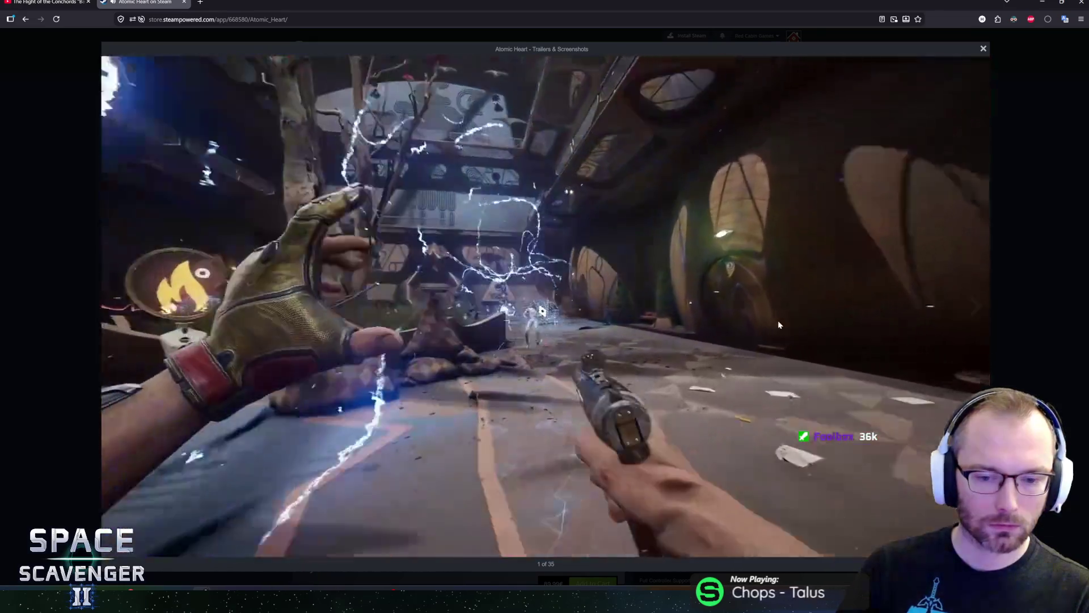
{"action": "mouse_move", "coordinate": [513, 340]}
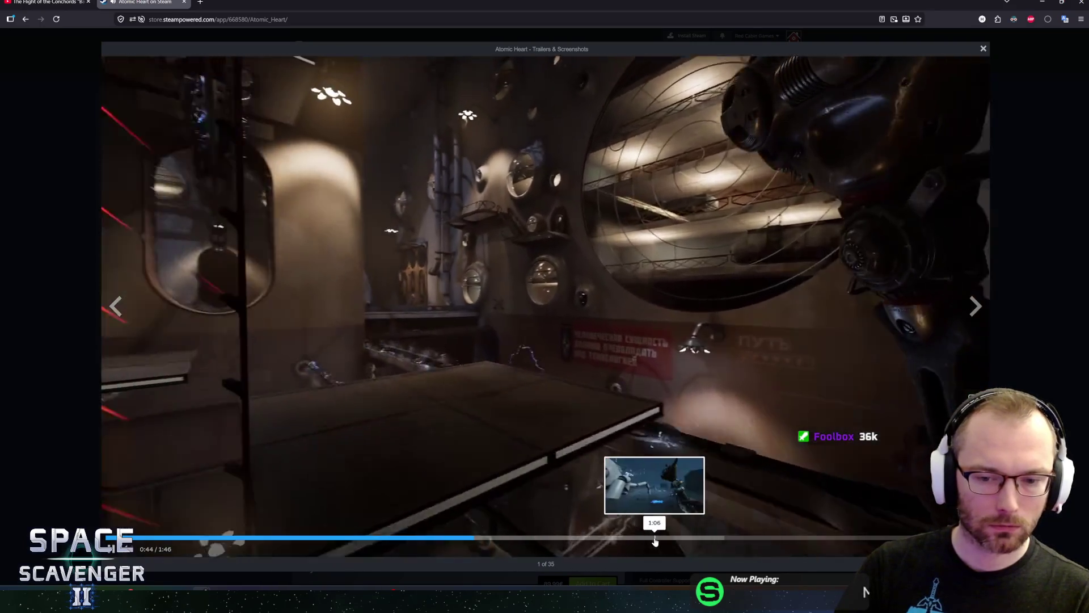
{"action": "left_click", "coordinate": [672, 538]}
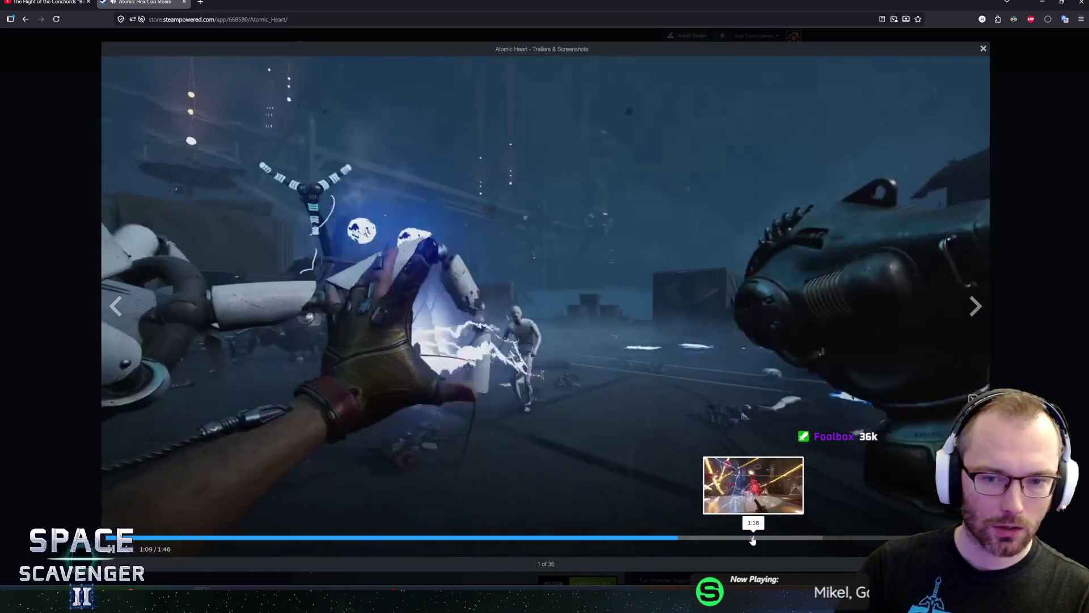
{"action": "left_click", "coordinate": [756, 538]}
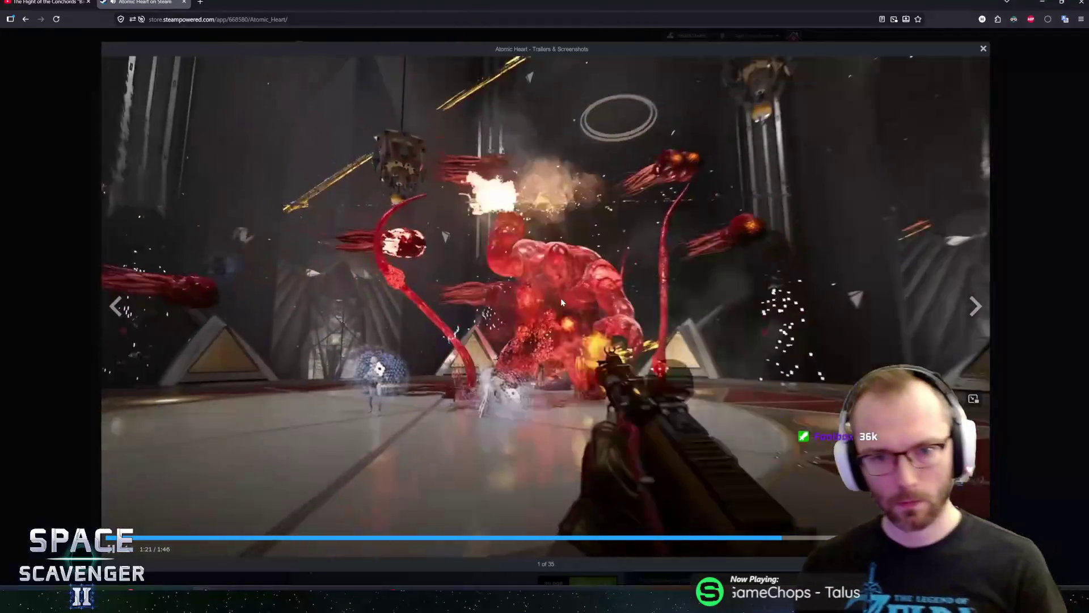
{"action": "key", "text": "Escape"}
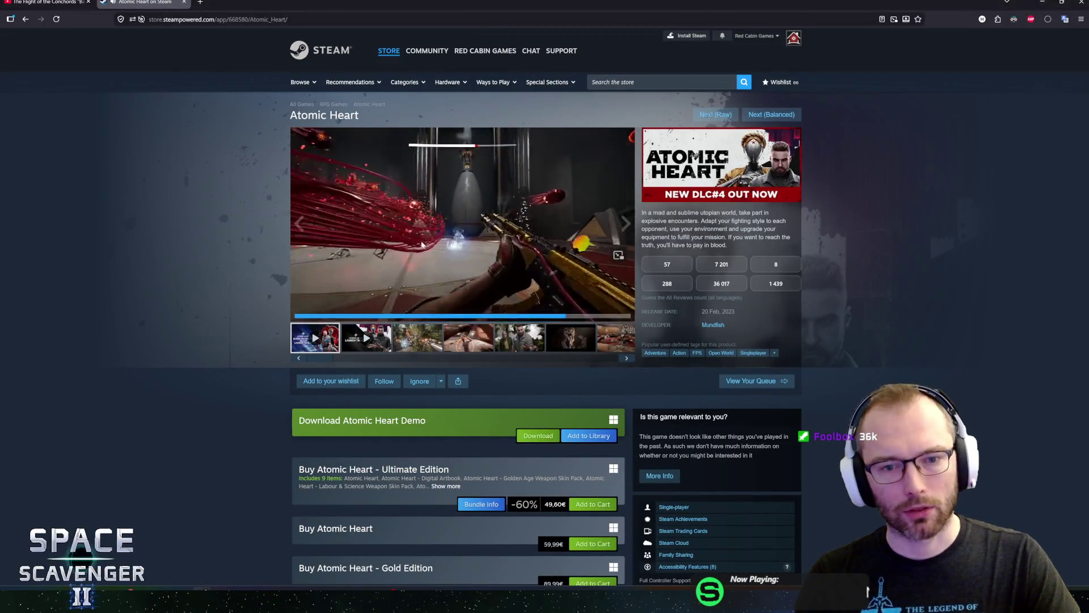
- Scroll through the Atomic Heart store page while the video plays
{"action": "mouse_move", "coordinate": [384, 252]}
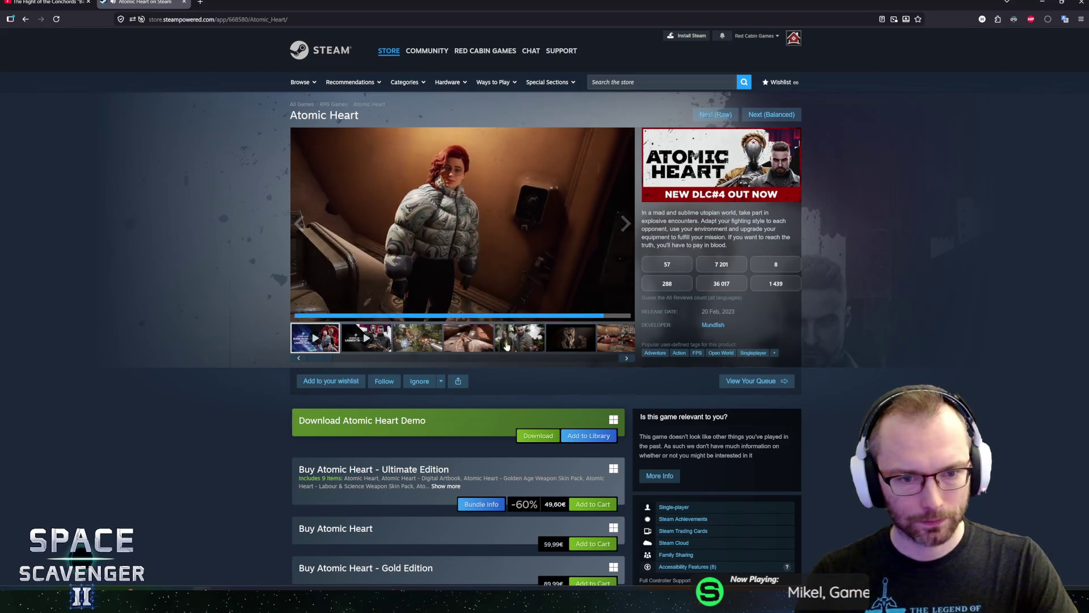
{"action": "scroll", "coordinate": [666, 427], "scroll_direction": "down", "scroll_amount": 5}
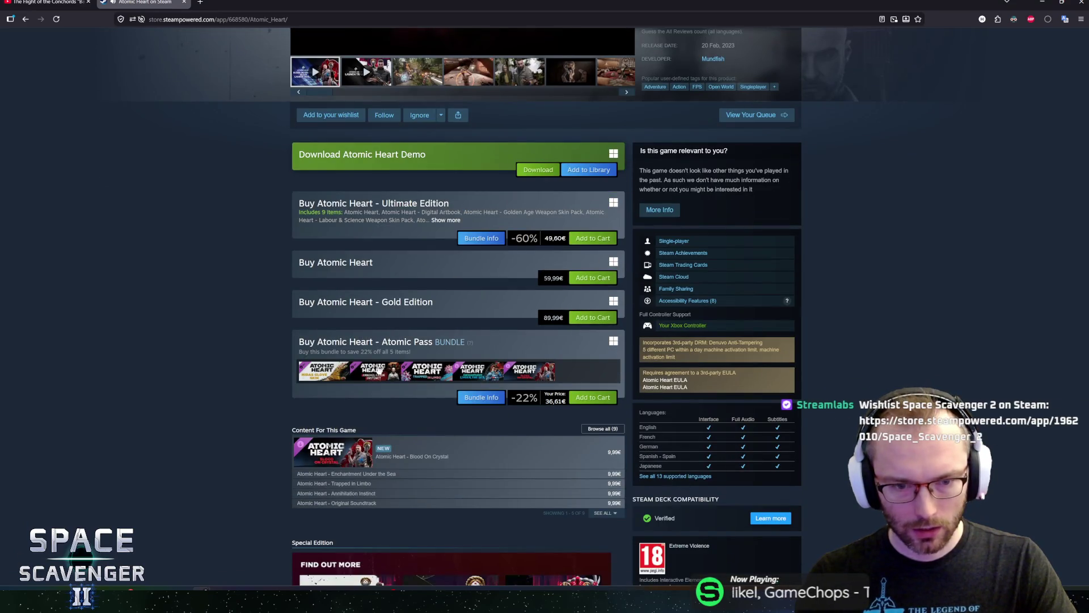
{"action": "scroll", "coordinate": [299, 290], "scroll_direction": "up", "scroll_amount": 2}
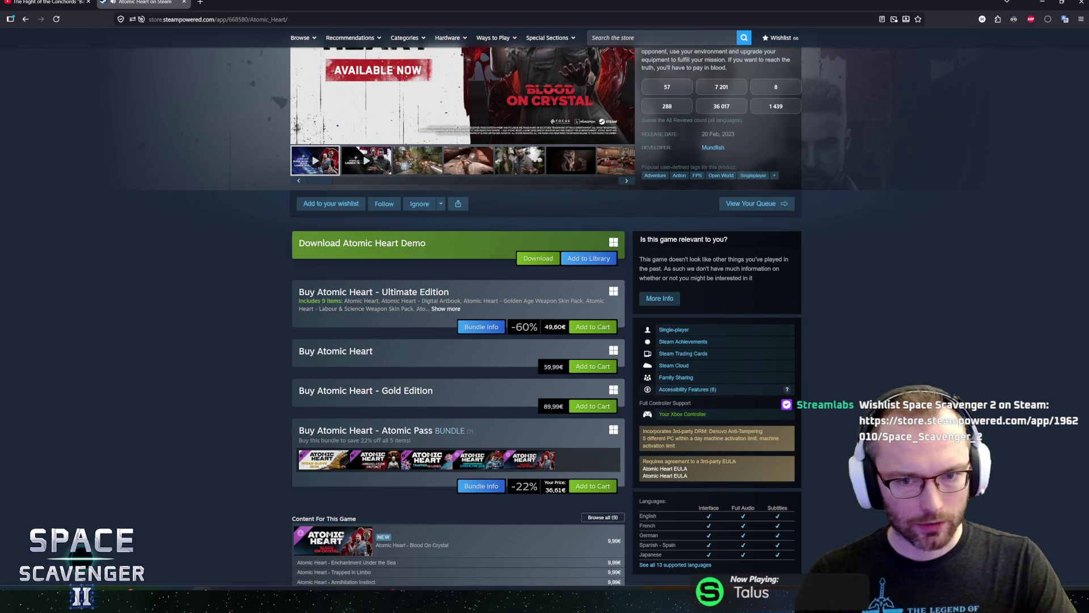
{"action": "scroll", "coordinate": [502, 386], "scroll_direction": "up", "scroll_amount": 4}
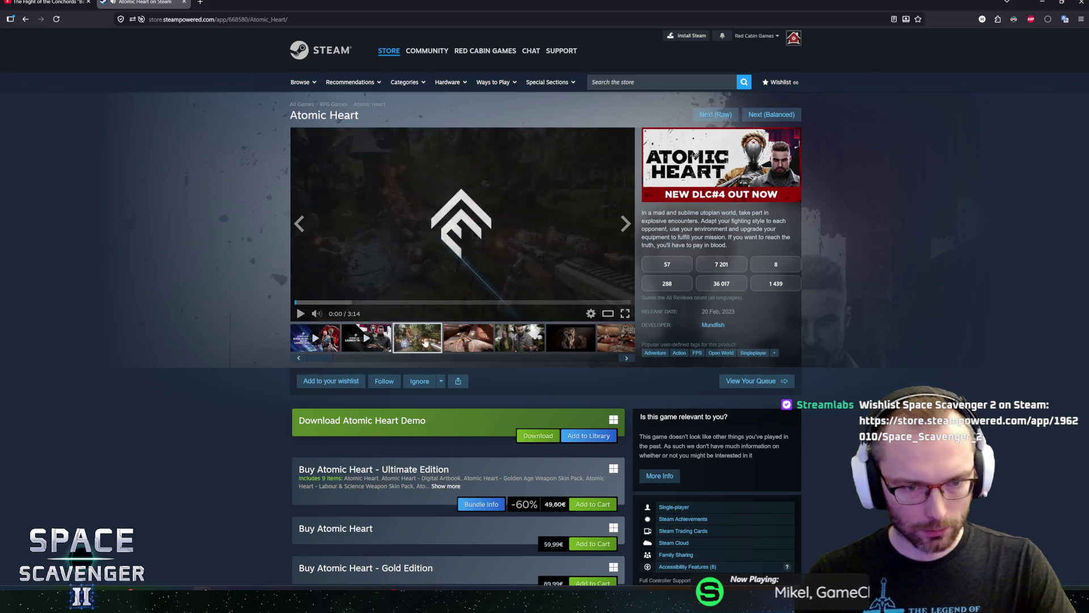
- View the fourth Atomic Heart screenshot, guess 36 017 reviews, then close the tab and return to Unity
{"action": "left_click", "coordinate": [458, 340]}
{"action": "left_click", "coordinate": [533, 252]}
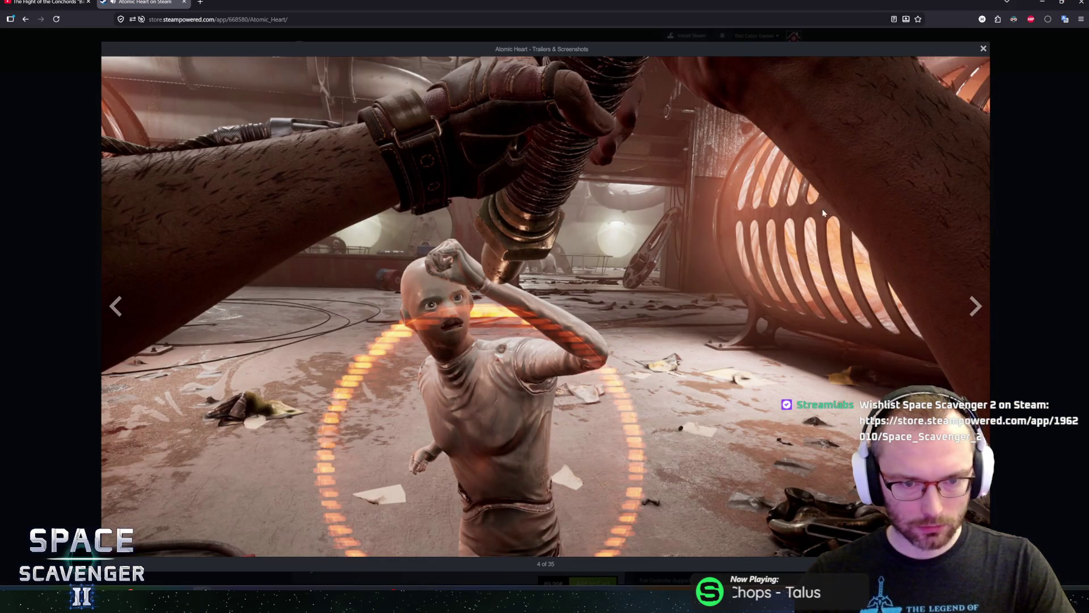
{"action": "key", "text": "Escape"}
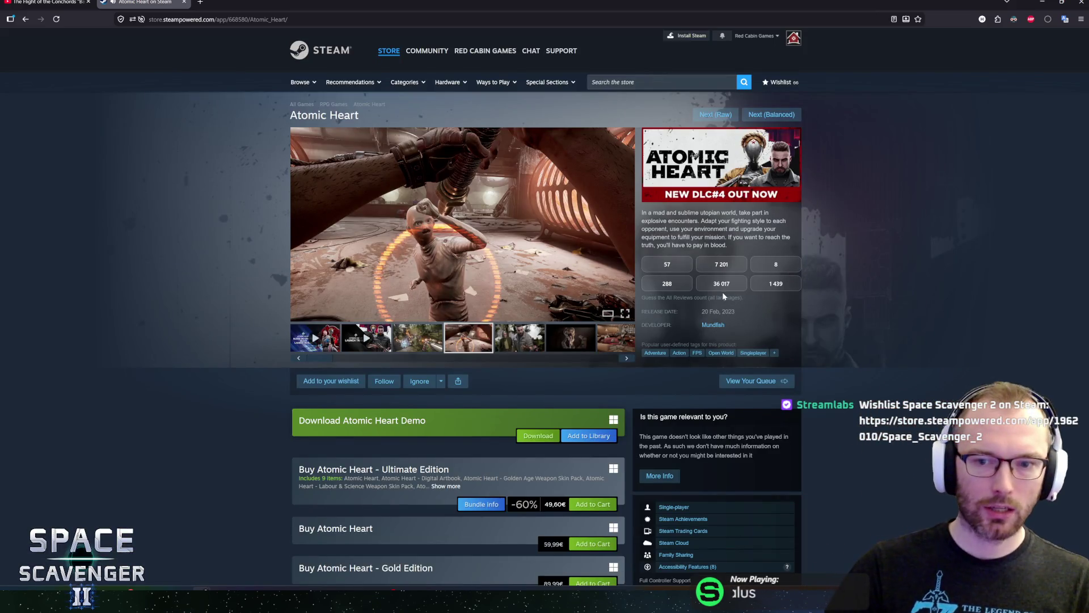
{"action": "left_click", "coordinate": [720, 284]}
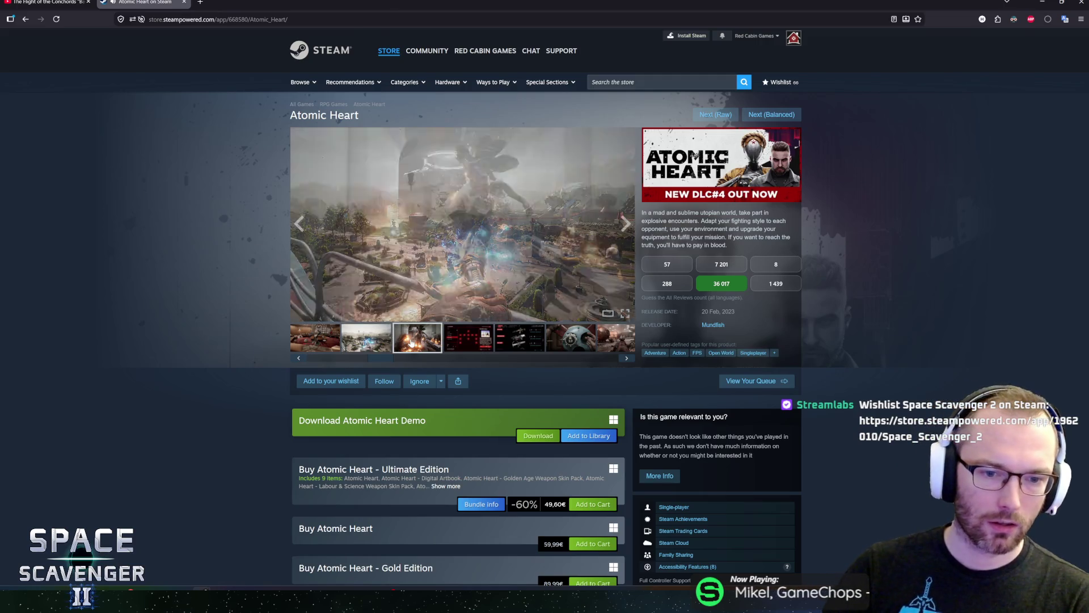
{"action": "middle_click", "coordinate": [125, 8]}
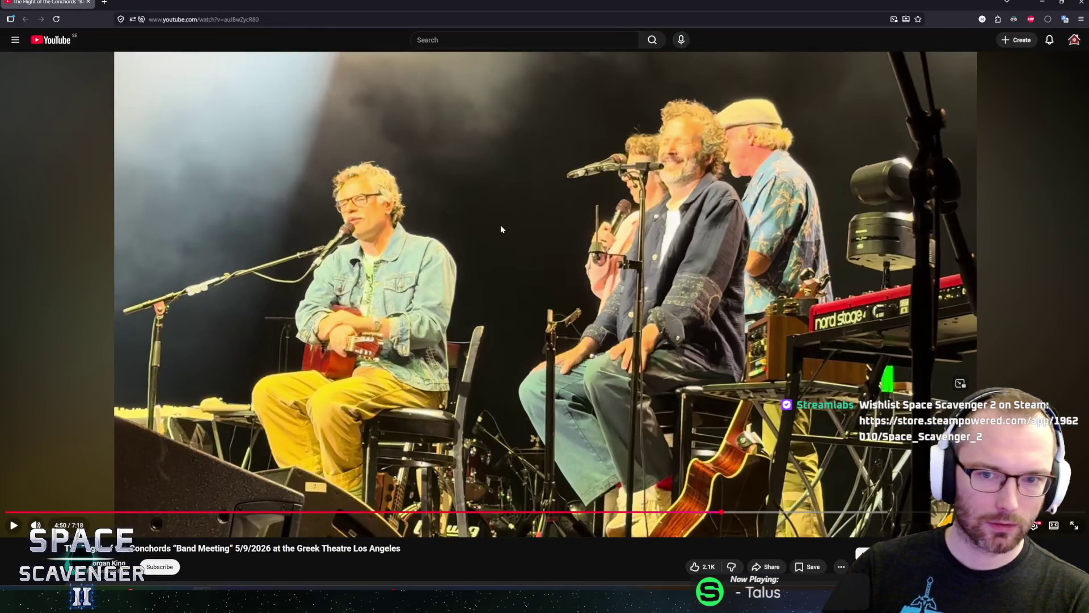
{"action": "key", "text": "alt+Tab"}
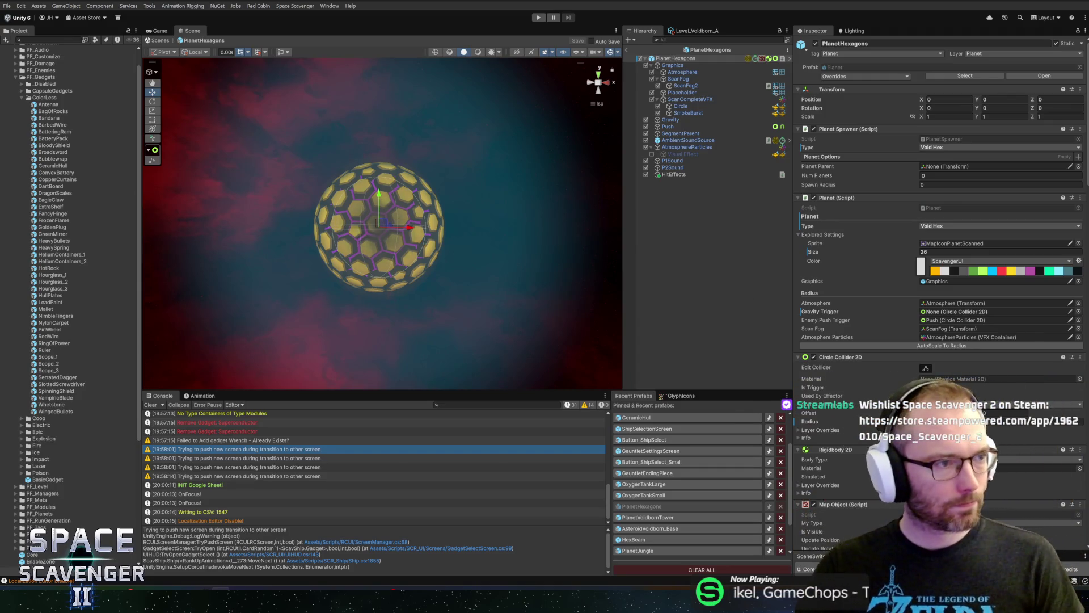
- View the hex planet from the back, set its Circle Collider 2D radius to 35, and save the prefab
{"action": "scroll", "coordinate": [397, 102], "scroll_direction": "up", "scroll_amount": 3}
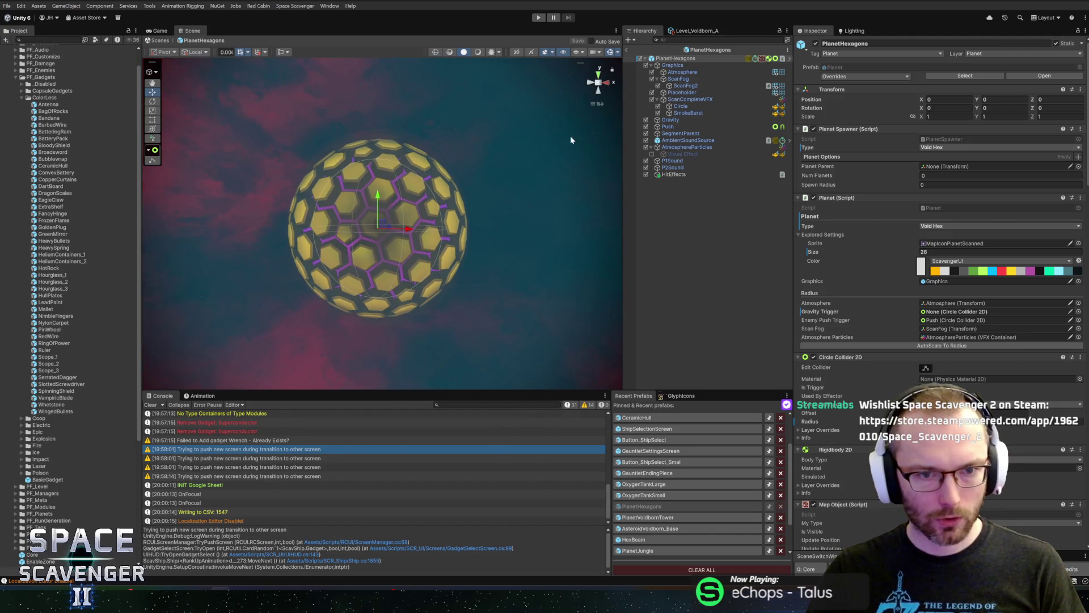
{"action": "scroll", "coordinate": [351, 156], "scroll_direction": "down", "scroll_amount": 3}
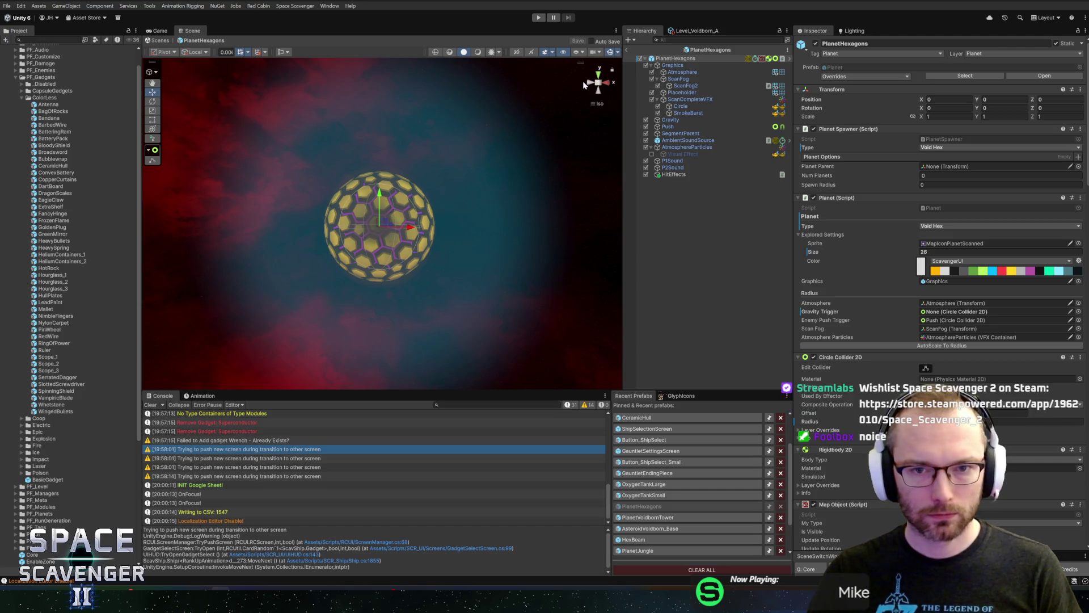
{"action": "left_click", "coordinate": [584, 83]}
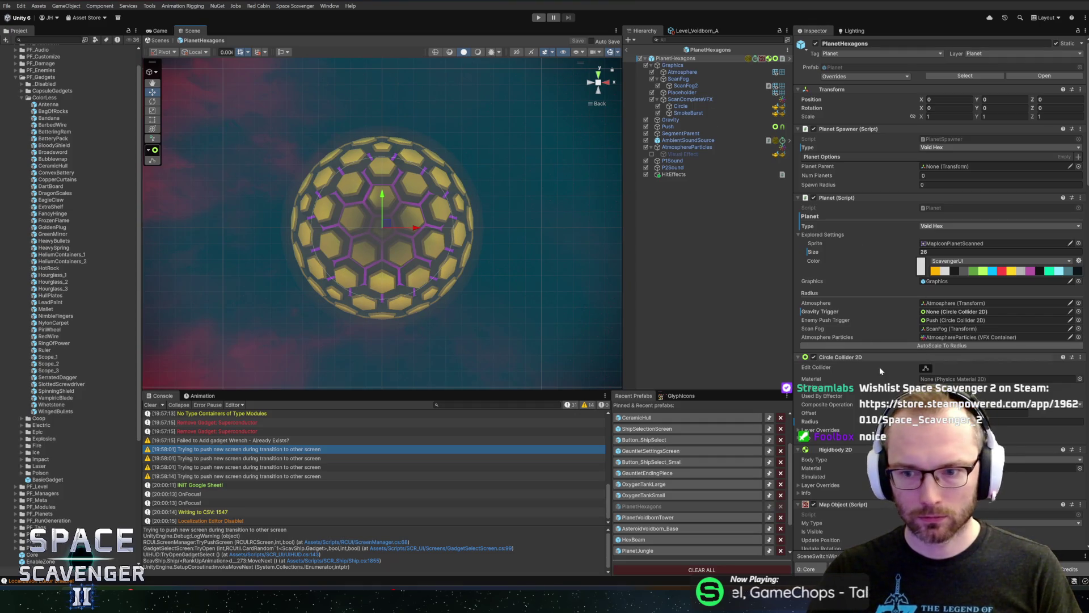
{"action": "scroll", "coordinate": [879, 375], "scroll_direction": "down", "scroll_amount": 2}
{"action": "left_click_drag", "start_coordinate": [851, 375], "coordinate": [887, 375]}
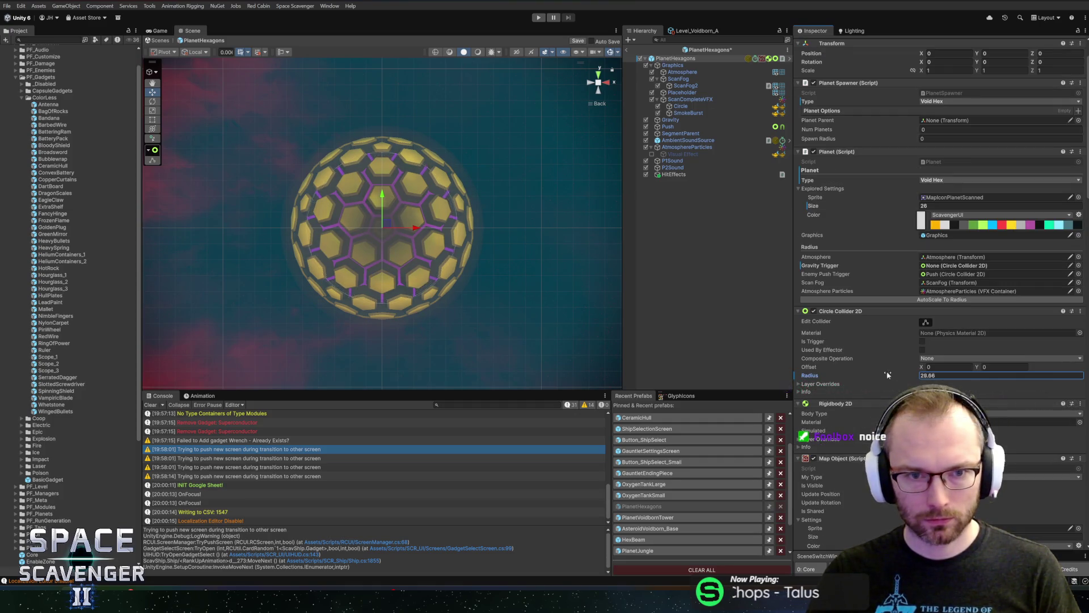
{"action": "key", "text": "BackSpace"}
{"action": "key", "text": "BackSpace"}
{"action": "type", "text": "9"}
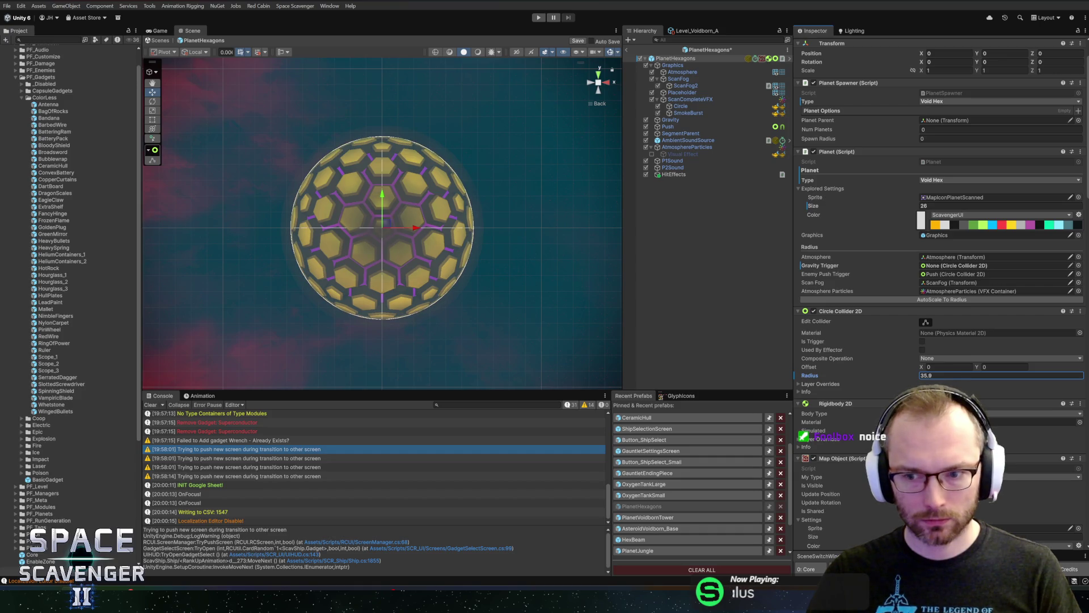
{"action": "key", "text": "Return"}
{"action": "type", "text": "35"}
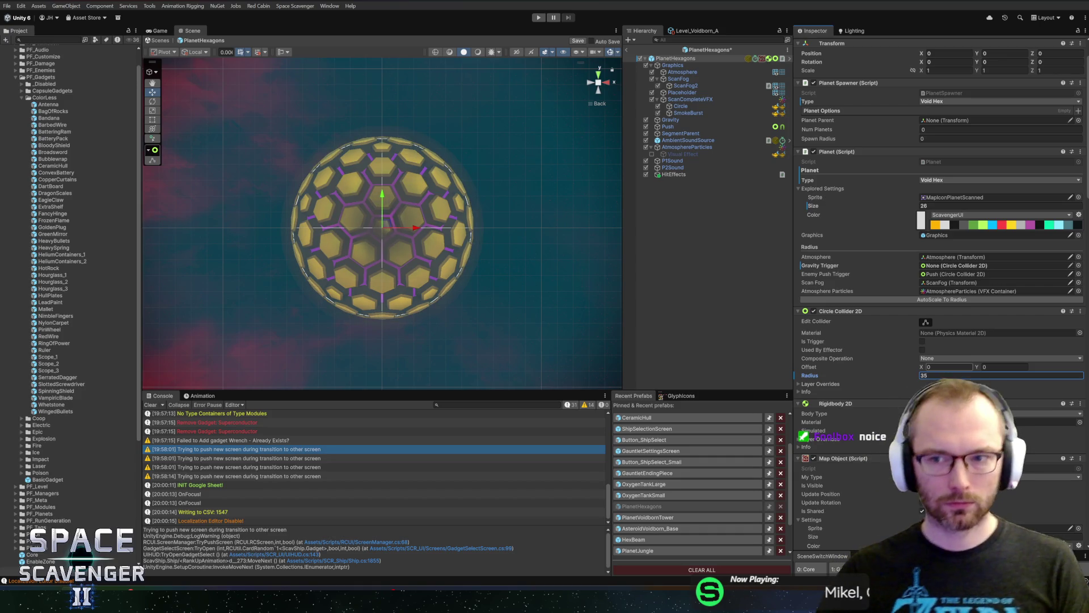
{"action": "key", "text": "ctrl+s"}
- Select the PlanetHexagons root and open the PlanetLavaPillars prefab from the Project panel
{"action": "mouse_move", "coordinate": [275, 209]}
{"action": "left_mouse_down", "text": "alt"}
{"action": "mouse_move", "coordinate": [537, 253]}
{"action": "mouse_move", "coordinate": [260, 207]}
{"action": "mouse_move", "coordinate": [227, 211]}
{"action": "mouse_move", "coordinate": [294, 209]}
{"action": "left_mouse_up", "text": "alt"}
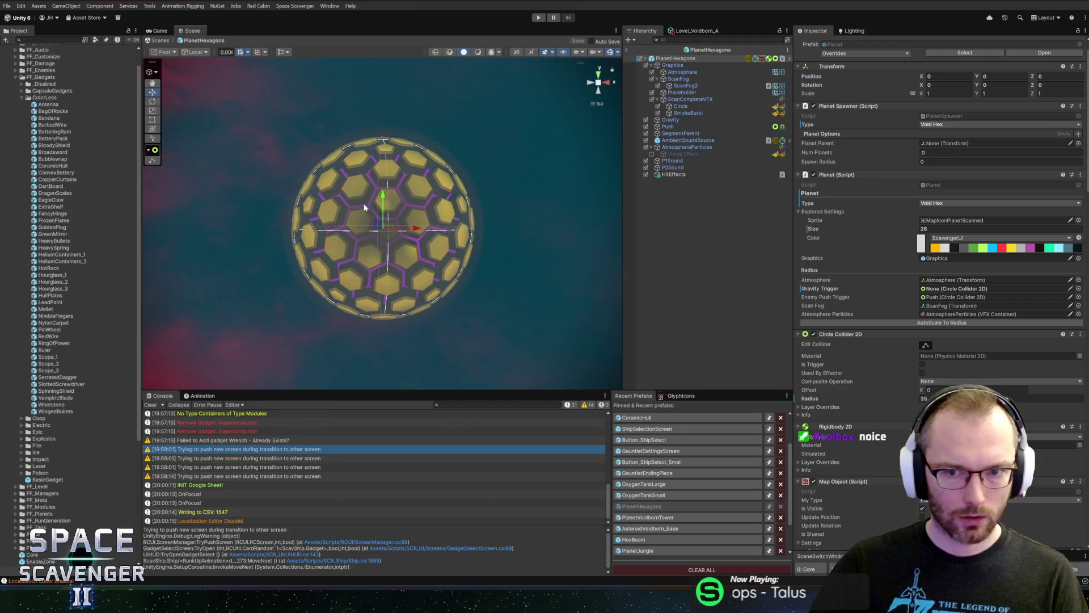
{"action": "left_click", "coordinate": [676, 59]}
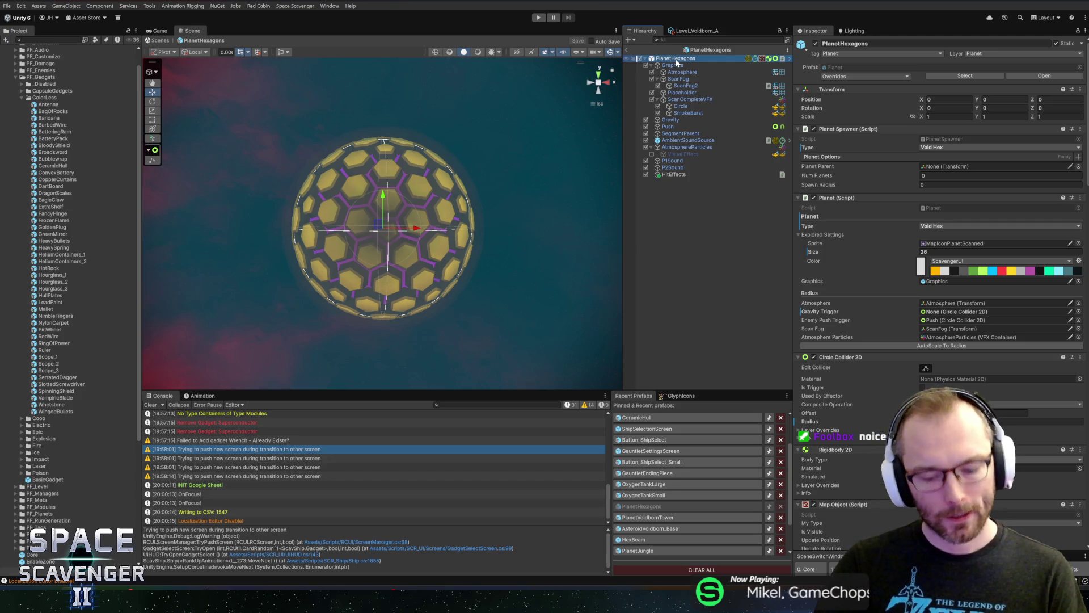
{"action": "left_click", "coordinate": [54, 39]}
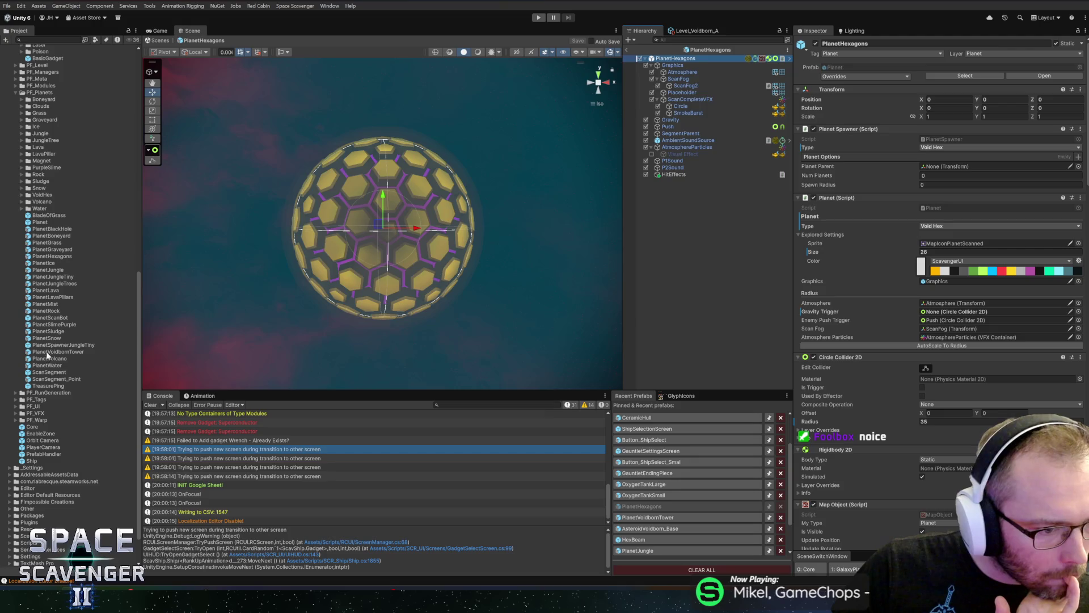
{"action": "double_click", "coordinate": [48, 297]}
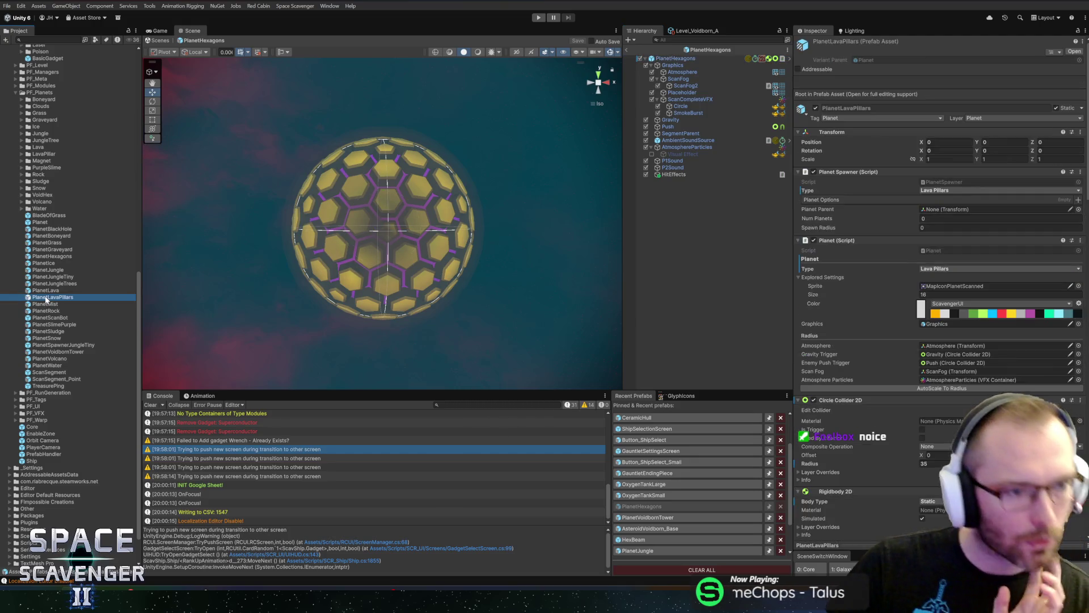
- Frame the lava planet and ping the LavaPillar prefab from the Quirk component's Spawner Prefab field
{"action": "key", "text": "f"}
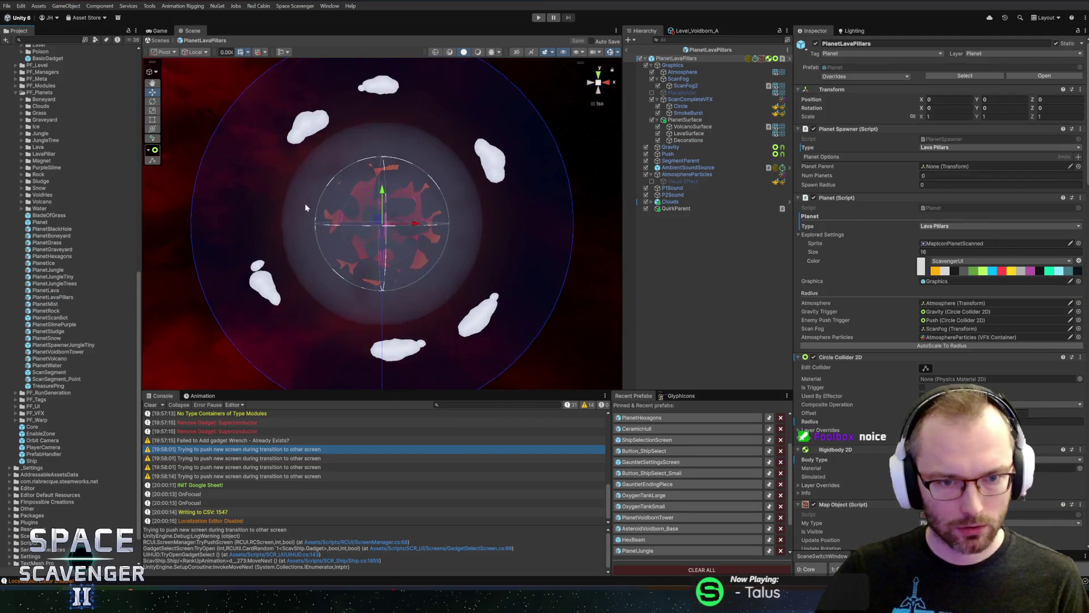
{"action": "scroll", "coordinate": [866, 412], "scroll_direction": "down", "scroll_amount": 15}
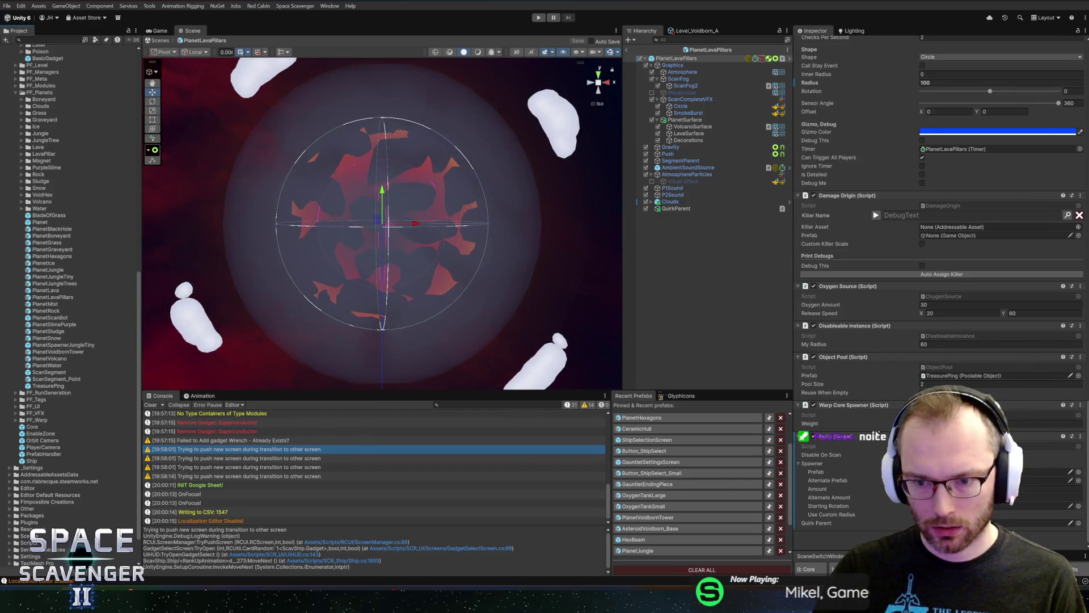
{"action": "left_click", "coordinate": [993, 471]}
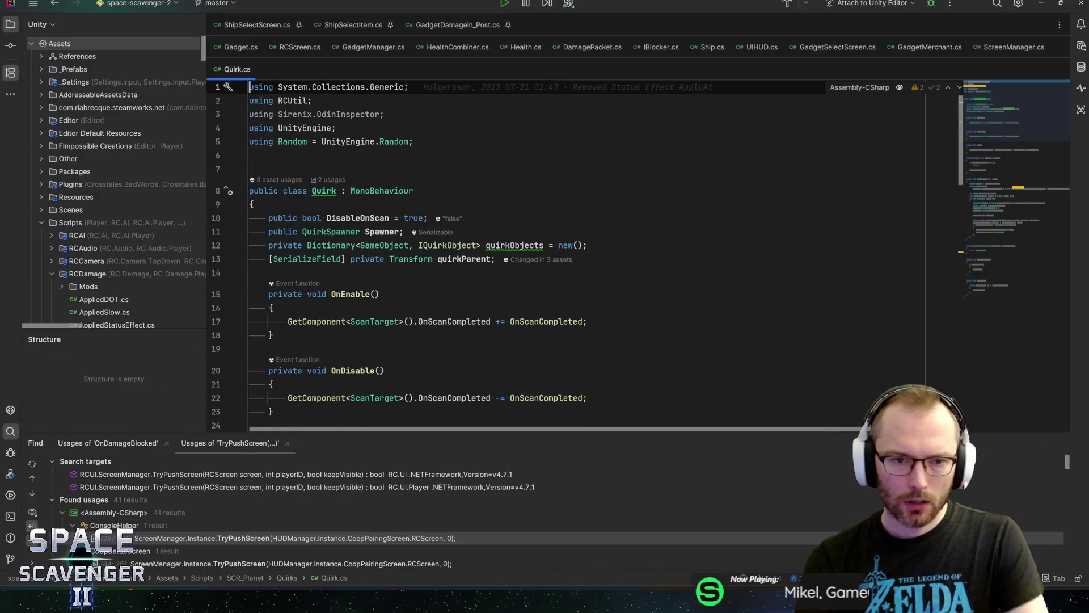
- Follow Awake's Setup call to the SpawnObjects method declaration in Quirk.cs
{"action": "scroll", "coordinate": [404, 235], "scroll_direction": "down", "scroll_amount": 1}
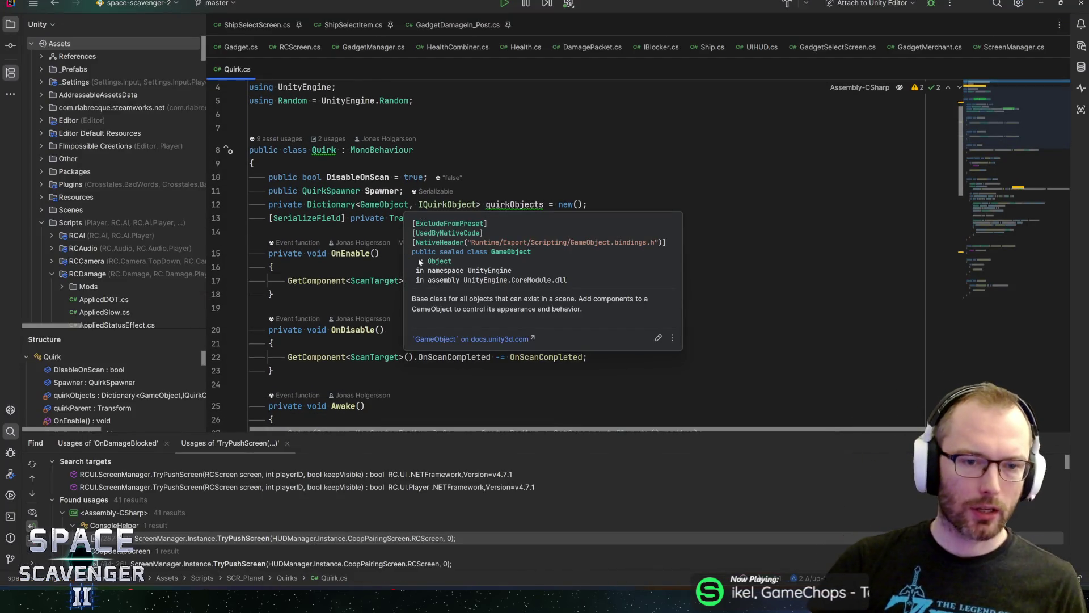
{"action": "scroll", "coordinate": [420, 262], "scroll_direction": "down", "scroll_amount": 3}
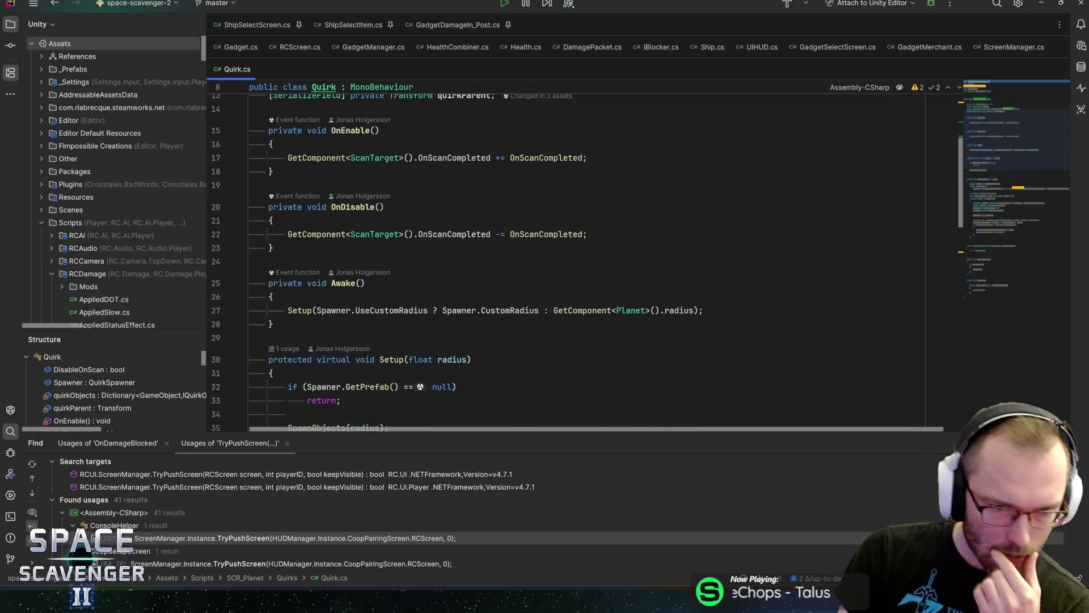
{"action": "scroll", "coordinate": [584, 259], "scroll_direction": "down", "scroll_amount": 1}
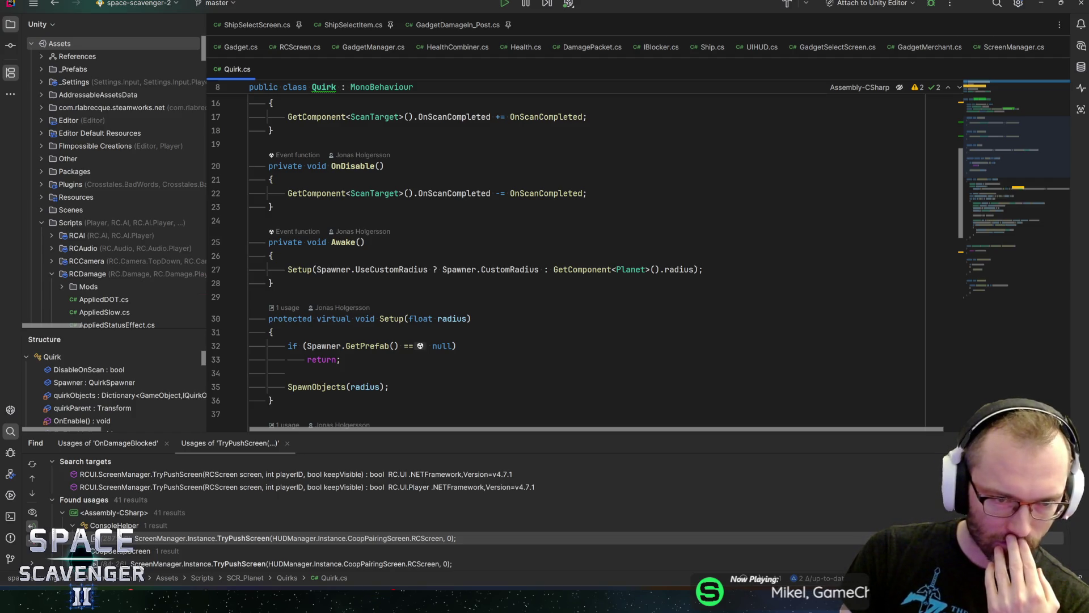
{"action": "left_click", "coordinate": [300, 269]}
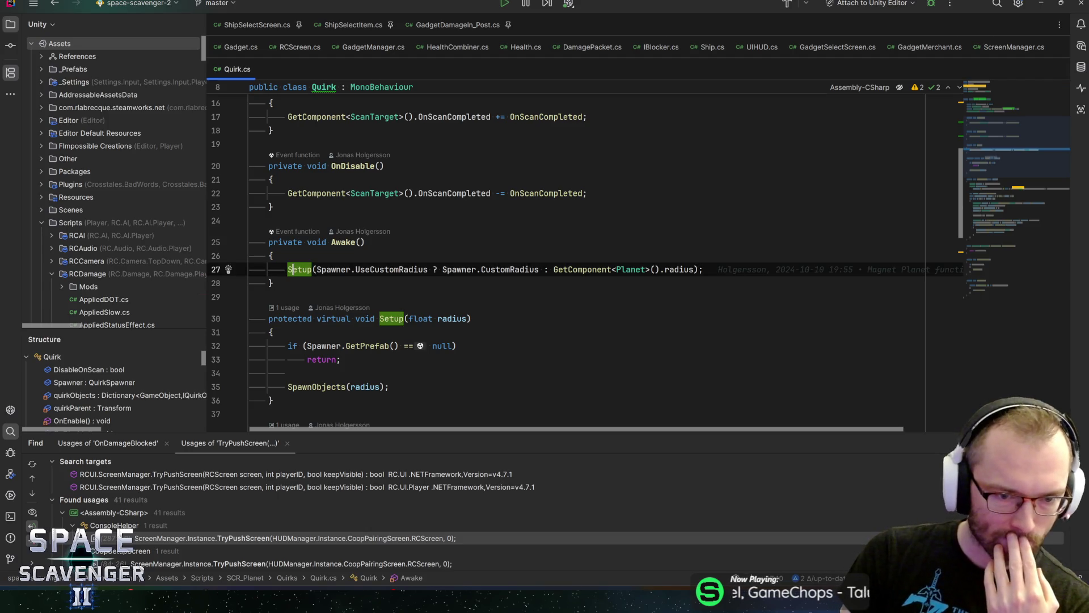
{"action": "scroll", "coordinate": [299, 269], "scroll_direction": "down", "scroll_amount": 2}
{"action": "left_click", "coordinate": [317, 305]}
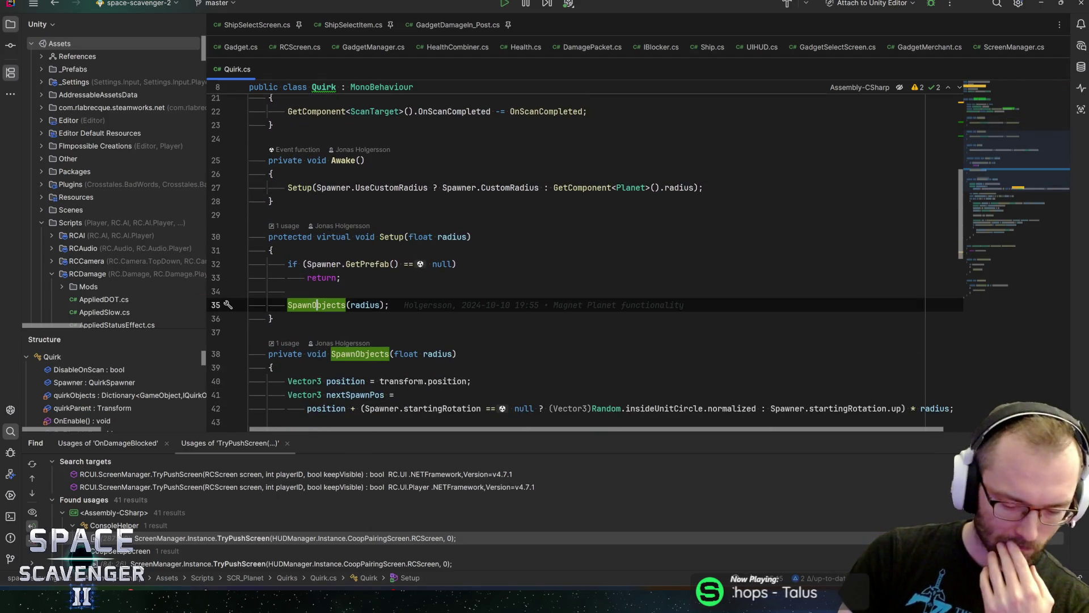
{"action": "key", "text": "ctrl+b"}
- Add the loop index ', i' as an extra argument to the SetupQuirk call on line 59
{"action": "scroll", "coordinate": [639, 263], "scroll_direction": "down", "scroll_amount": 5}
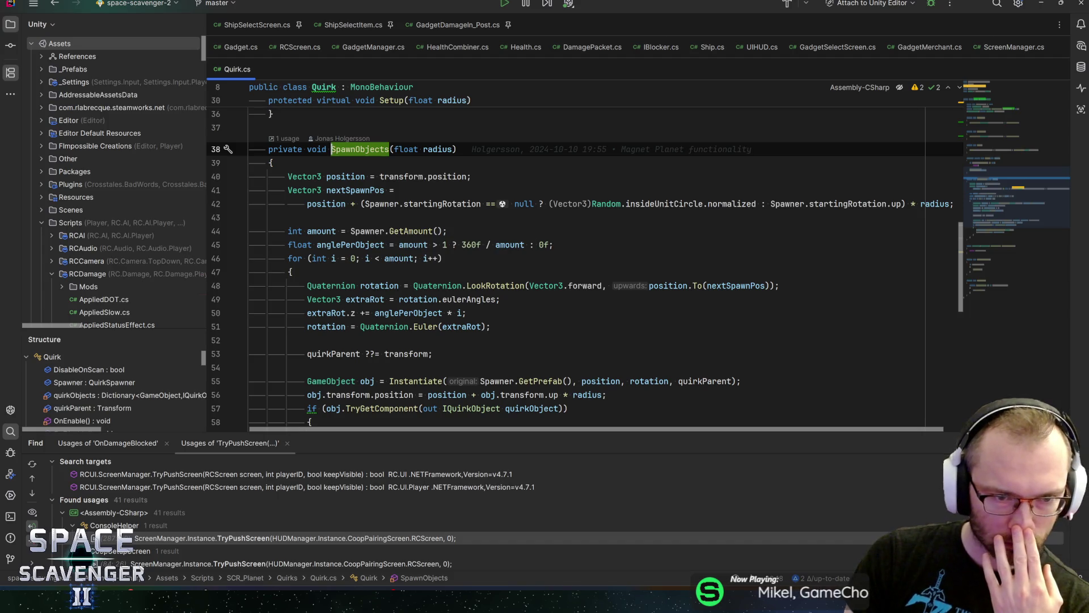
{"action": "left_click", "coordinate": [403, 258]}
{"action": "scroll", "coordinate": [403, 259], "scroll_direction": "down", "scroll_amount": 2}
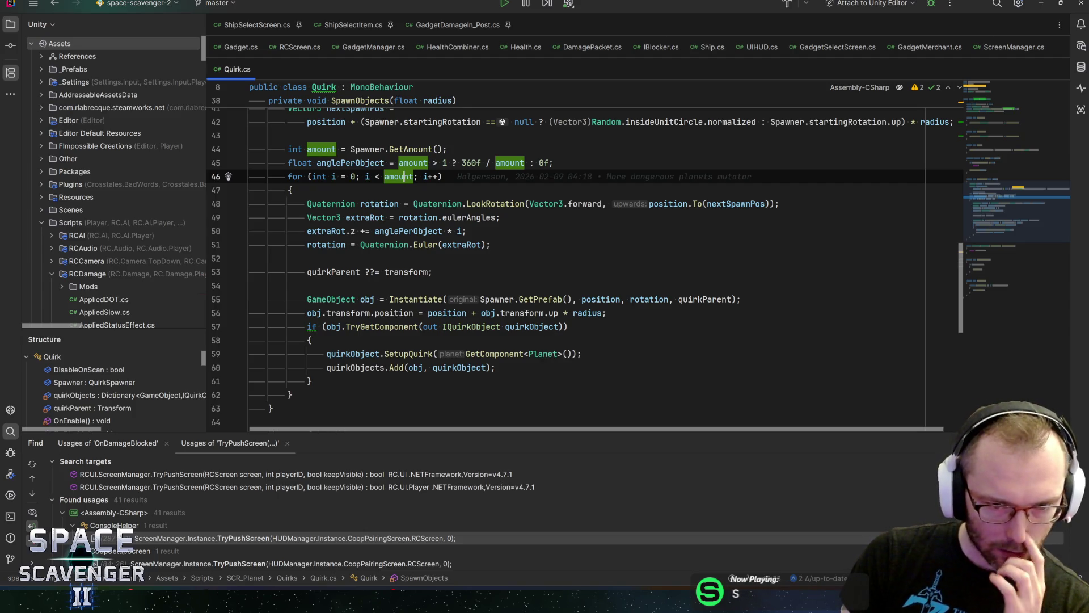
{"action": "left_click", "coordinate": [408, 354]}
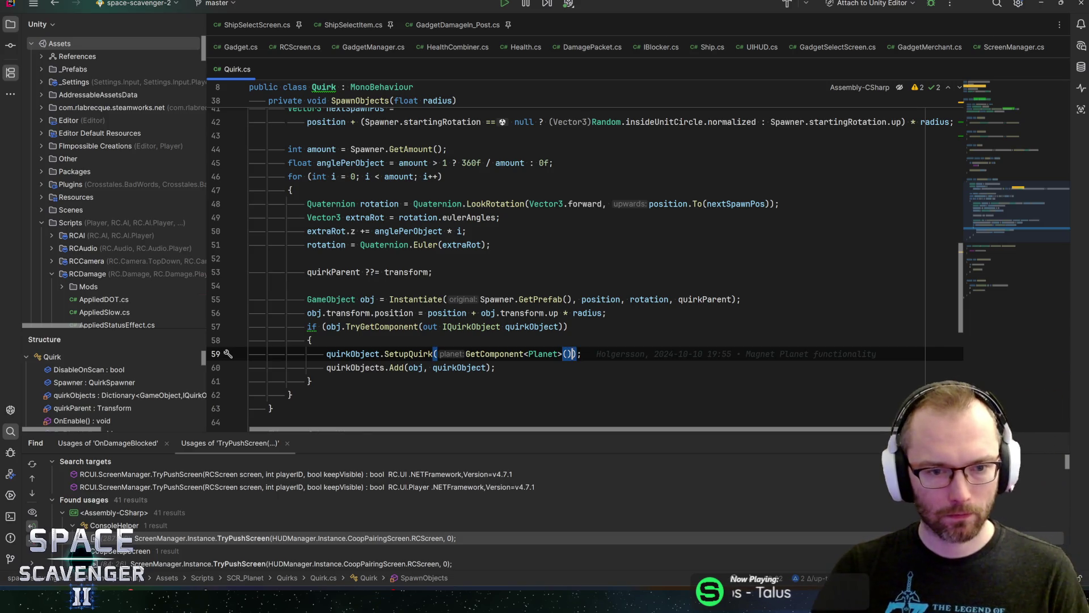
{"action": "type", "text": ", i"}
{"action": "key", "text": "End"}
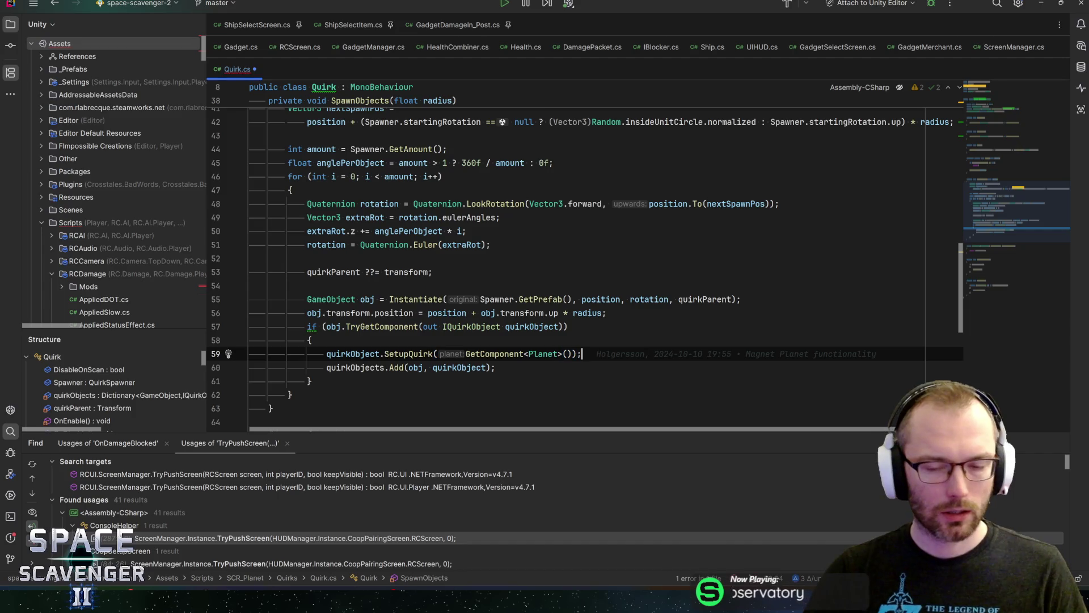
{"action": "key", "text": "alt+Tab"}
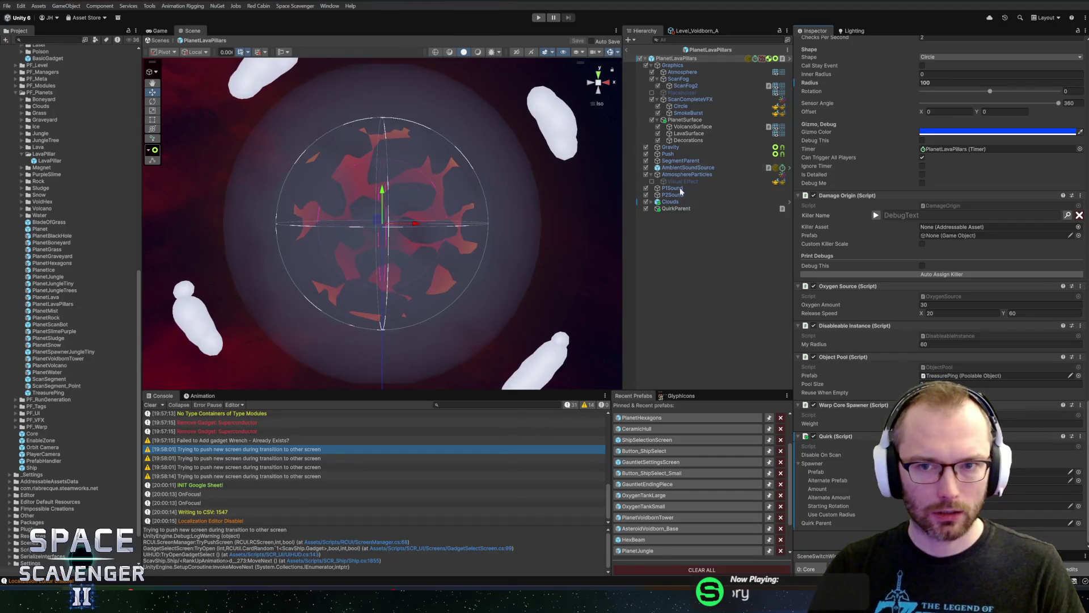
{"action": "scroll", "coordinate": [376, 193], "scroll_direction": "down", "scroll_amount": 4}
{"action": "scroll", "coordinate": [390, 215], "scroll_direction": "up", "scroll_amount": 3}
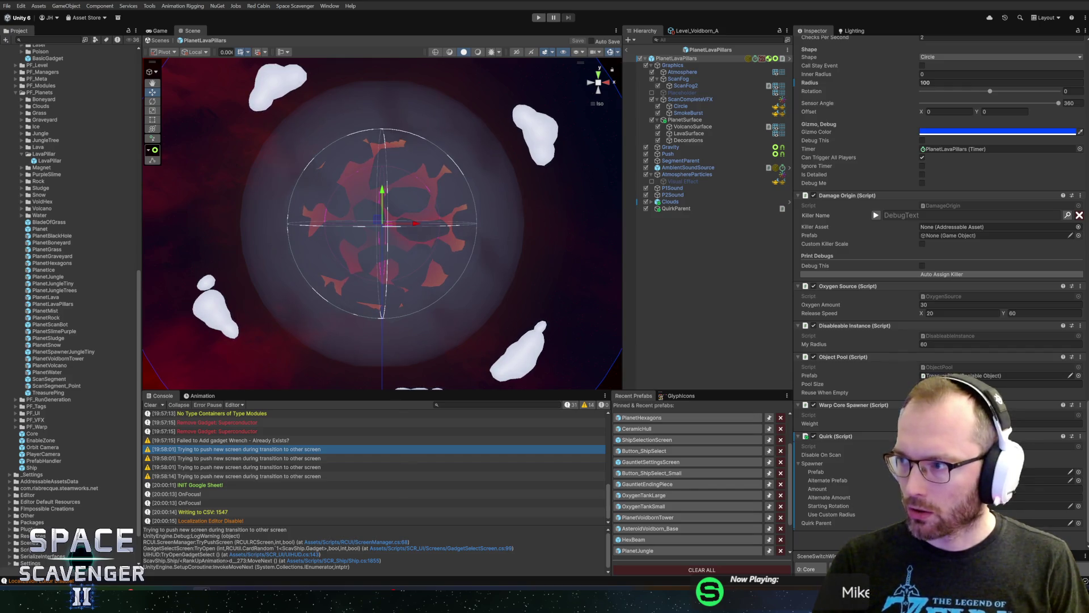
{"action": "key", "text": "alt+Tab"}
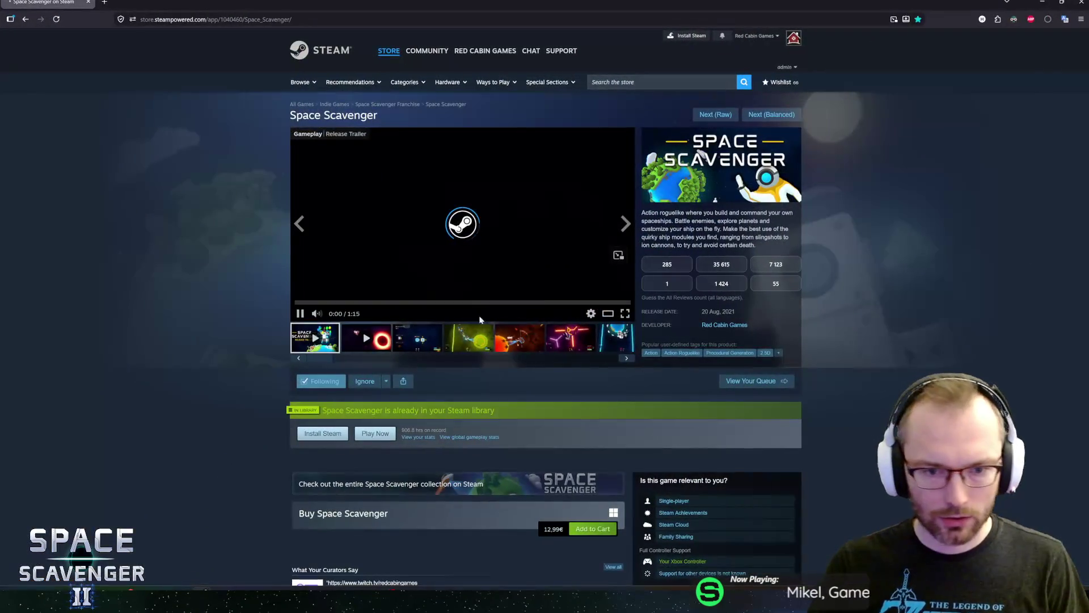
{"action": "left_click", "coordinate": [464, 315]}
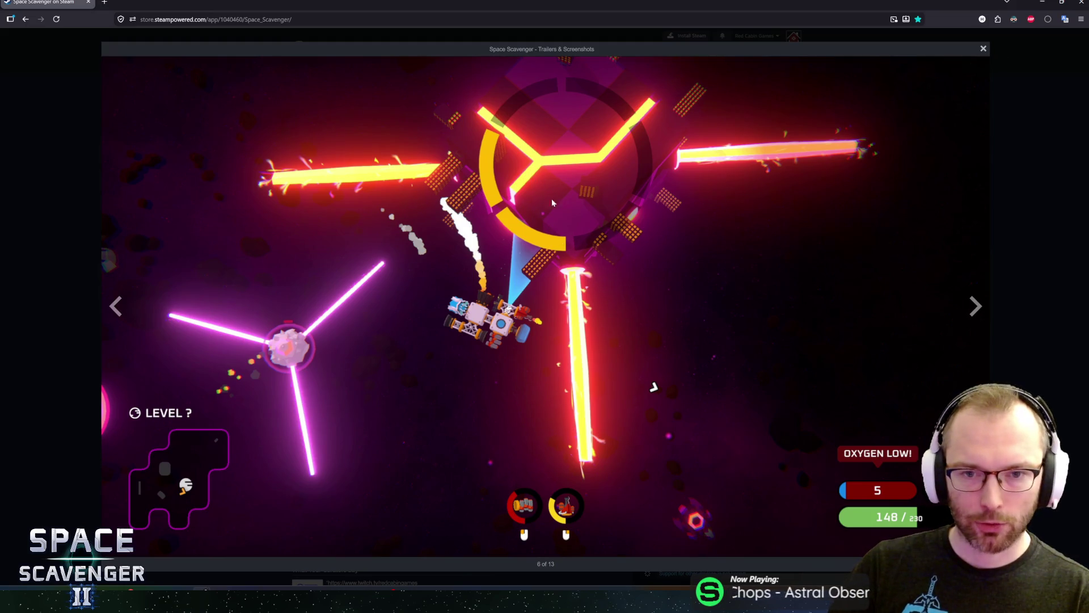
{"action": "left_click", "coordinate": [984, 48]}
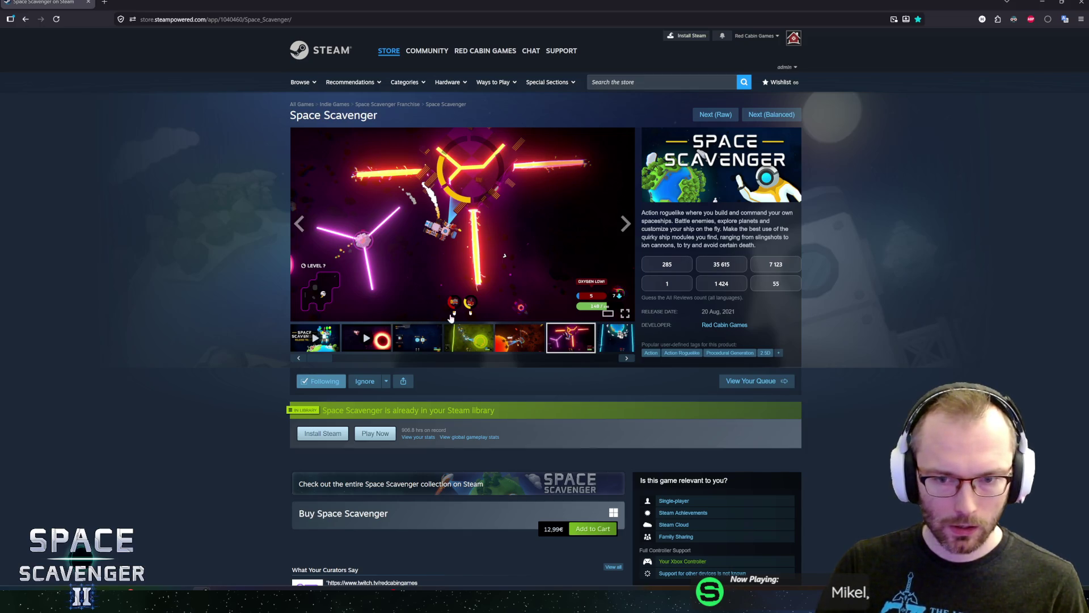
{"action": "left_click", "coordinate": [88, 2]}
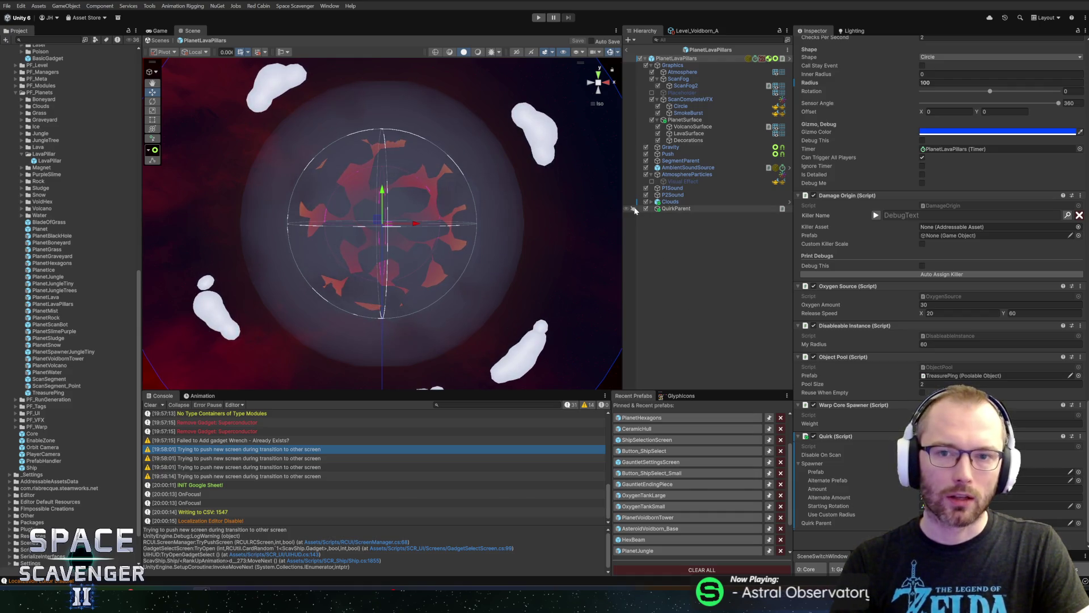
- Check the Quirk script's SpawnObjects method in Rider, then select the PlanetJungleTrees prefab in Unity
{"action": "double_click", "coordinate": [867, 437]}
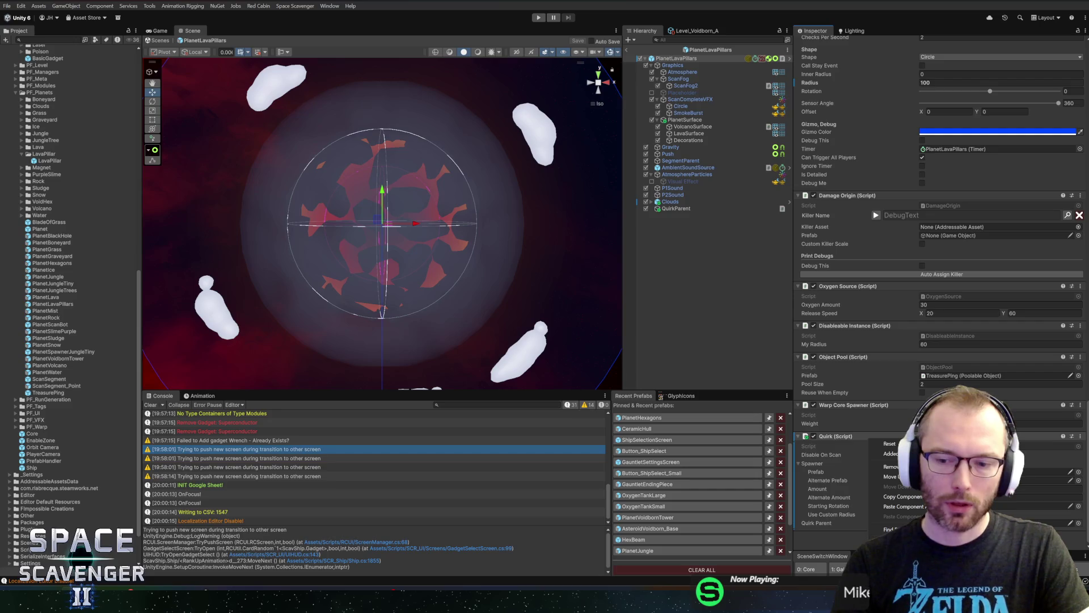
{"action": "scroll", "coordinate": [567, 255], "scroll_direction": "down", "scroll_amount": 12}
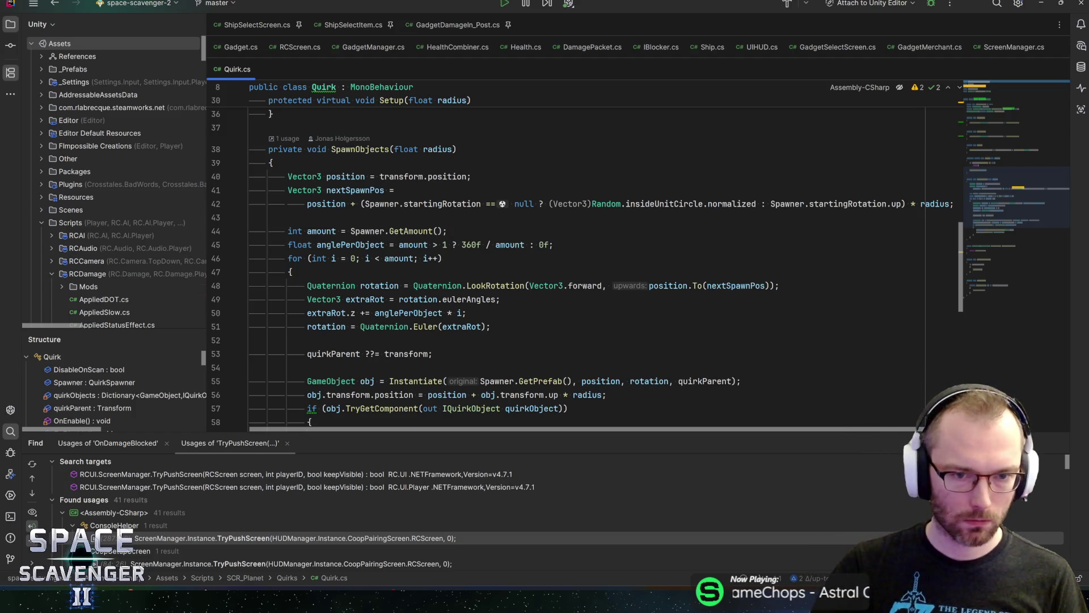
{"action": "left_click", "coordinate": [250, 217]}
{"action": "key", "text": "alt+Tab"}
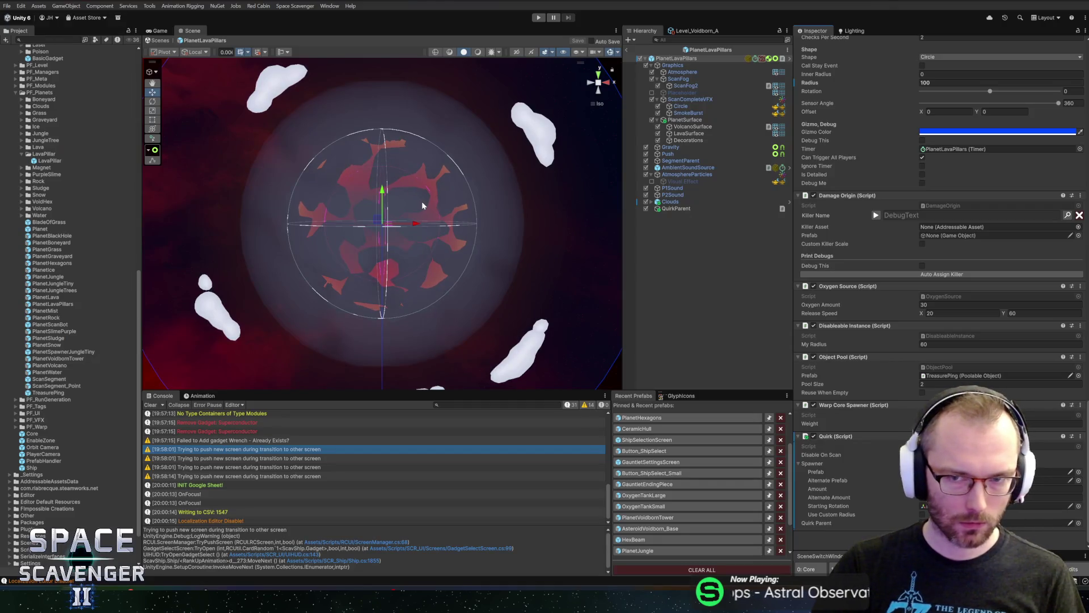
{"action": "left_click", "coordinate": [34, 39]}
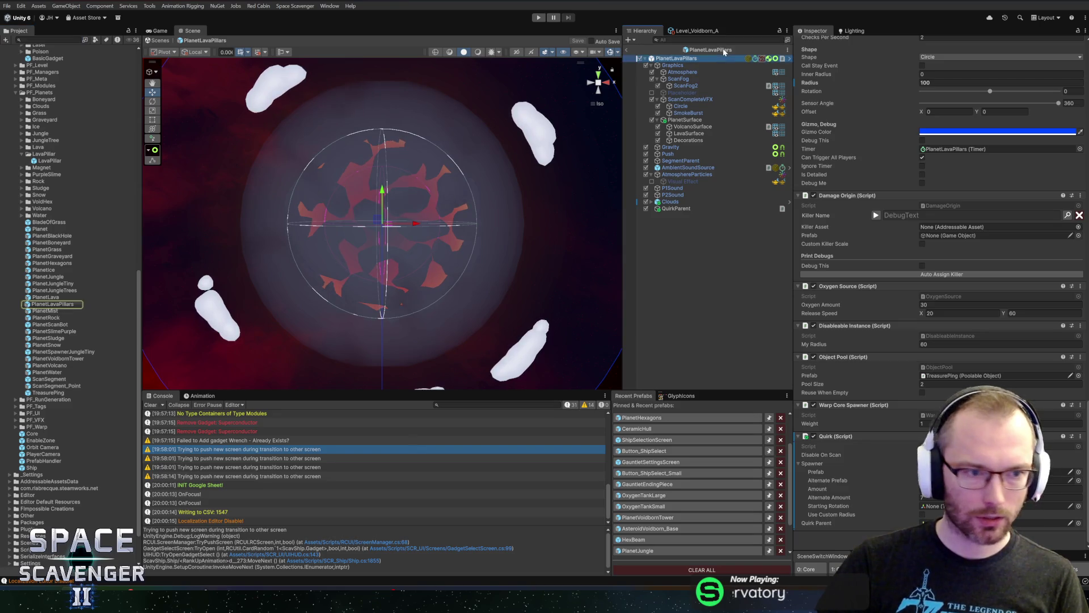
{"action": "left_click", "coordinate": [63, 290]}
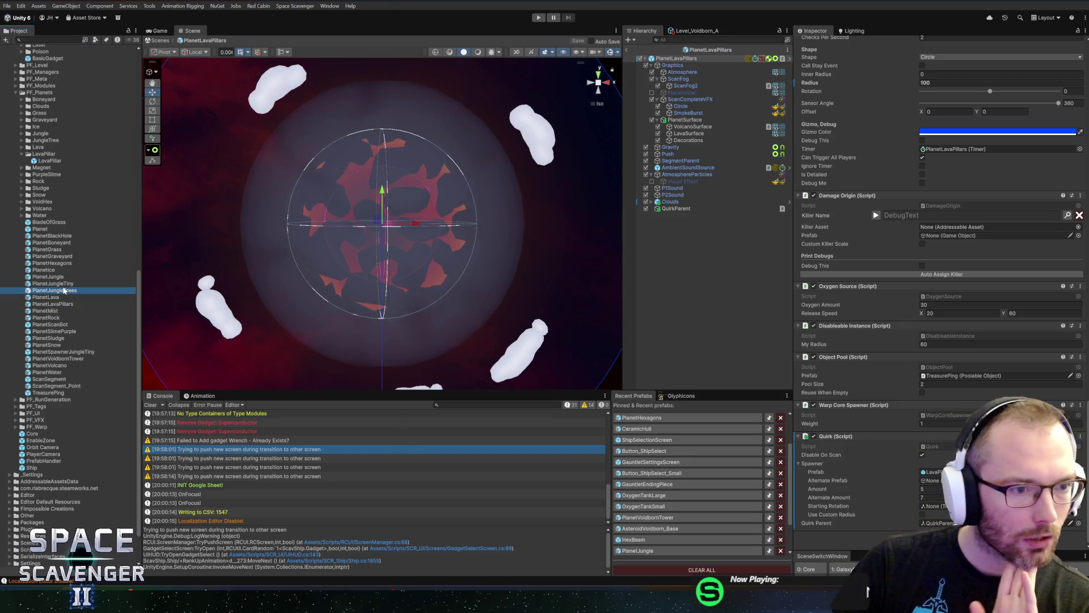
- Open PlanetJungleTiny, review its Inspector components and front view, then return to the Core scene
{"action": "left_click", "coordinate": [64, 284]}
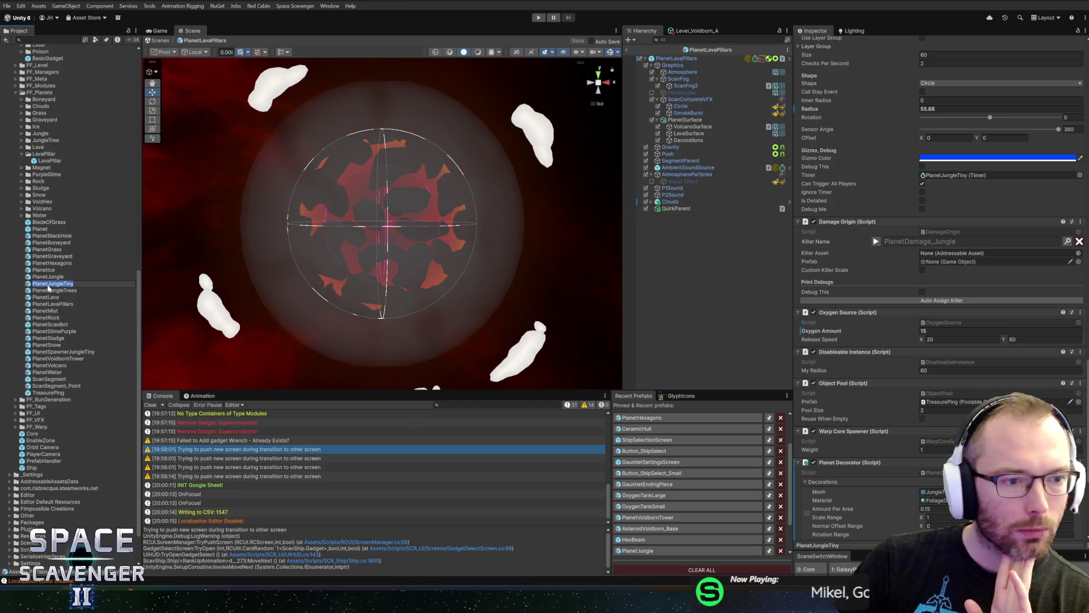
{"action": "double_click", "coordinate": [52, 283]}
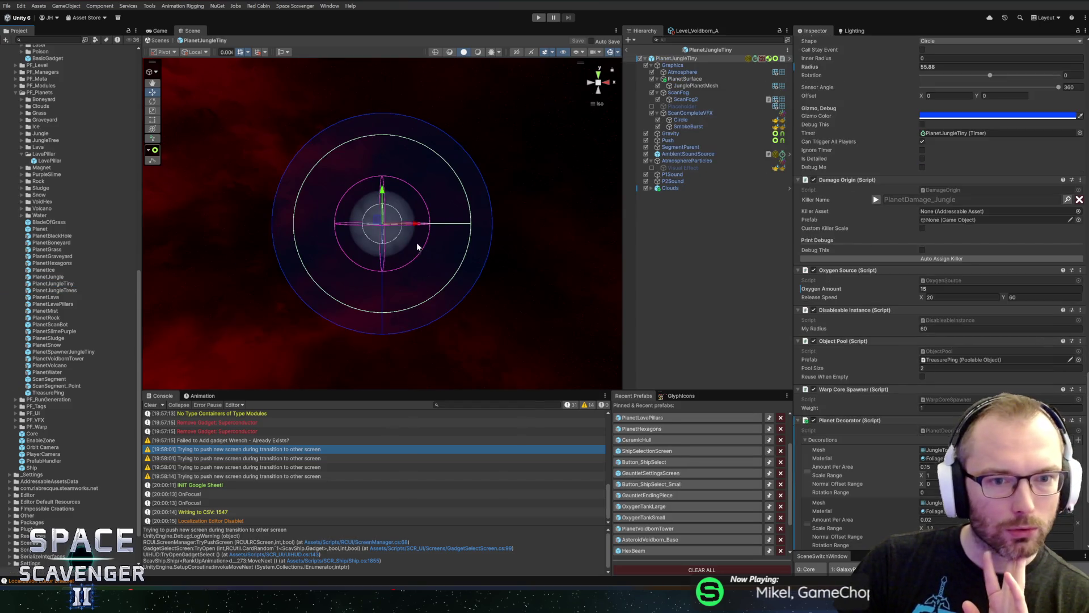
{"action": "scroll", "coordinate": [915, 467], "scroll_direction": "down", "scroll_amount": 5}
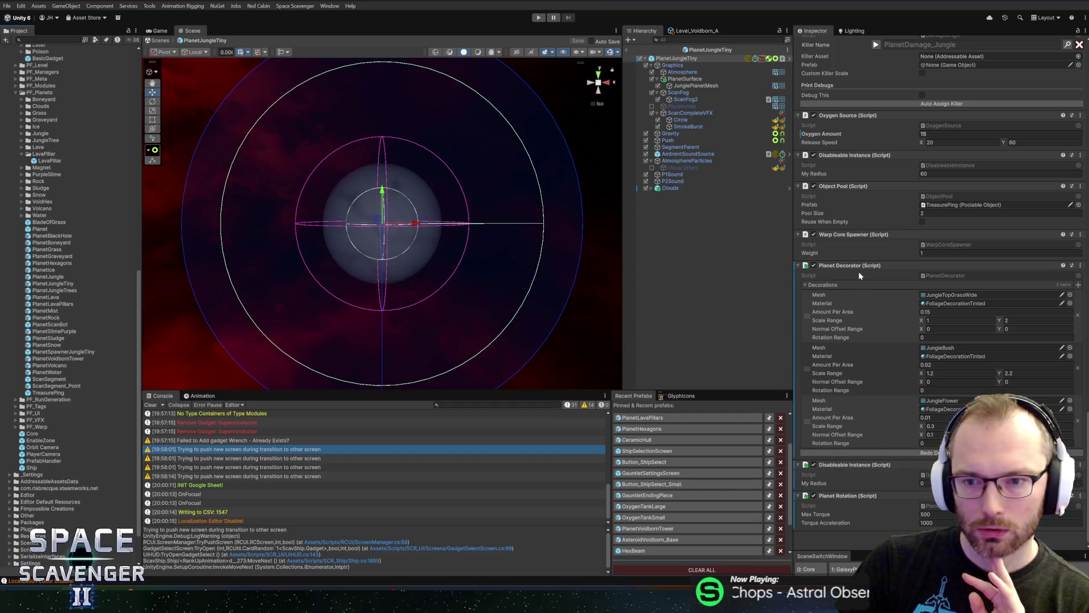
{"action": "scroll", "coordinate": [859, 271], "scroll_direction": "up", "scroll_amount": 15}
{"action": "scroll", "coordinate": [865, 266], "scroll_direction": "up", "scroll_amount": 15}
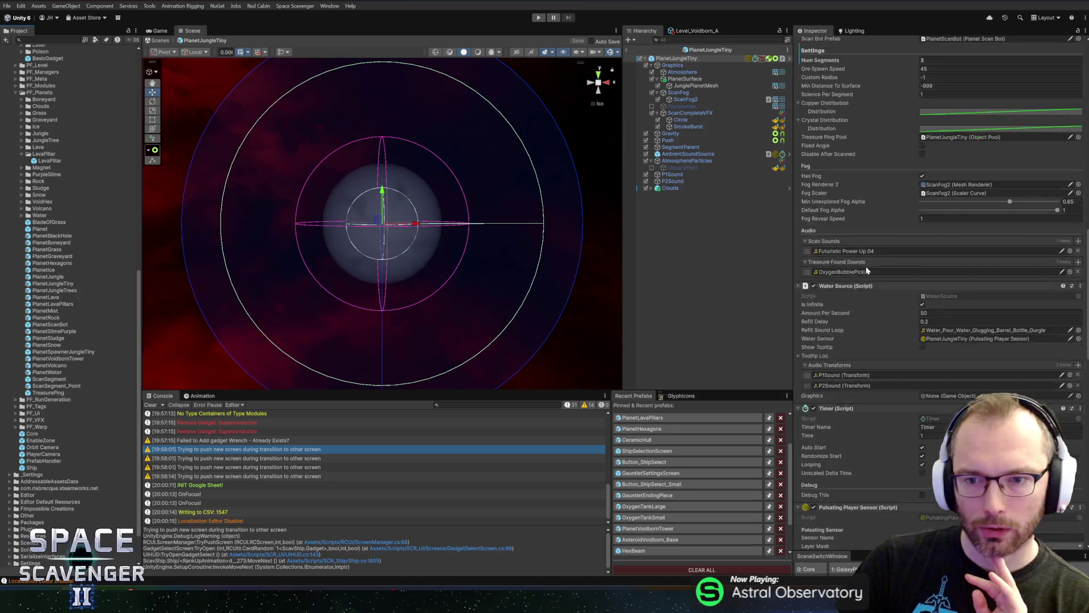
{"action": "scroll", "coordinate": [862, 264], "scroll_direction": "up", "scroll_amount": 15}
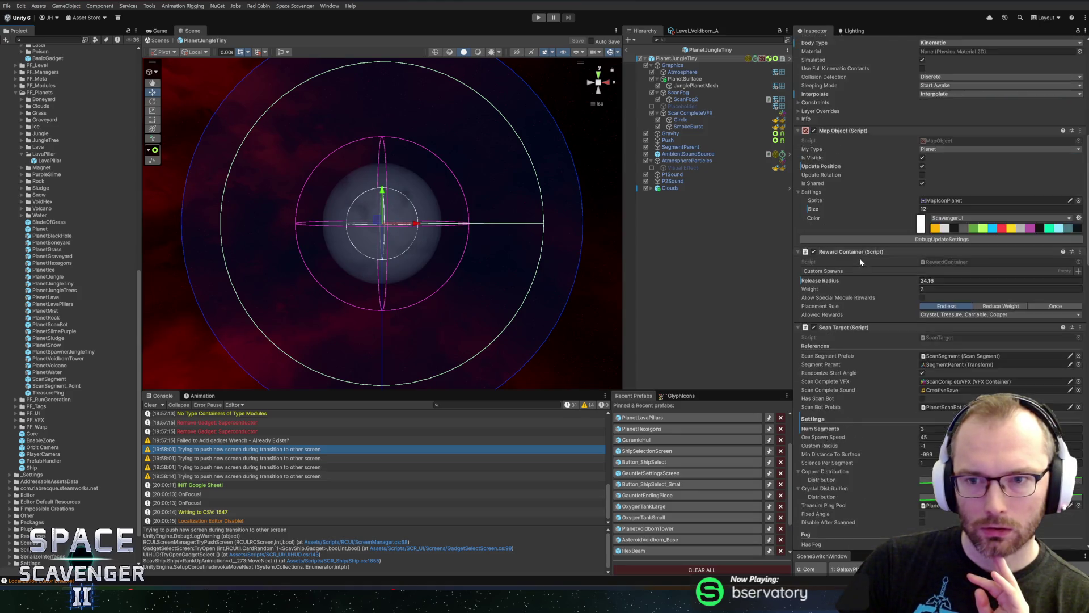
{"action": "scroll", "coordinate": [859, 255], "scroll_direction": "up", "scroll_amount": 1}
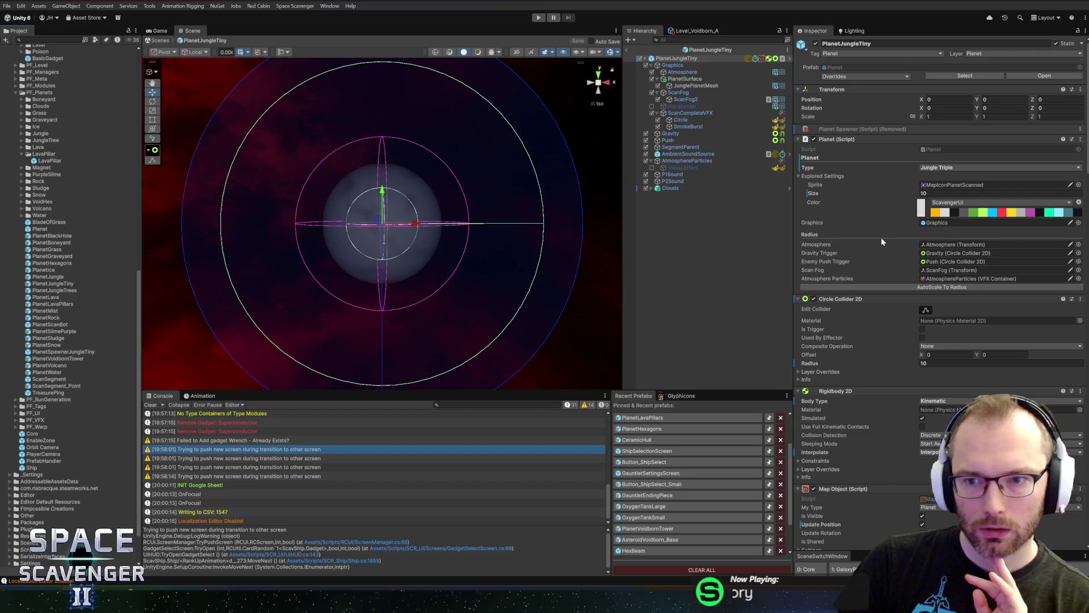
{"action": "scroll", "coordinate": [450, 221], "scroll_direction": "up", "scroll_amount": 3}
{"action": "mouse_move", "coordinate": [428, 226]}
{"action": "left_mouse_down"}
{"action": "mouse_move", "coordinate": [444, 263]}
{"action": "mouse_move", "coordinate": [613, 227]}
{"action": "mouse_move", "coordinate": [499, 231]}
{"action": "mouse_move", "coordinate": [557, 238]}
{"action": "left_mouse_up"}
{"action": "left_click", "coordinate": [615, 85]}
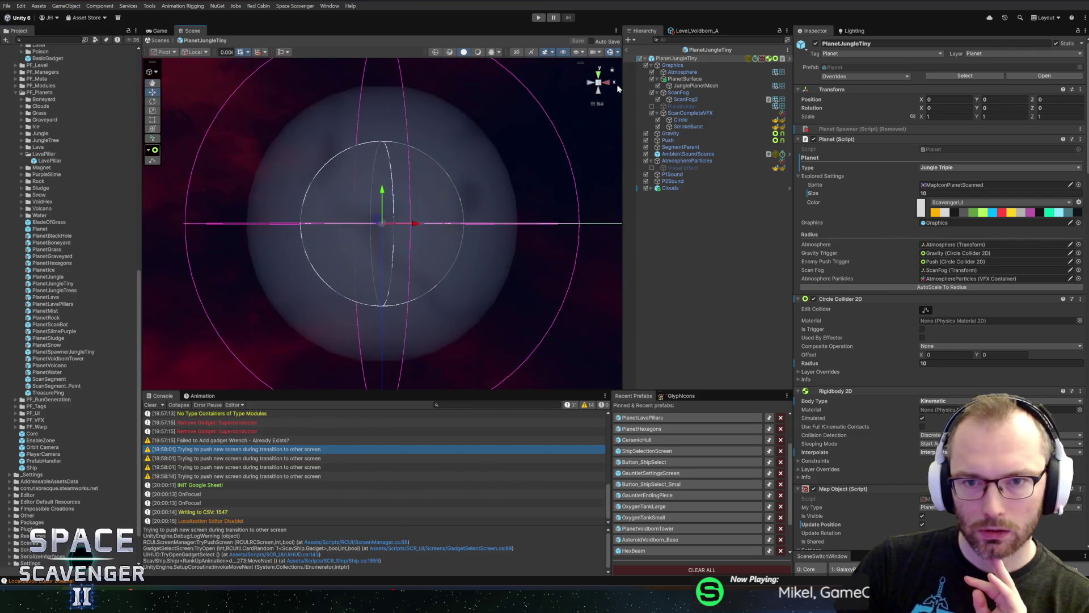
{"action": "left_click", "coordinate": [627, 50]}
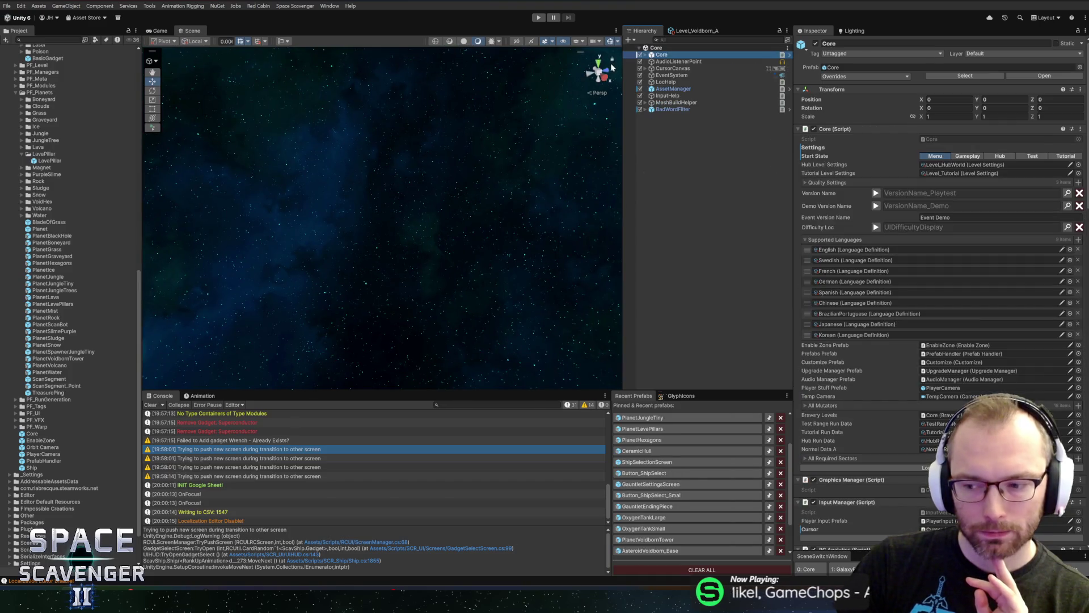
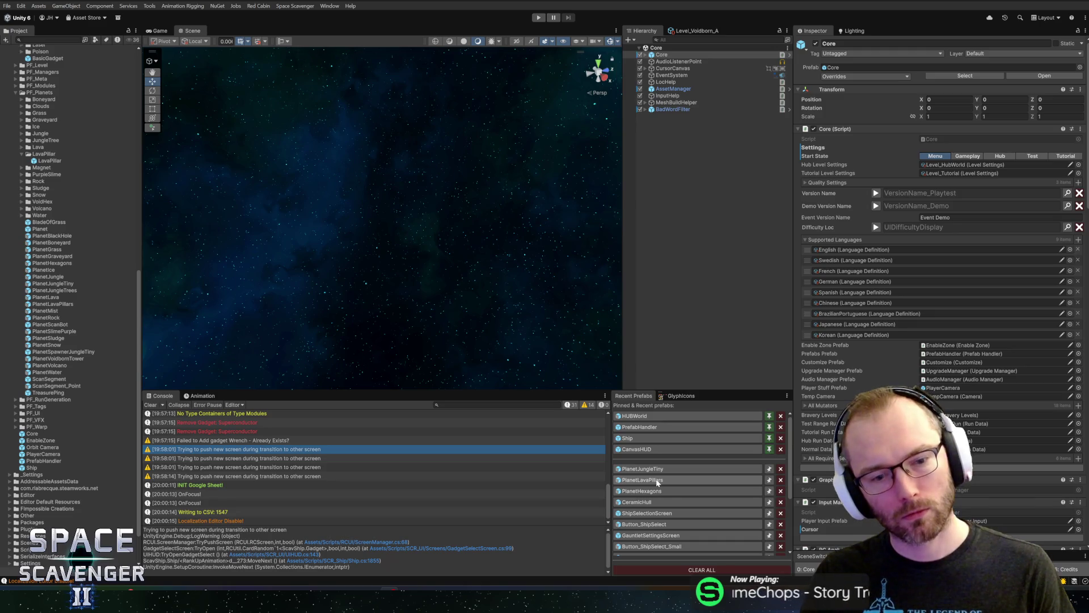
- Switch back to the Unity editor window
{"action": "key", "text": "alt+Tab"}
{"action": "key", "text": "Tab"}
{"action": "key", "text": "Tab"}
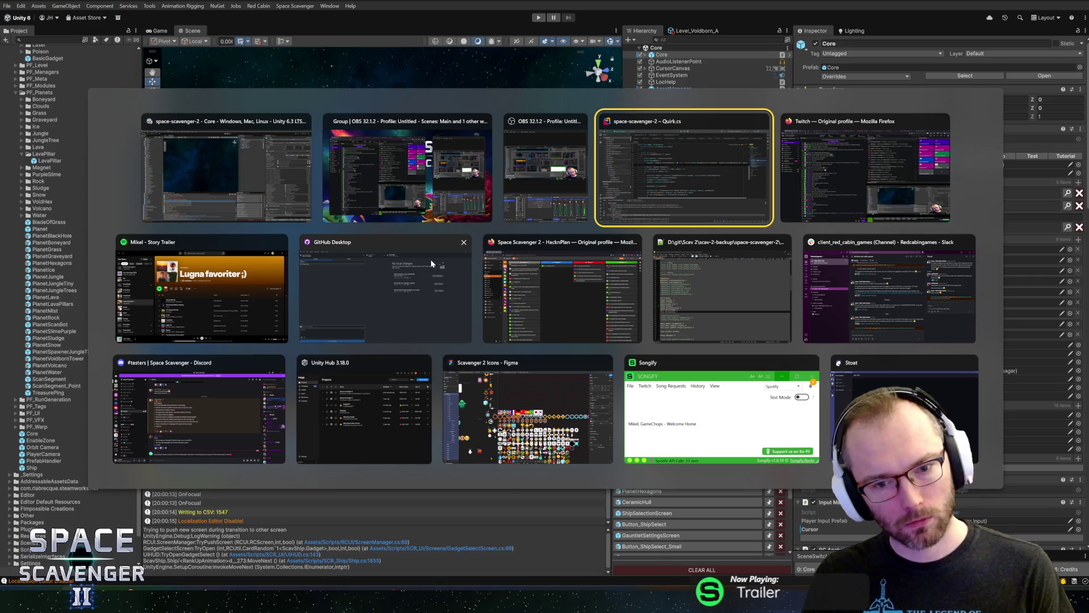
{"action": "left_click", "coordinate": [206, 182]}
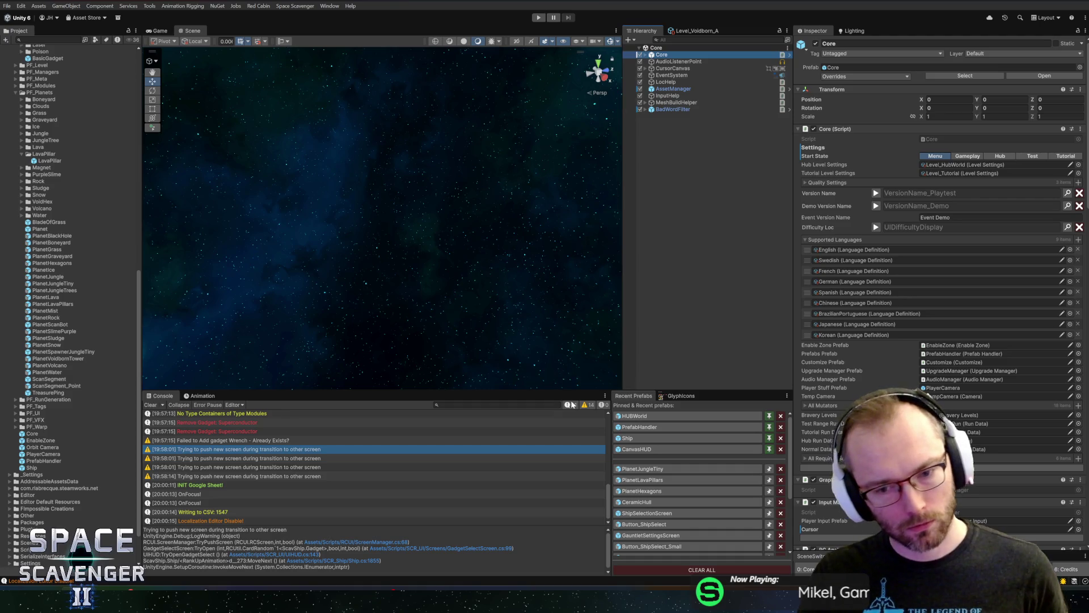
- Cancel a stray new folder under PF_Planets and open HexBeam from VoidHex in Prefab Mode
{"action": "right_click", "coordinate": [31, 96]}
{"action": "mouse_move", "coordinate": [131, 99]}
{"action": "left_click", "coordinate": [210, 96]}
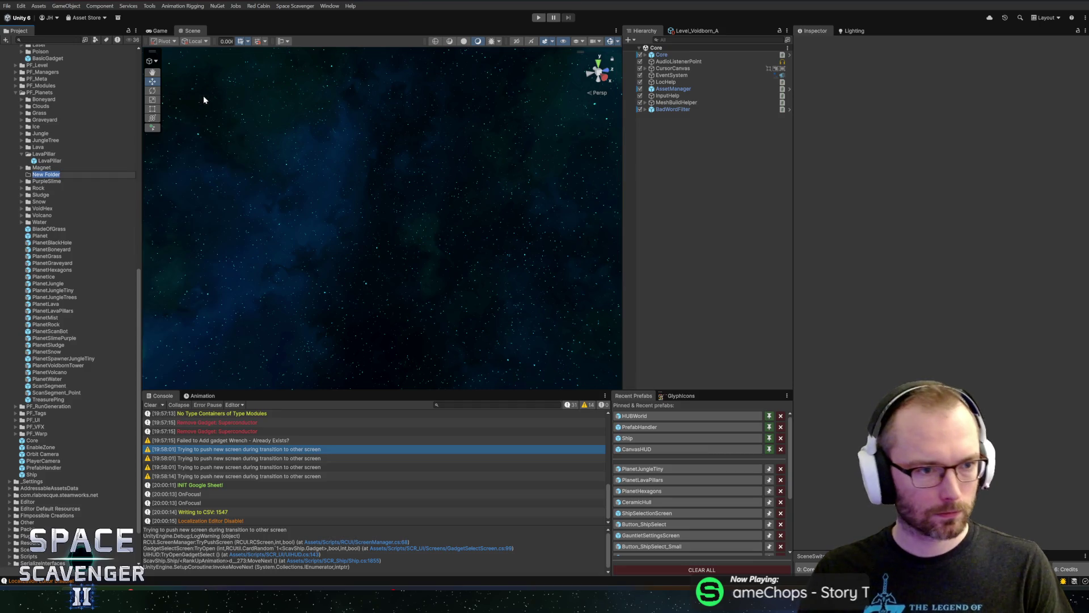
{"action": "type", "text": "He"}
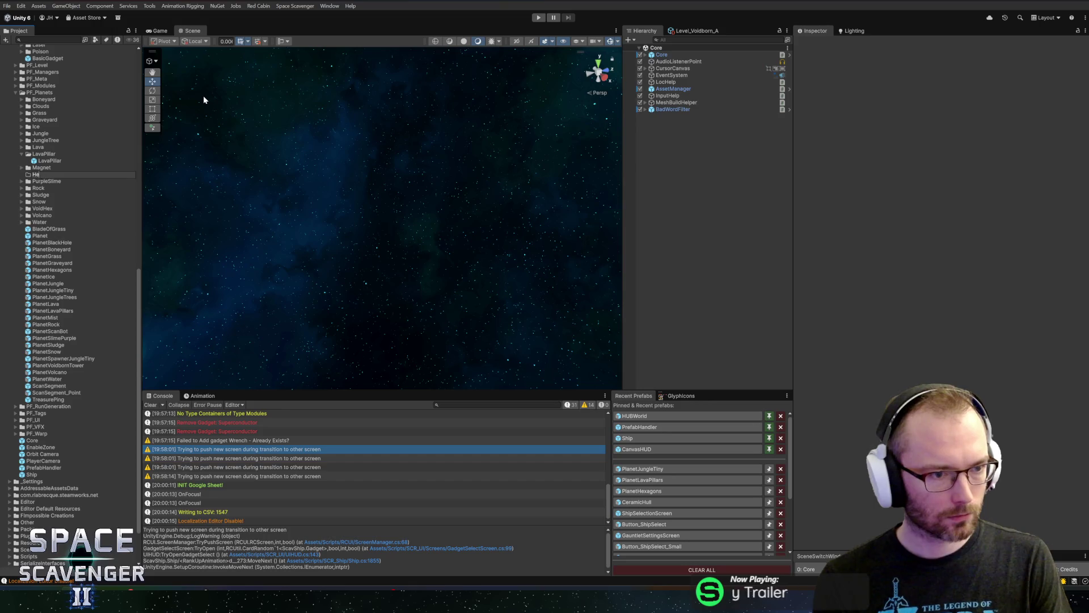
{"action": "key", "text": "Escape"}
{"action": "double_click", "coordinate": [33, 202]}
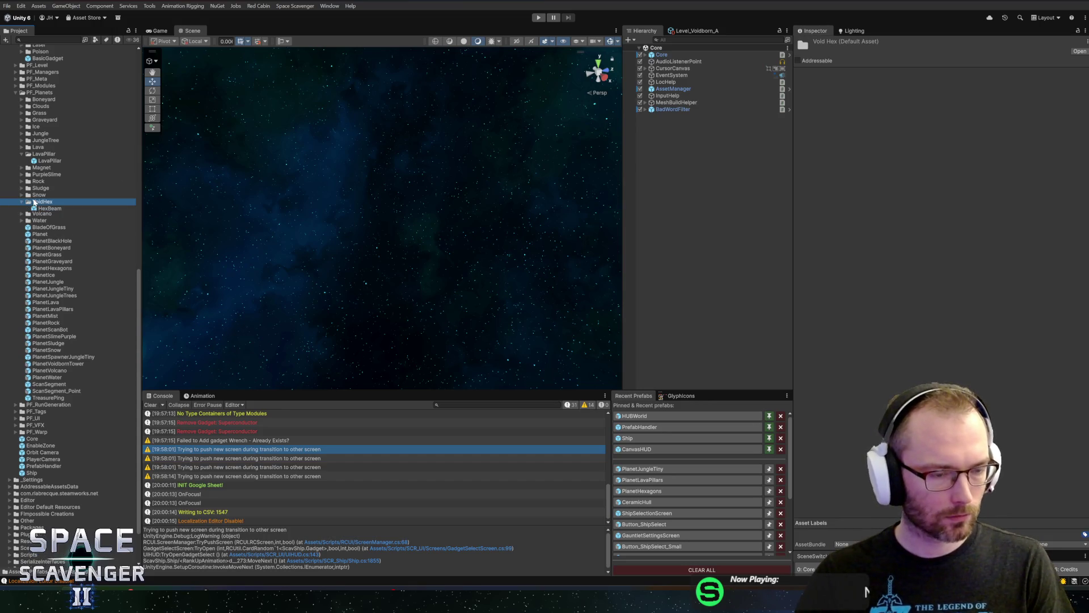
{"action": "double_click", "coordinate": [37, 209]}
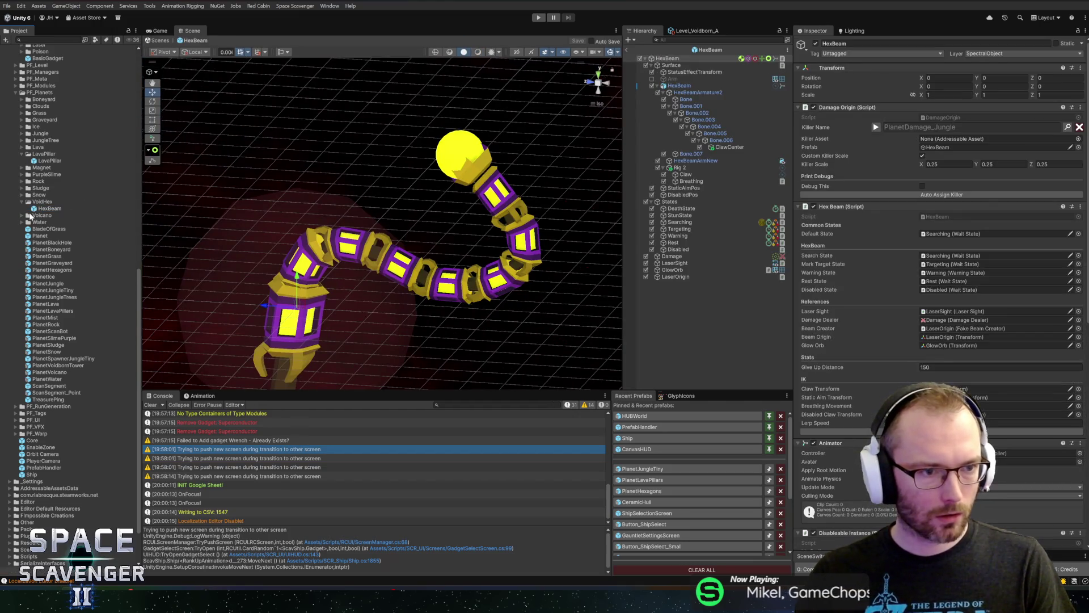
- Create a new folder named Hexagons under PF_Planets
{"action": "left_click", "coordinate": [33, 204]}
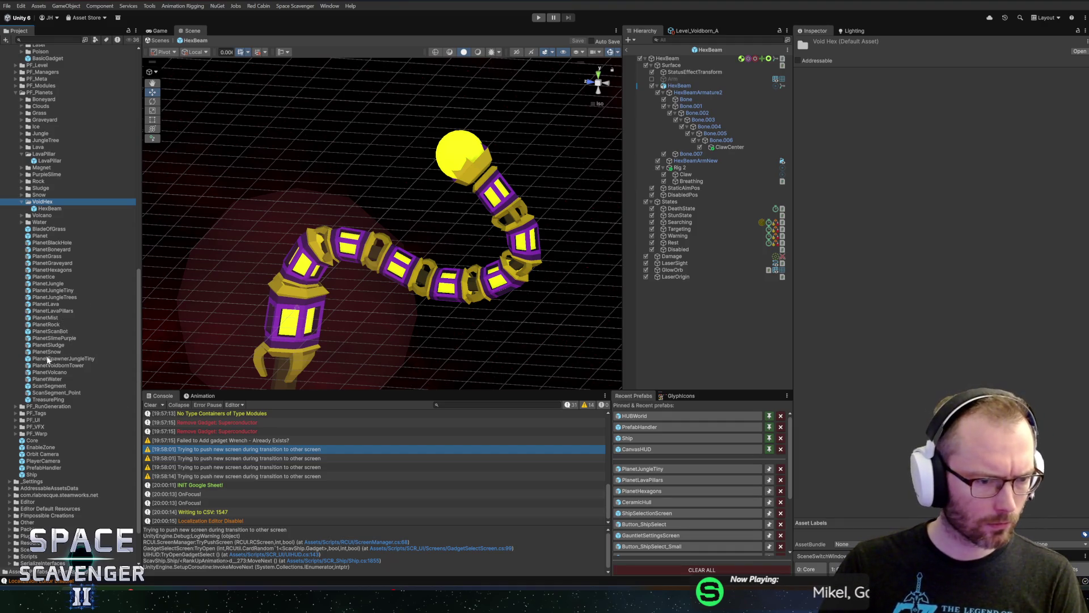
{"action": "left_click", "coordinate": [52, 270]}
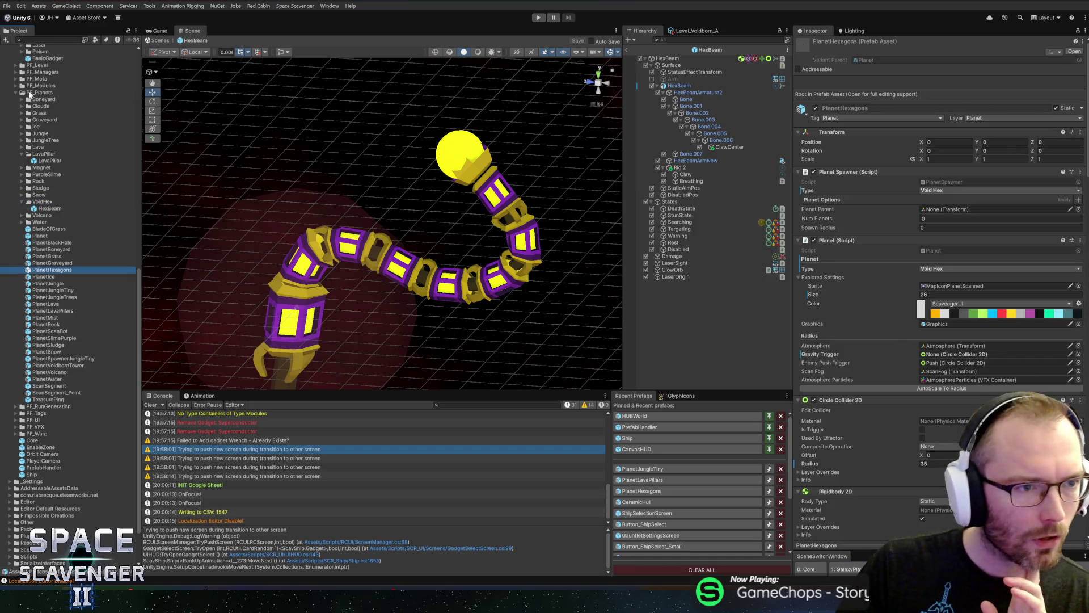
{"action": "right_click", "coordinate": [15, 93]}
{"action": "mouse_move", "coordinate": [85, 97]}
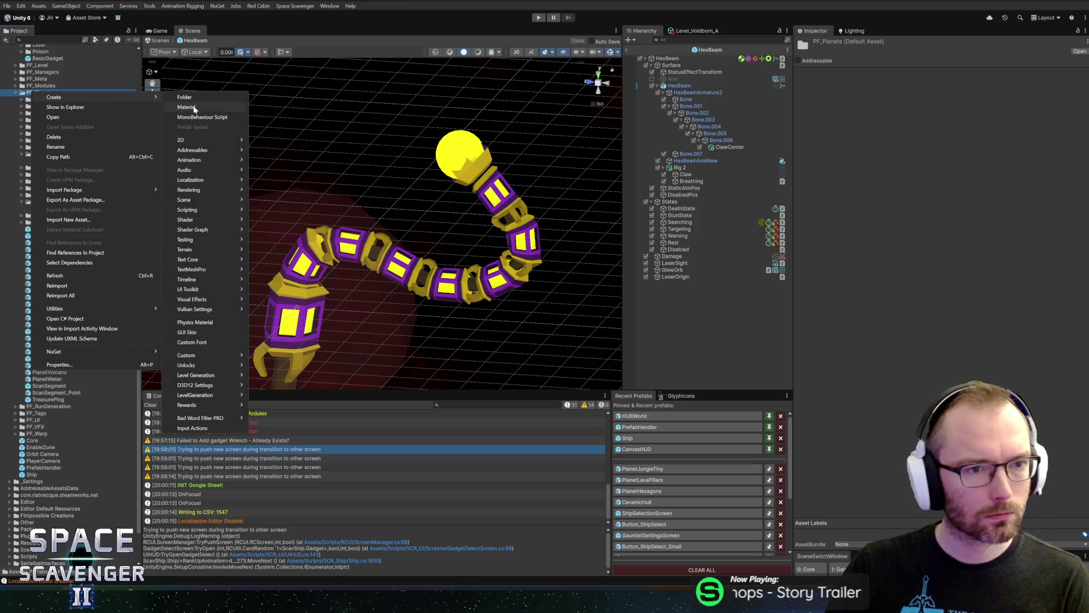
{"action": "left_click", "coordinate": [191, 98]}
{"action": "type", "text": "Hexago"}
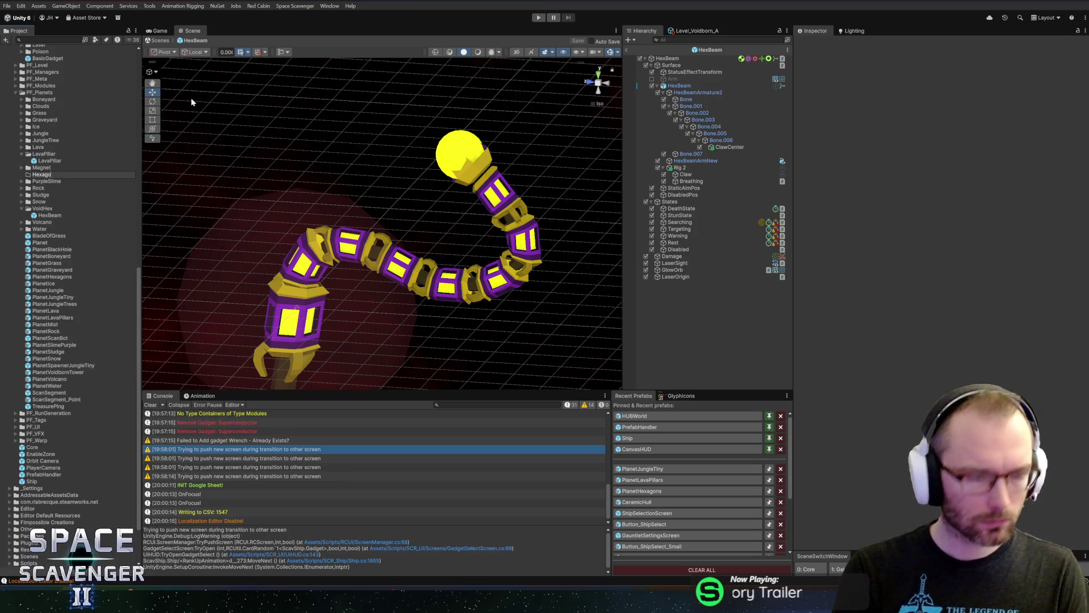
{"action": "type", "text": "ns"}
{"action": "key", "text": "Return"}
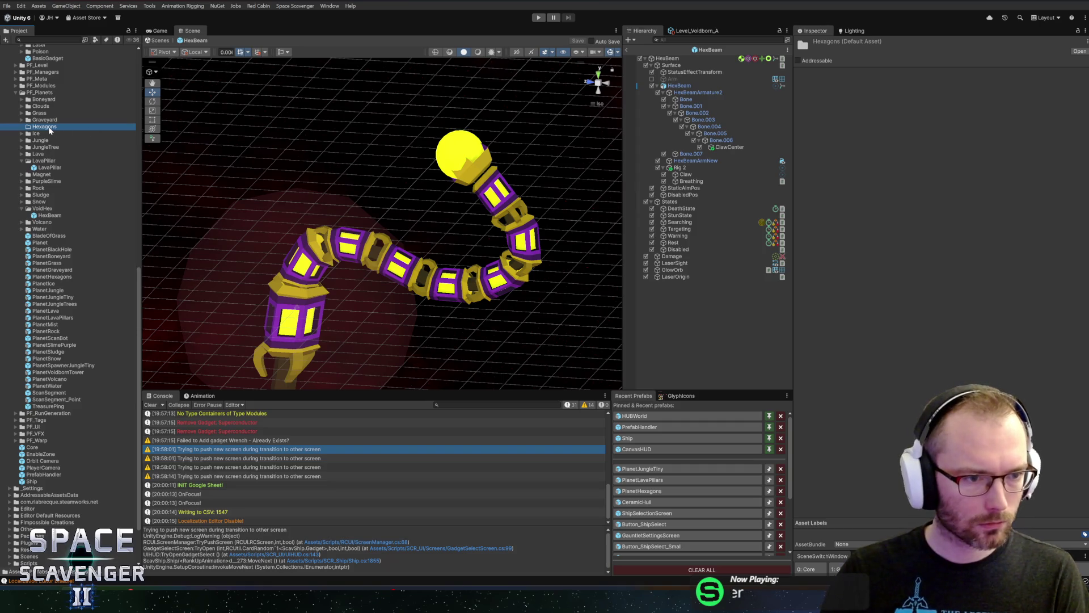
- Duplicate LavaPillar, move the copy into Hexagons, and open it for editing
{"action": "left_click", "coordinate": [41, 167]}
{"action": "key", "text": "ctrl+d"}
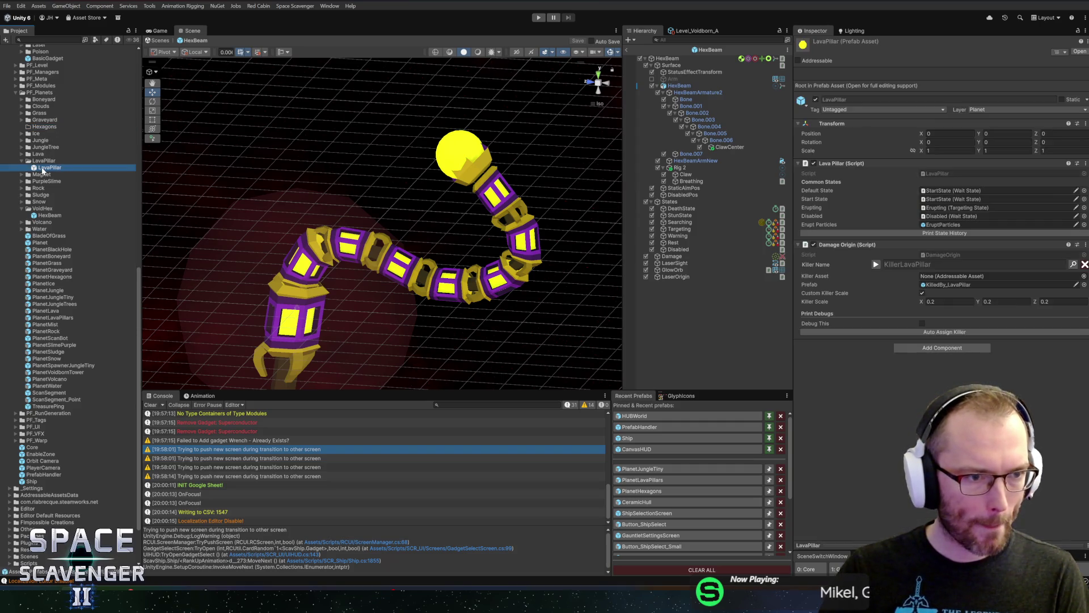
{"action": "left_click_drag", "start_coordinate": [43, 128], "coordinate": [43, 128]}
{"action": "left_click", "coordinate": [25, 128]}
{"action": "double_click", "coordinate": [46, 134]}
{"action": "left_click", "coordinate": [46, 134]}
{"action": "type", "text": "HexPillar"}
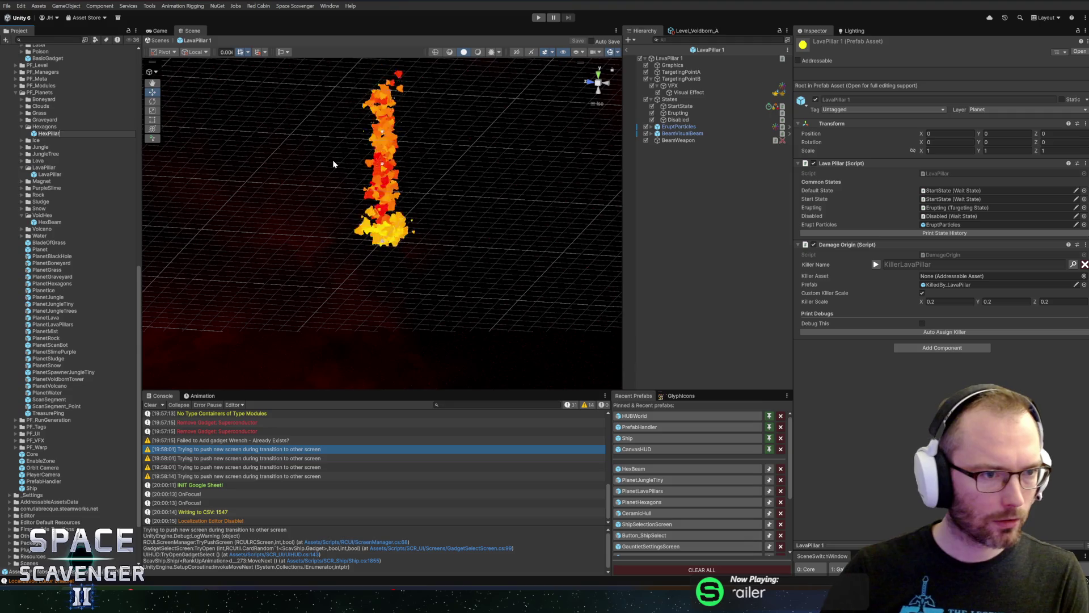
- Commit the name HexPillar, check its Default, Start and Erupting state references, then open PlanetHexagons
{"action": "key", "text": "Return"}
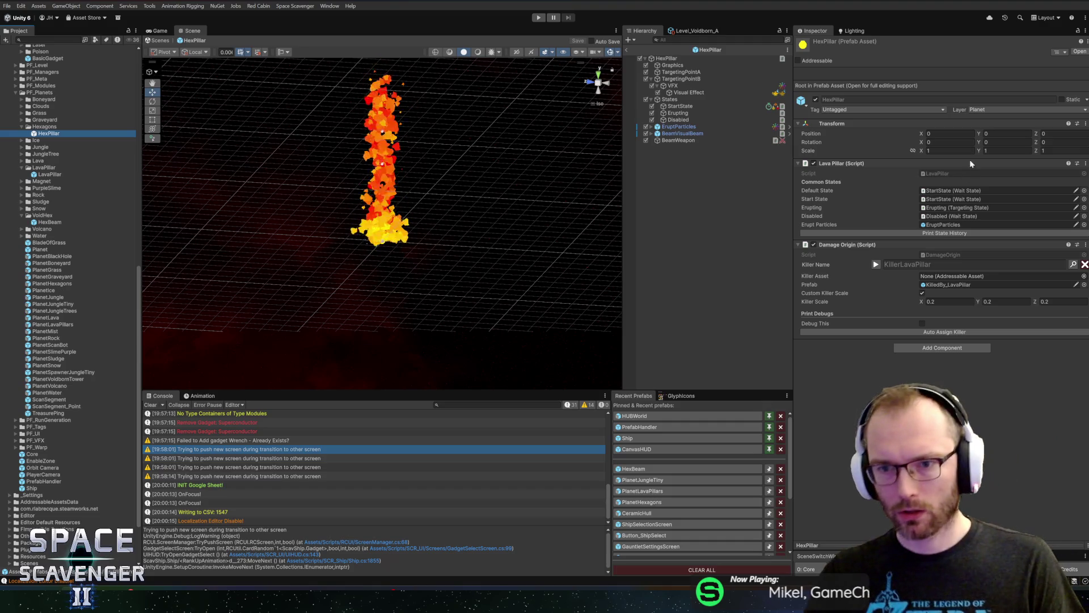
{"action": "left_click", "coordinate": [951, 190]}
{"action": "left_click", "coordinate": [947, 199]}
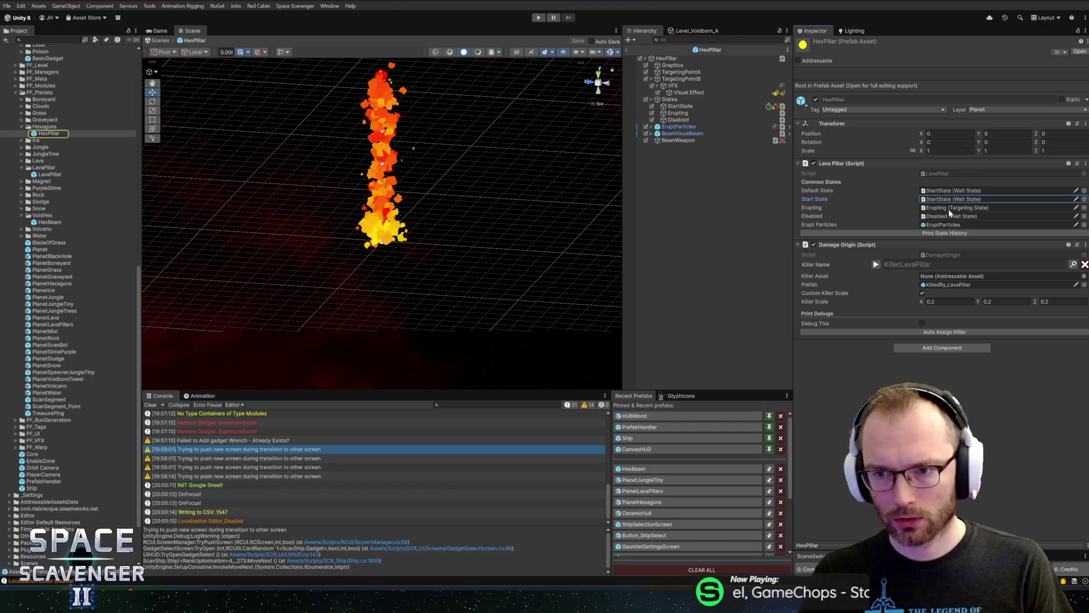
{"action": "left_click", "coordinate": [944, 207]}
{"action": "left_click", "coordinate": [946, 199]}
{"action": "left_click", "coordinate": [947, 190]}
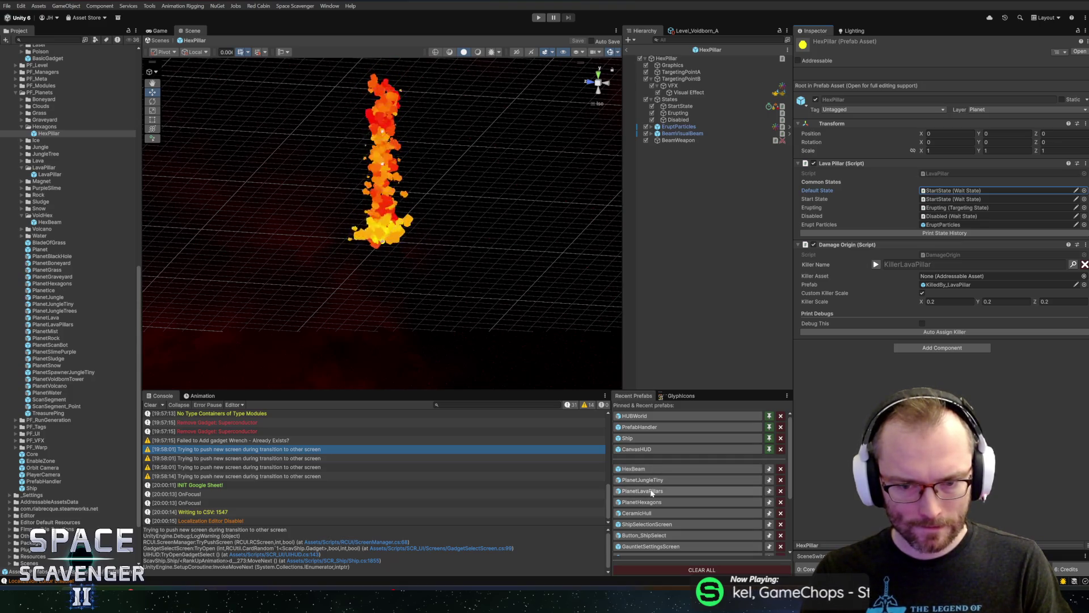
{"action": "left_click", "coordinate": [653, 502]}
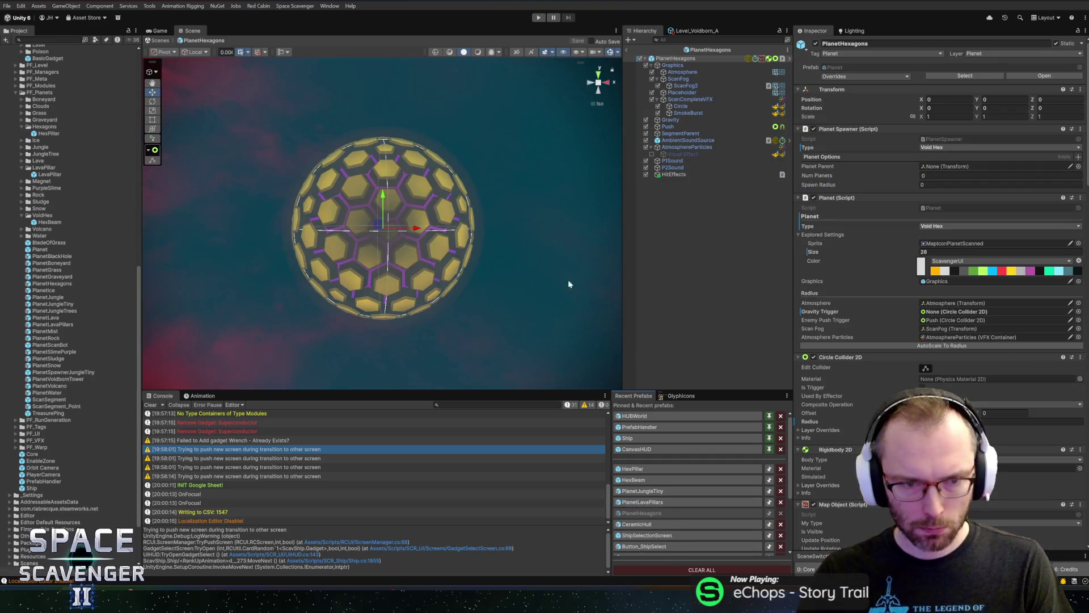
- Review PlanetHexagons' components and Quirk amount, comparing briefly against PlanetLavaPillars
{"action": "scroll", "coordinate": [942, 284], "scroll_direction": "down", "scroll_amount": 15}
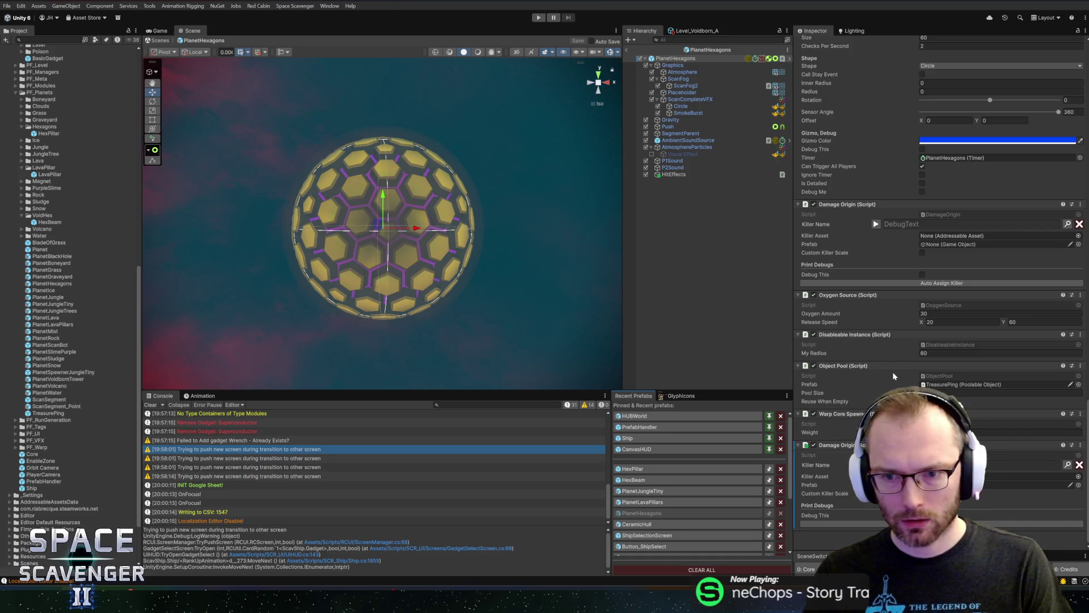
{"action": "scroll", "coordinate": [891, 369], "scroll_direction": "up", "scroll_amount": 10}
{"action": "scroll", "coordinate": [881, 295], "scroll_direction": "up", "scroll_amount": 15}
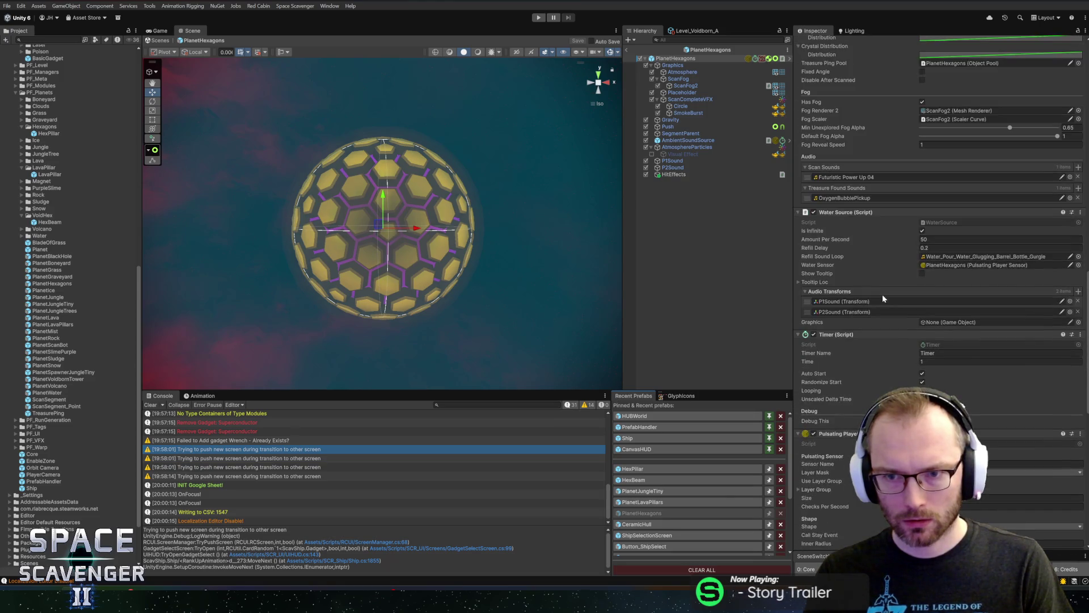
{"action": "scroll", "coordinate": [882, 294], "scroll_direction": "up", "scroll_amount": 13}
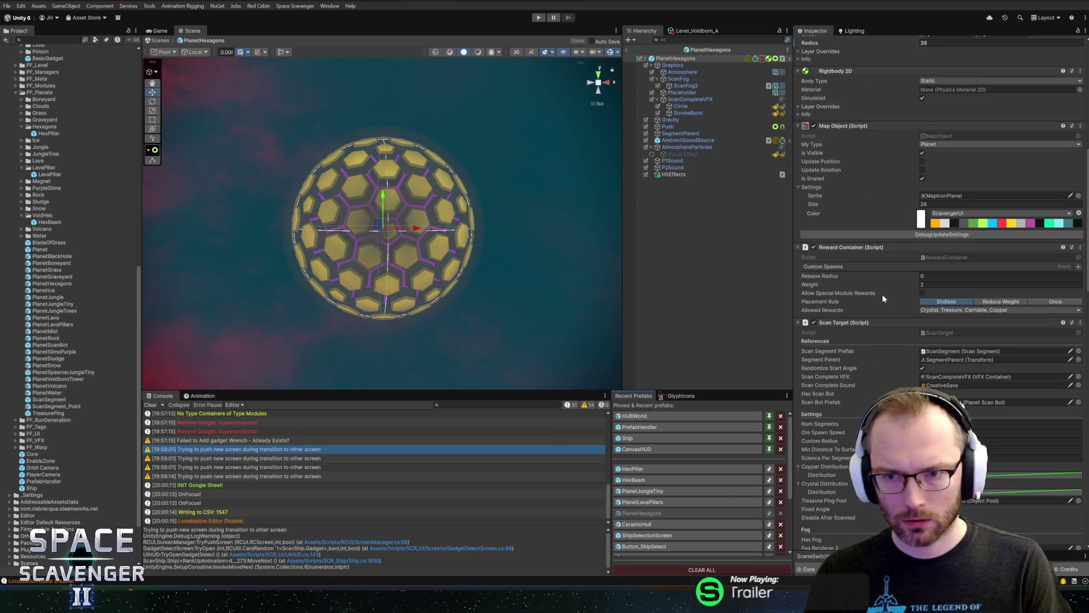
{"action": "scroll", "coordinate": [888, 300], "scroll_direction": "down", "scroll_amount": 20}
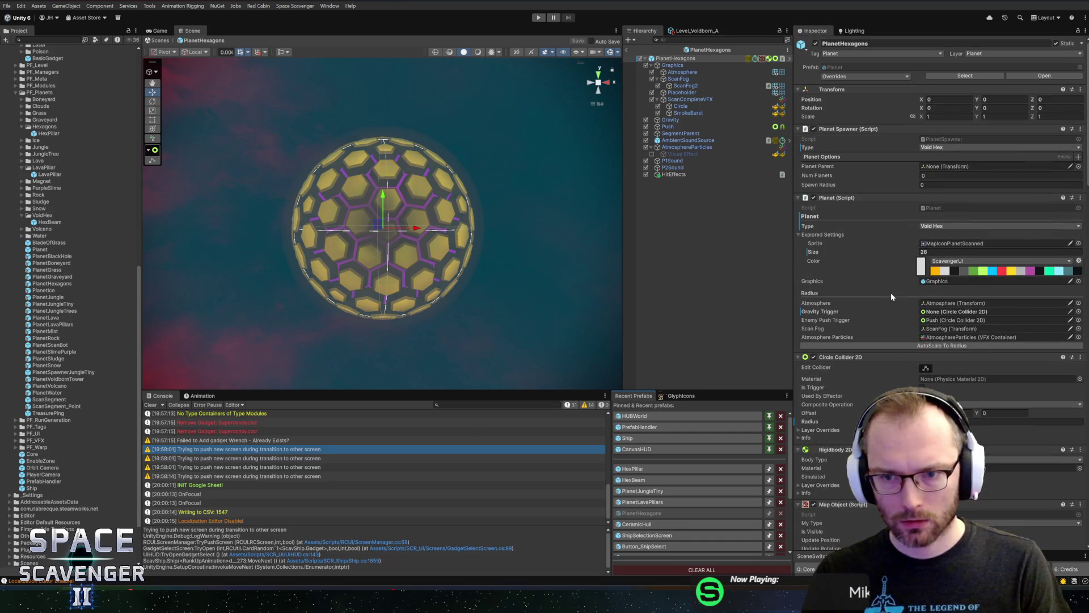
{"action": "scroll", "coordinate": [873, 355], "scroll_direction": "down", "scroll_amount": 11}
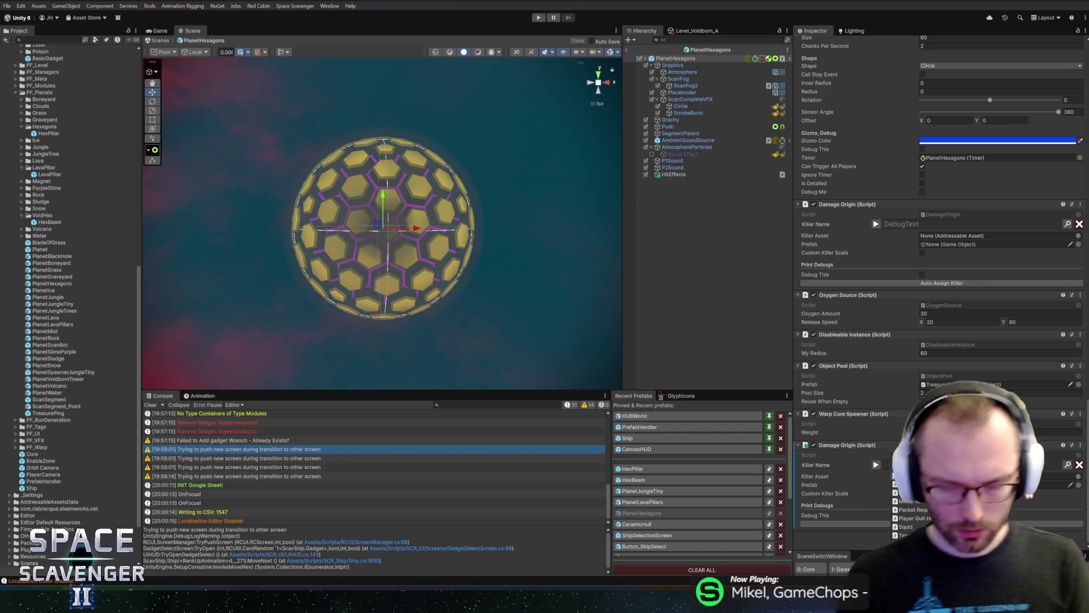
{"action": "scroll", "coordinate": [991, 396], "scroll_direction": "up", "scroll_amount": 2}
{"action": "scroll", "coordinate": [992, 395], "scroll_direction": "down", "scroll_amount": 5}
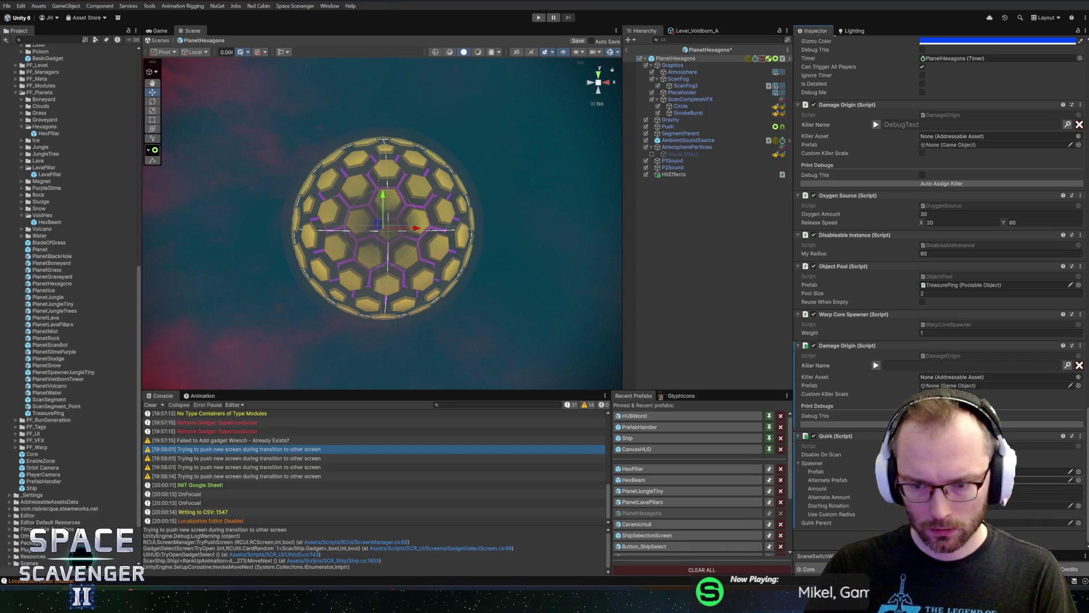
{"action": "left_click", "coordinate": [1044, 489]}
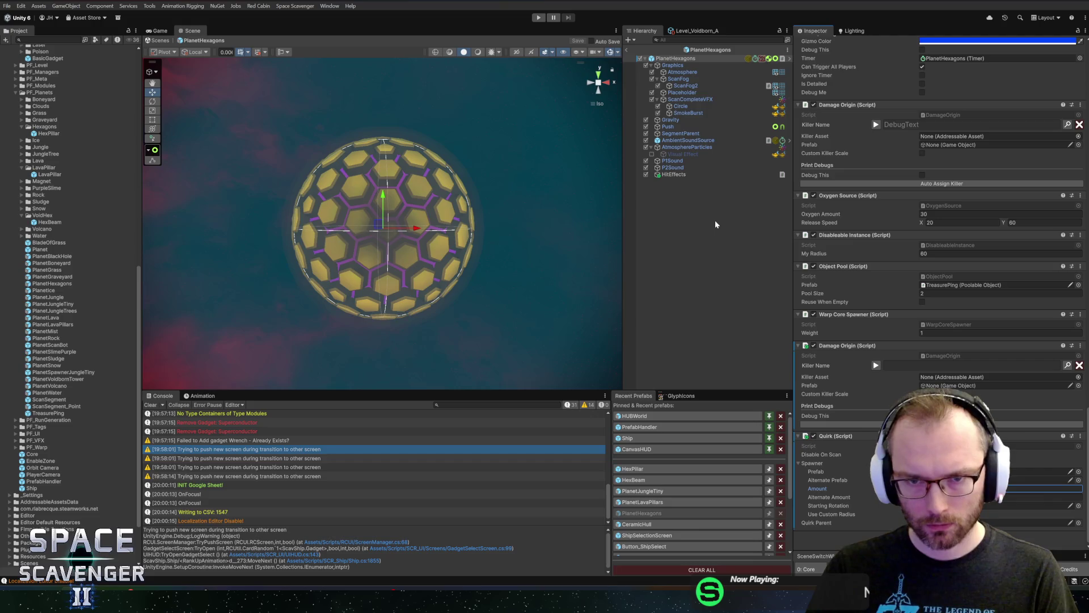
{"action": "left_click", "coordinate": [651, 502]}
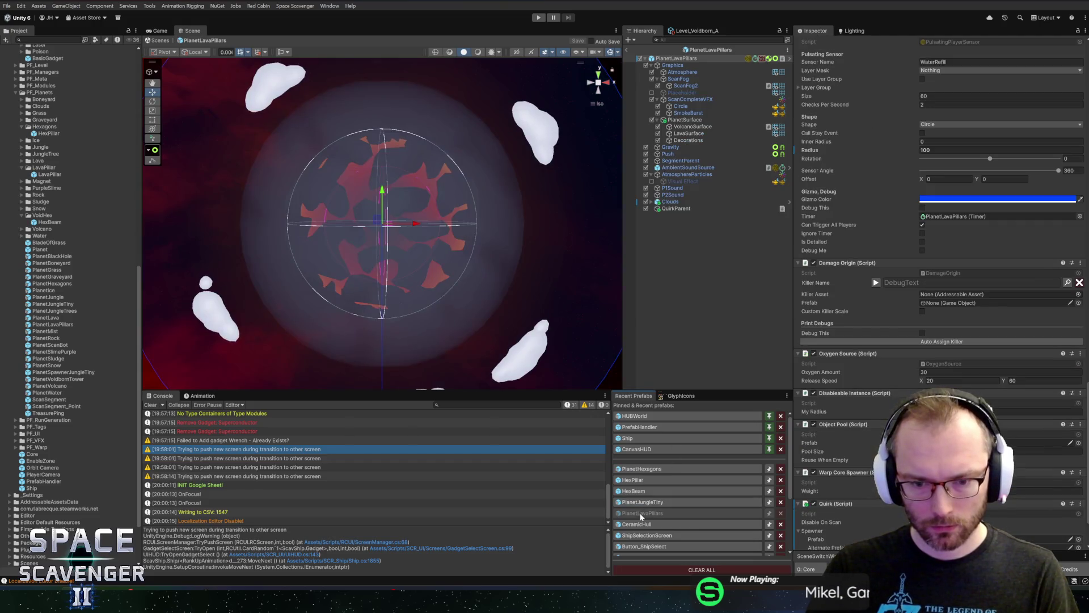
{"action": "left_click", "coordinate": [656, 469]}
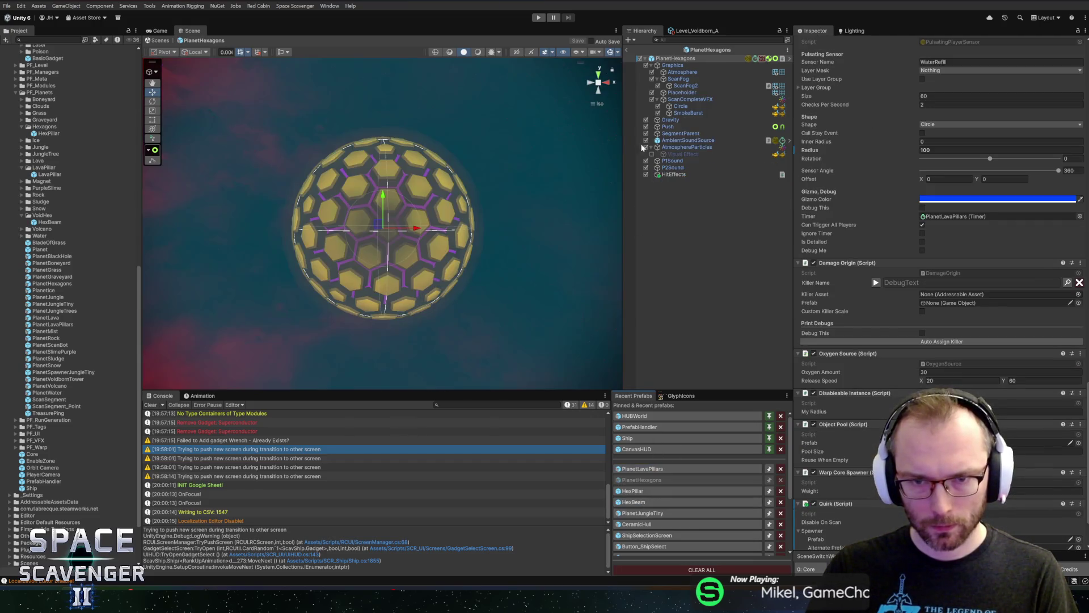
- Add an empty child QuirkParent under PlanetHexagons and assign it as a reference on the root
{"action": "right_click", "coordinate": [688, 59]}
{"action": "left_click", "coordinate": [719, 222]}
{"action": "type", "text": "Quick"}
{"action": "key", "text": "BackSpace"}
{"action": "type", "text": "rkParent"}
{"action": "key", "text": "Return"}
{"action": "left_click", "coordinate": [675, 58]}
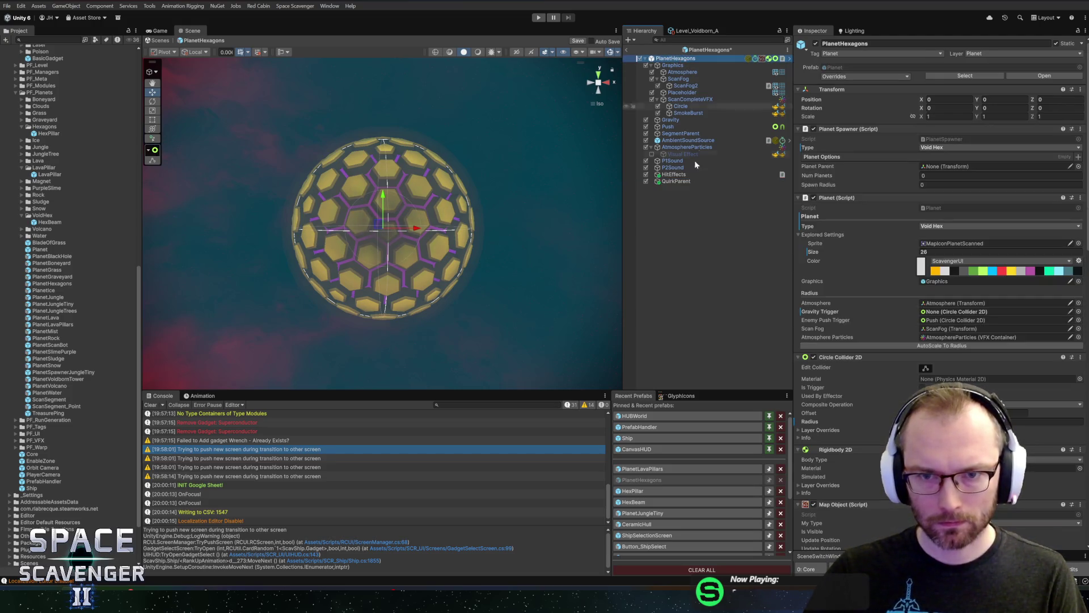
{"action": "left_click_drag", "start_coordinate": [670, 181], "coordinate": [962, 319]}
- Collapse Scan Target, Water Source, Timer, Sensor, Damage Origin, Reward Container and Map Object, then save
{"action": "scroll", "coordinate": [941, 284], "scroll_direction": "down", "scroll_amount": 3}
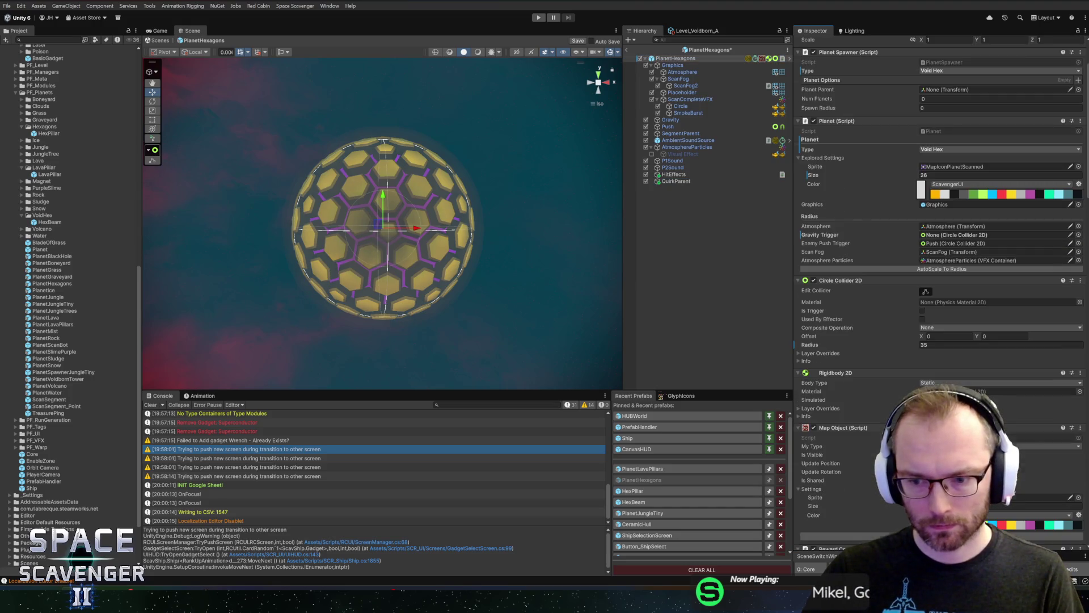
{"action": "scroll", "coordinate": [941, 284], "scroll_direction": "down", "scroll_amount": 9}
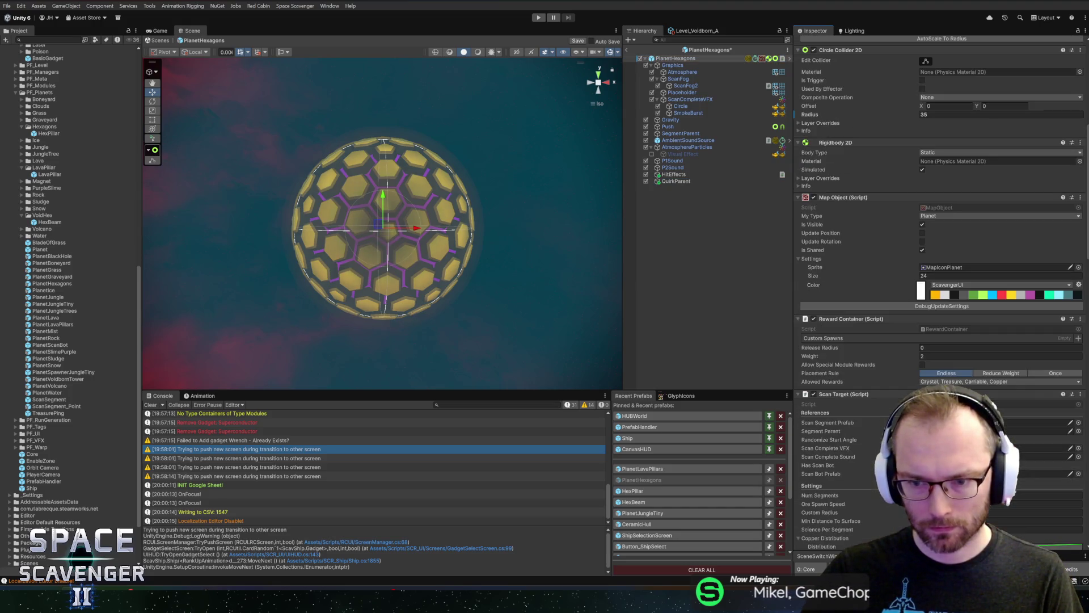
{"action": "scroll", "coordinate": [942, 284], "scroll_direction": "down", "scroll_amount": 10}
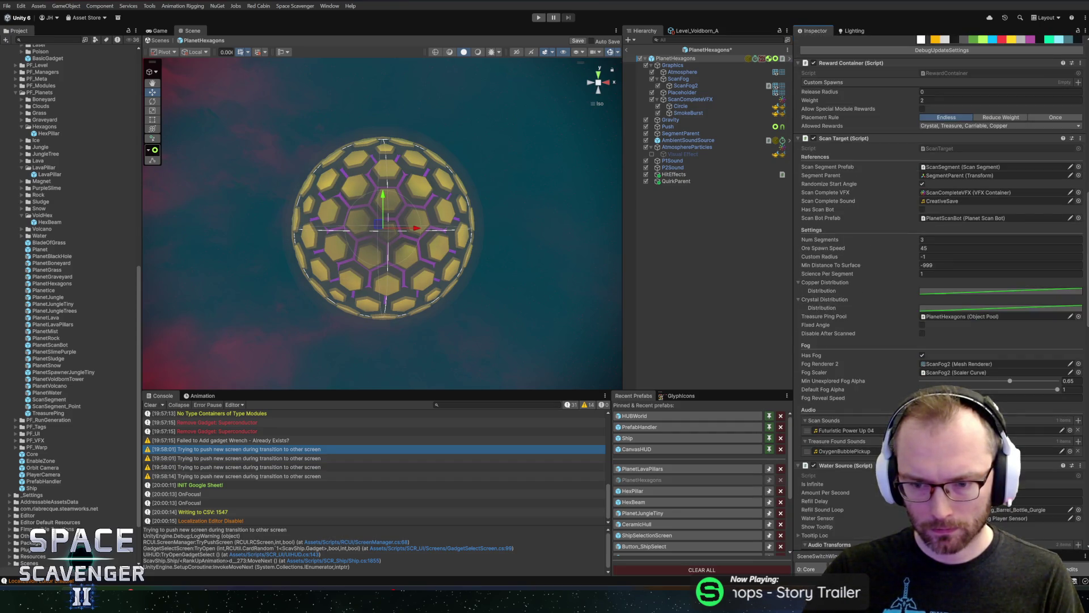
{"action": "left_click", "coordinate": [849, 138]}
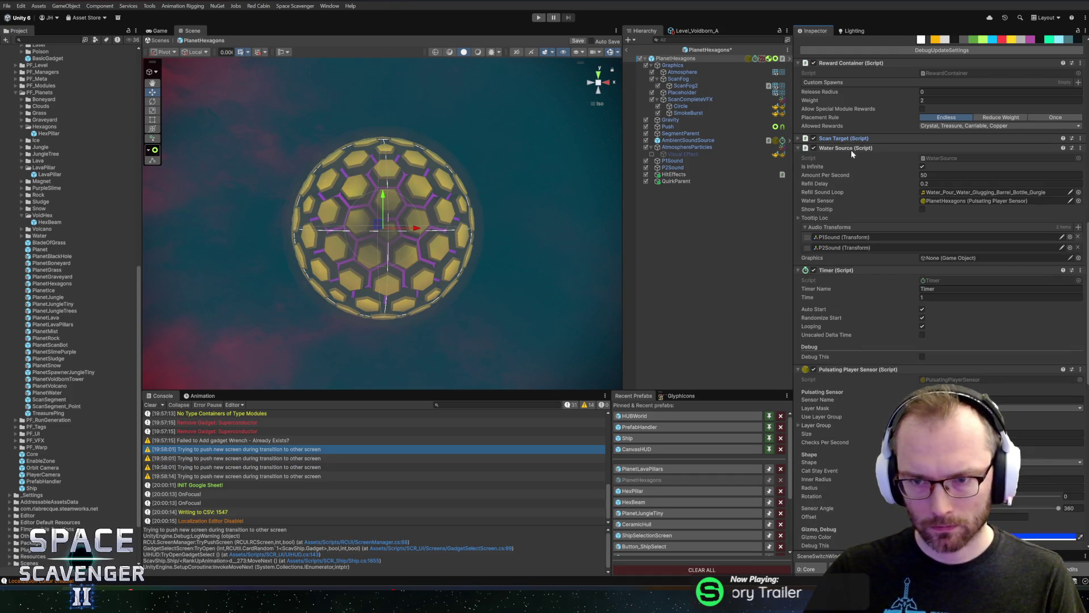
{"action": "left_click", "coordinate": [850, 148]}
{"action": "left_click", "coordinate": [852, 157]}
{"action": "left_click", "coordinate": [854, 167]}
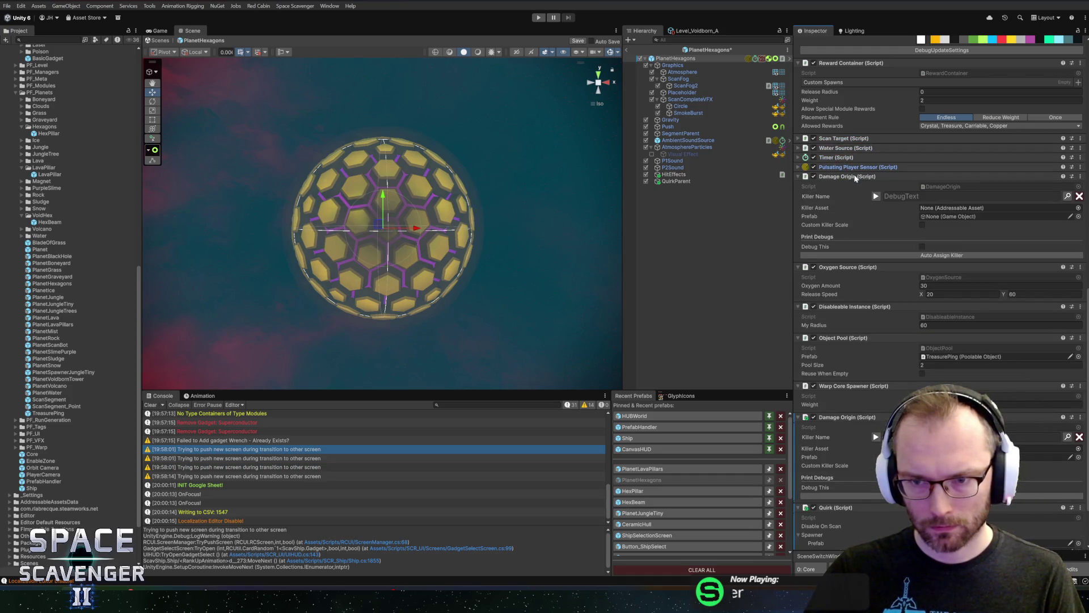
{"action": "left_click", "coordinate": [855, 177]}
{"action": "left_click", "coordinate": [866, 72]}
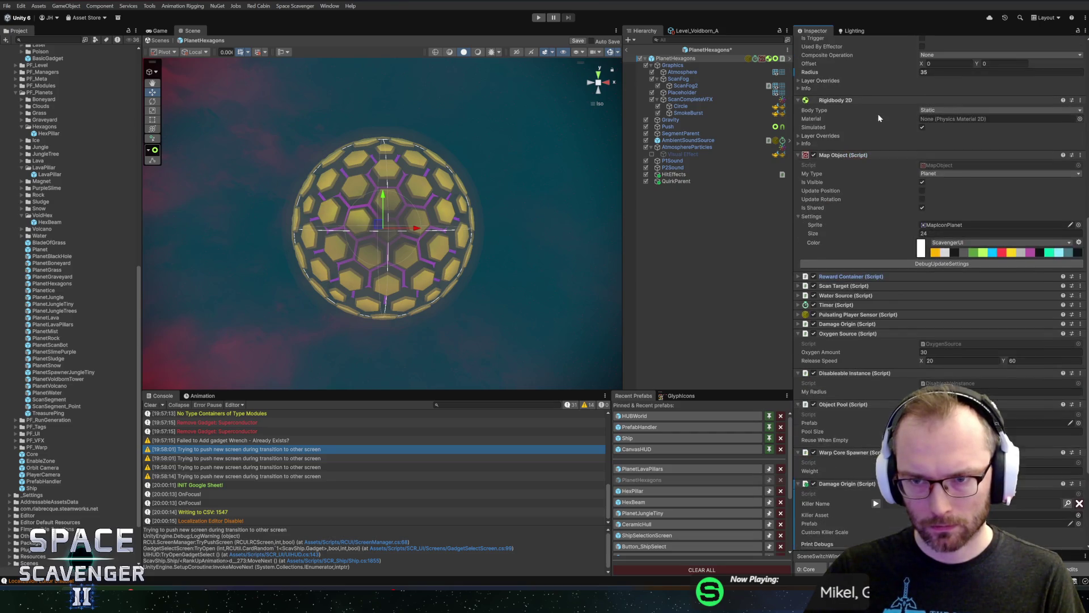
{"action": "left_click", "coordinate": [846, 120]}
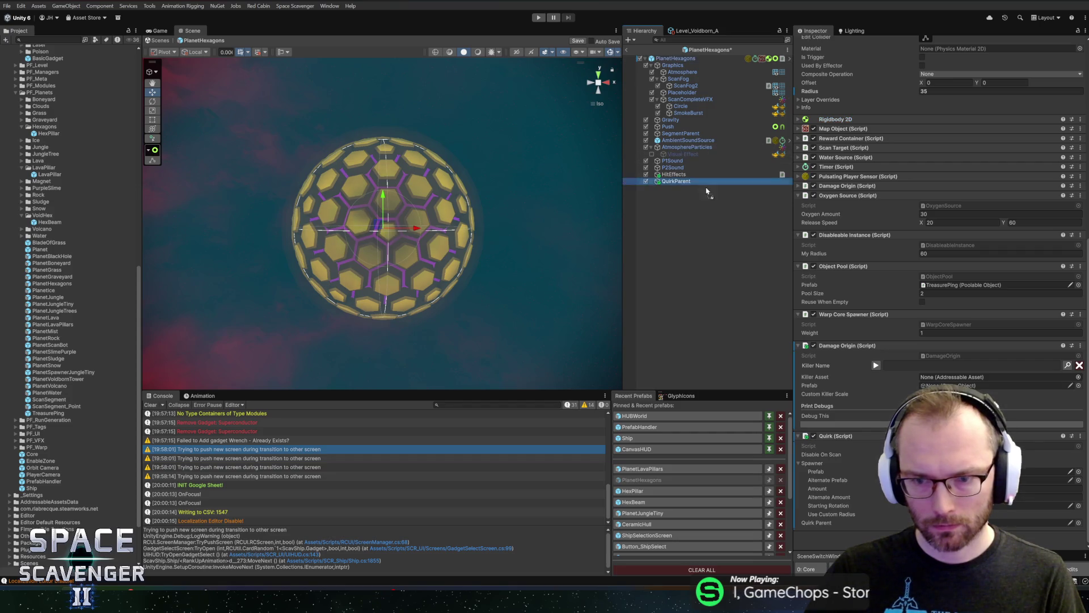
{"action": "key", "text": "ctrl+s"}
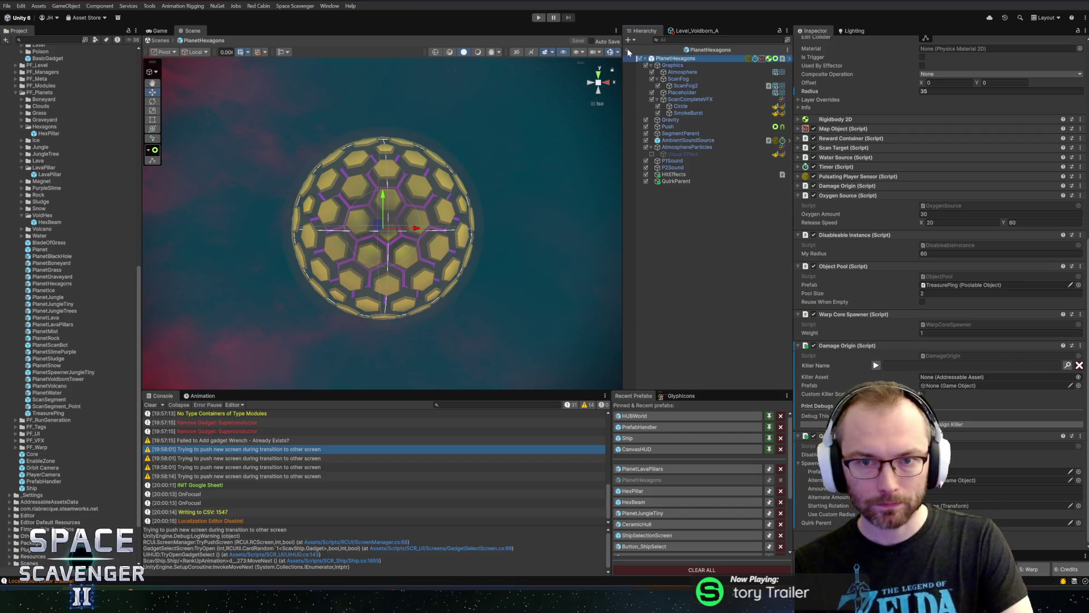
- Start a playtest, dismiss the welcome message, and stop it
{"action": "left_click", "coordinate": [539, 17]}
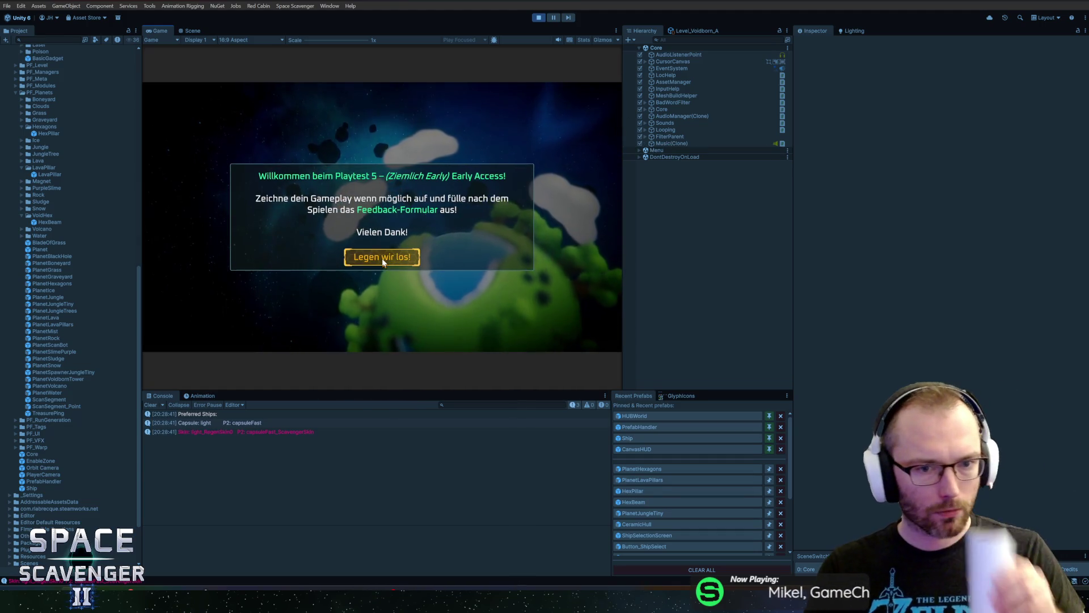
{"action": "left_click", "coordinate": [381, 256]}
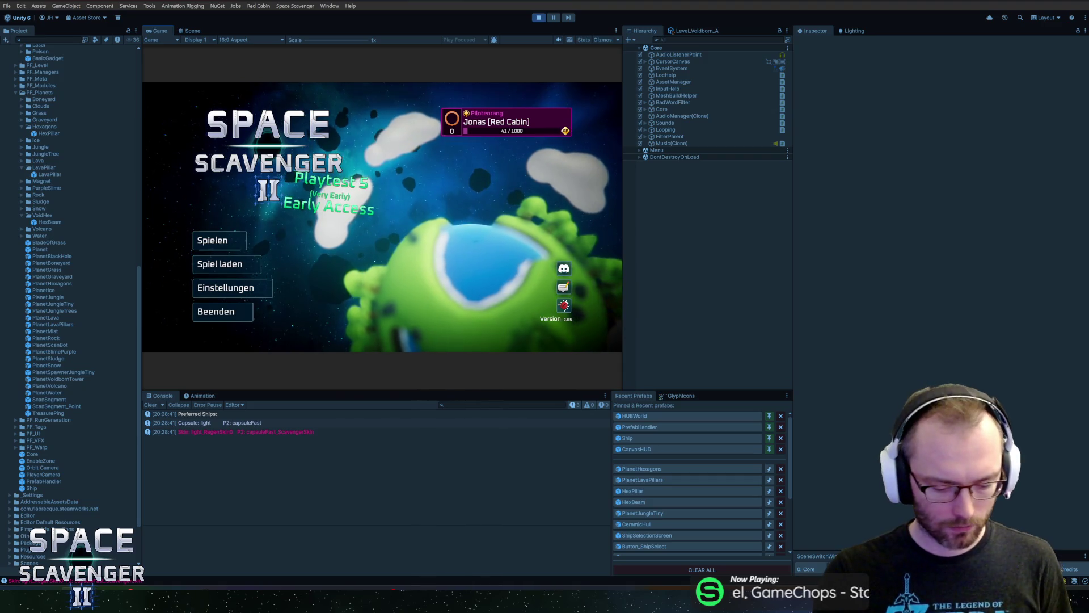
{"action": "key", "text": "ctrl+p"}
- Try Hub as the Core start state, revert it to Gameplay, and play again
{"action": "left_click", "coordinate": [661, 55]}
{"action": "left_click", "coordinate": [1004, 156]}
{"action": "key", "text": "ctrl+z"}
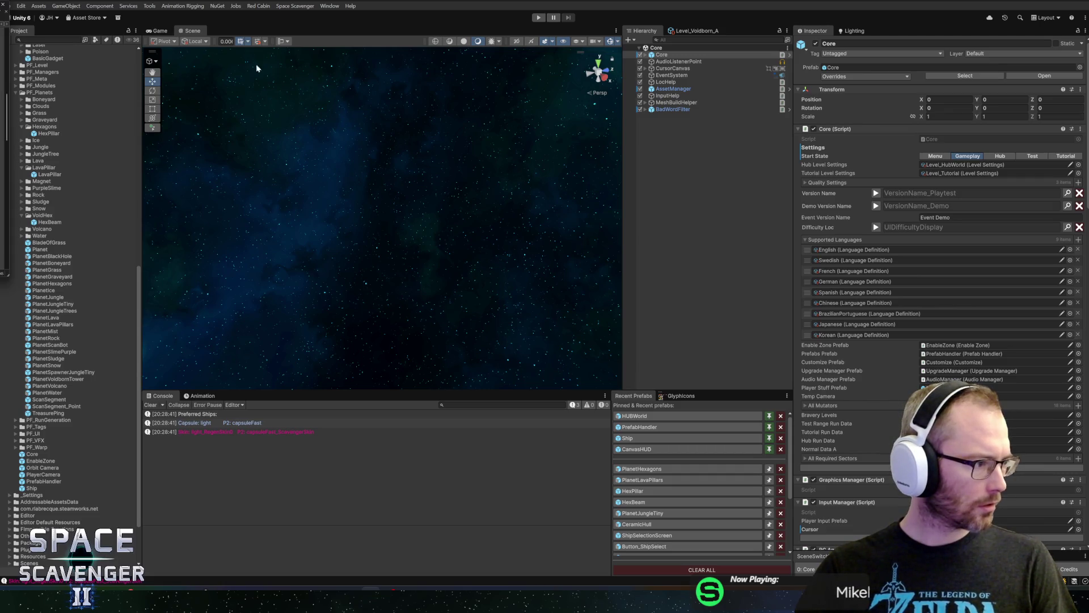
{"action": "left_click", "coordinate": [540, 19]}
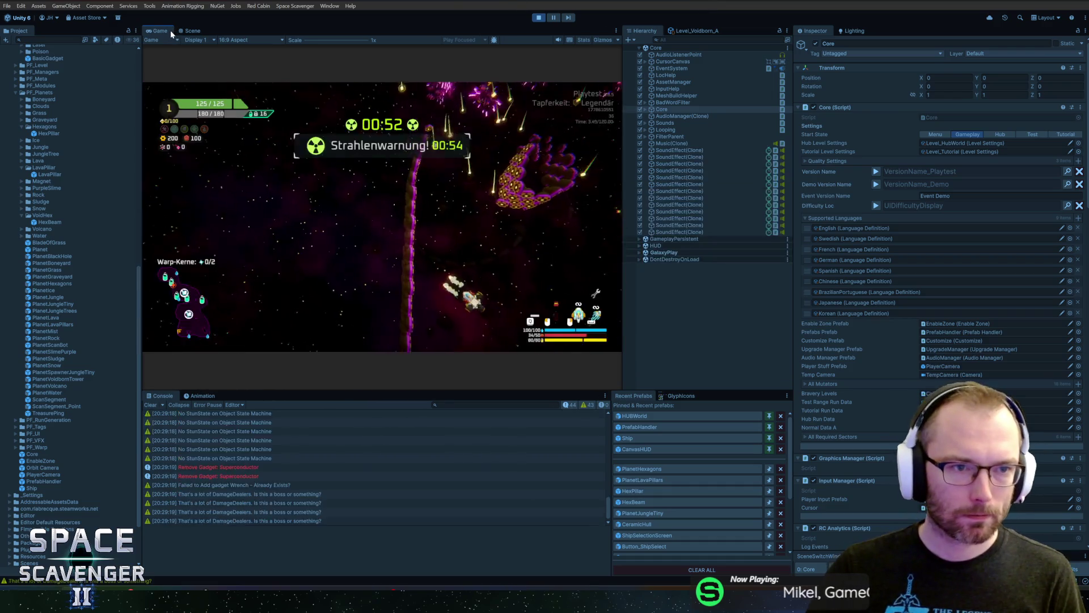
- Maximize the Game view, take the Hüllenplatten and Schlägel upgrades, attack the hexagon boss, then pause
{"action": "double_click", "coordinate": [156, 30]}
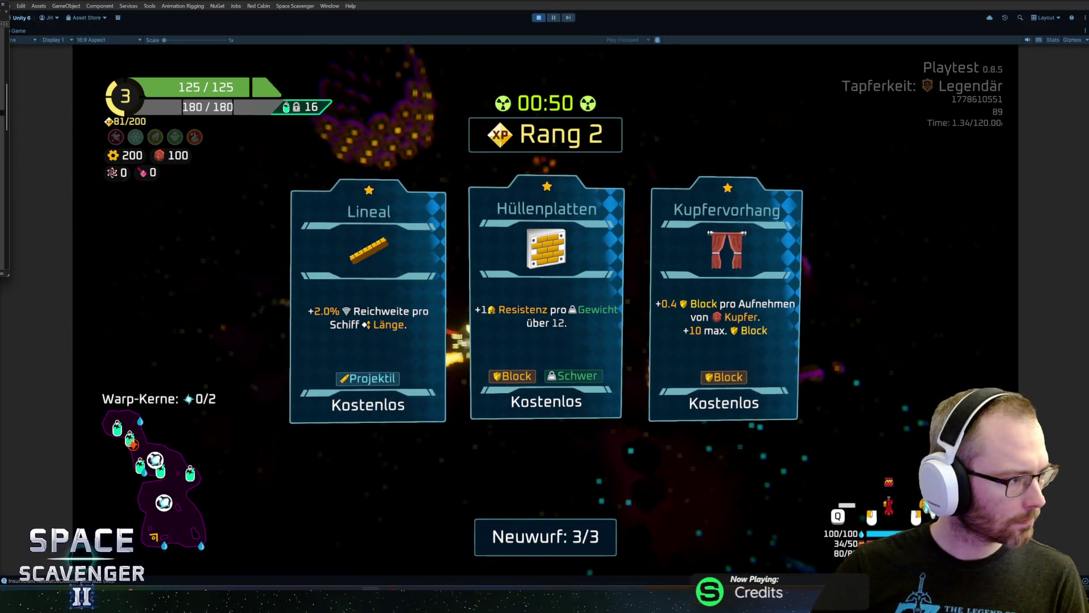
{"action": "left_click", "coordinate": [545, 302]}
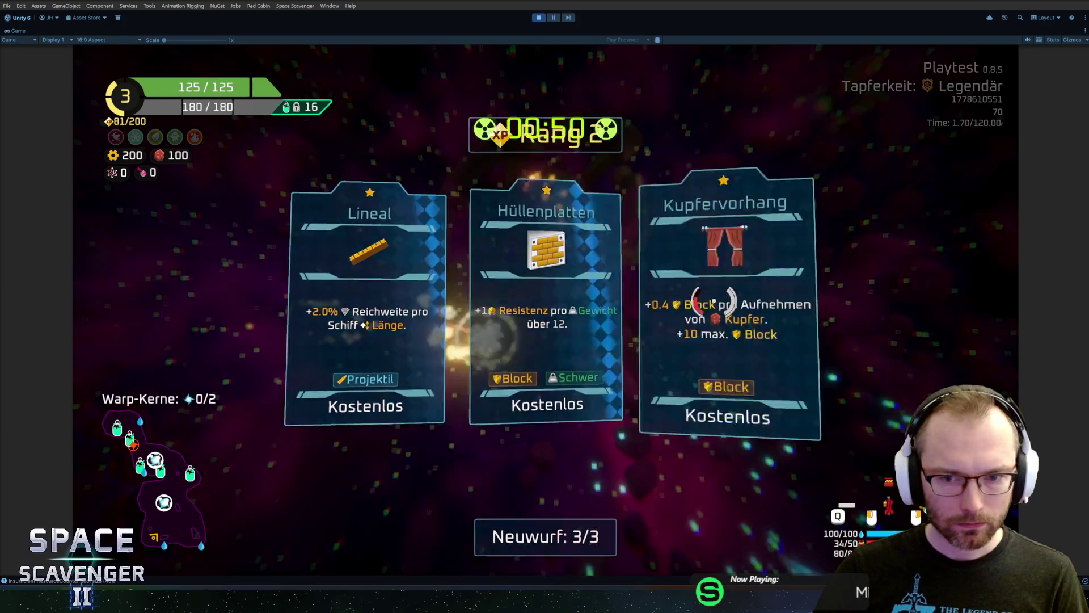
{"action": "left_click", "coordinate": [616, 250]}
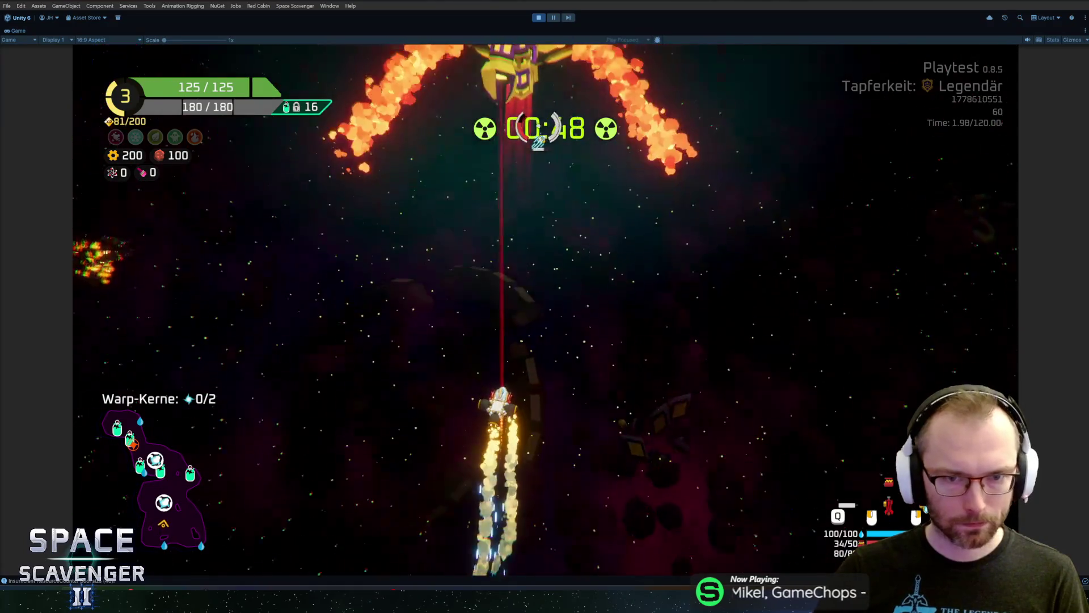
{"action": "key", "text": "w"}
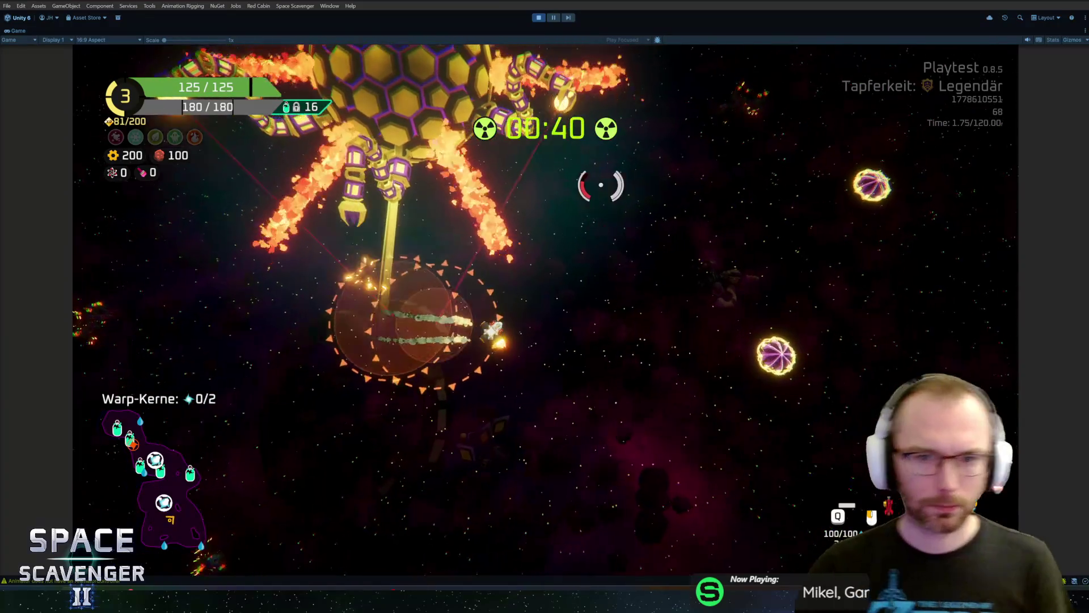
{"action": "left_click", "coordinate": [647, 216]}
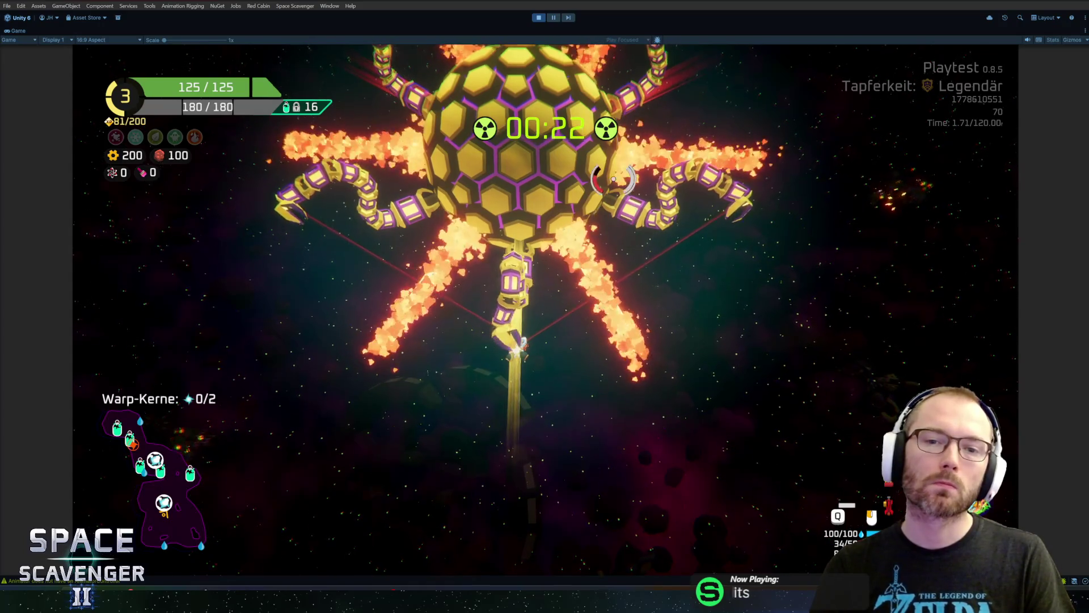
{"action": "left_click", "coordinate": [551, 18]}
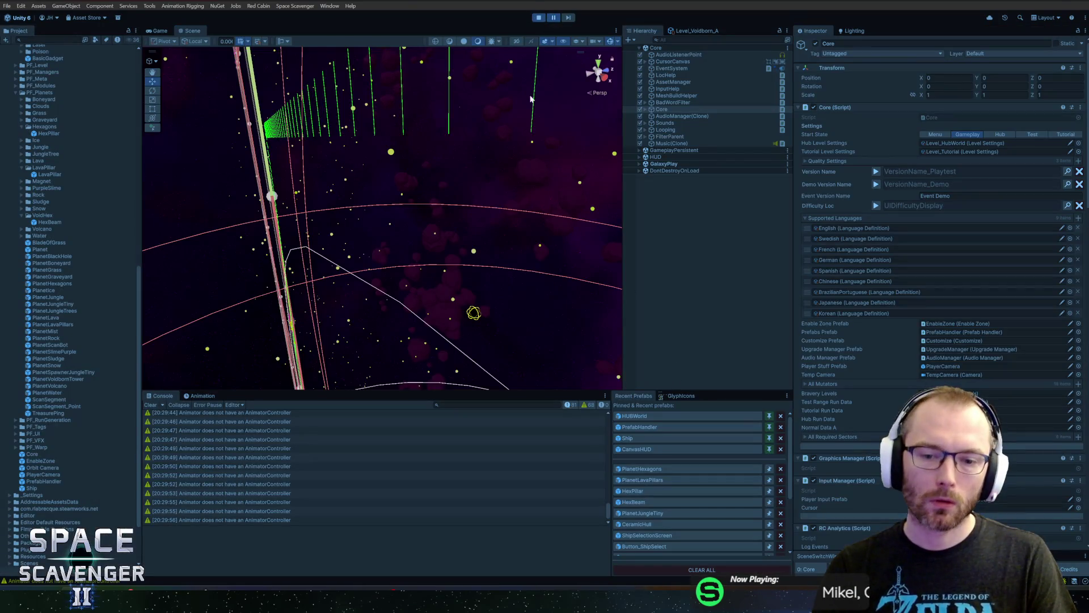
- Stop play and copy the Planet Rotation component from the PlanetRock prefab
{"action": "left_click", "coordinate": [540, 17]}
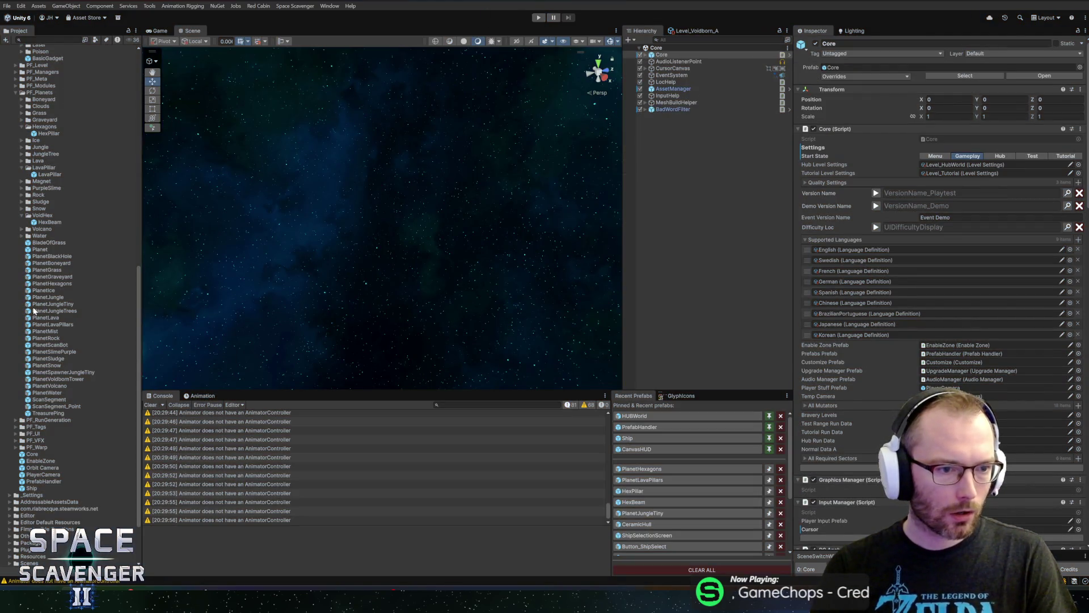
{"action": "double_click", "coordinate": [36, 339]}
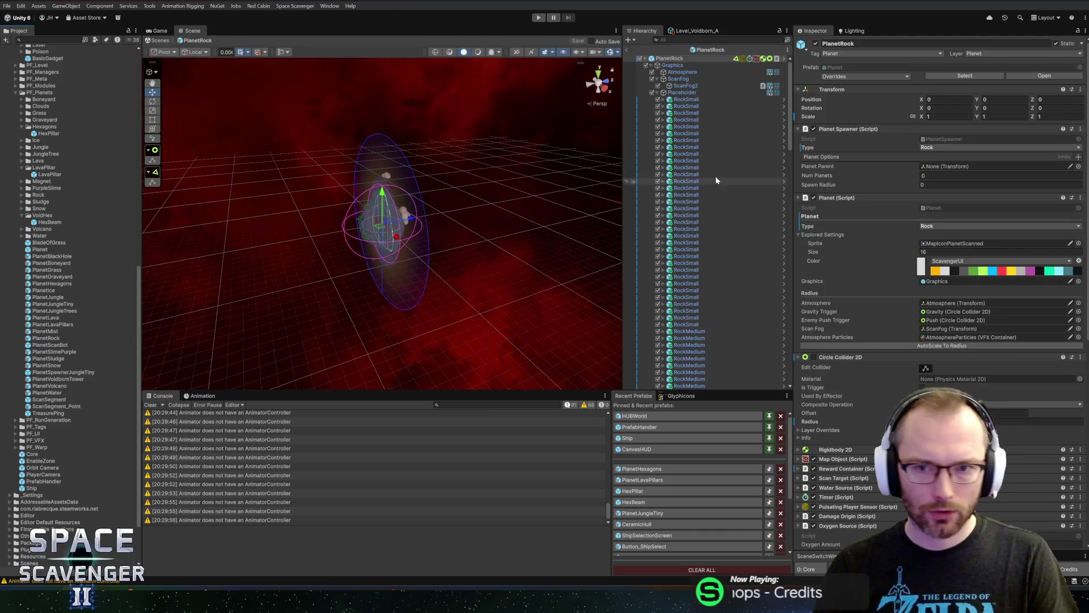
{"action": "scroll", "coordinate": [874, 341], "scroll_direction": "down", "scroll_amount": 10}
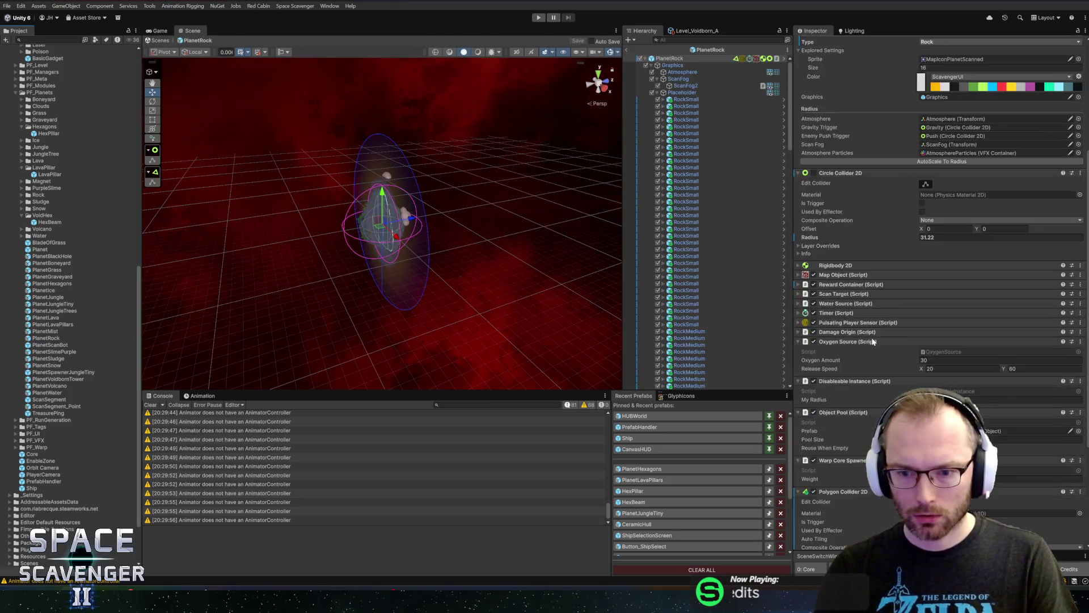
{"action": "scroll", "coordinate": [874, 349], "scroll_direction": "down", "scroll_amount": 2}
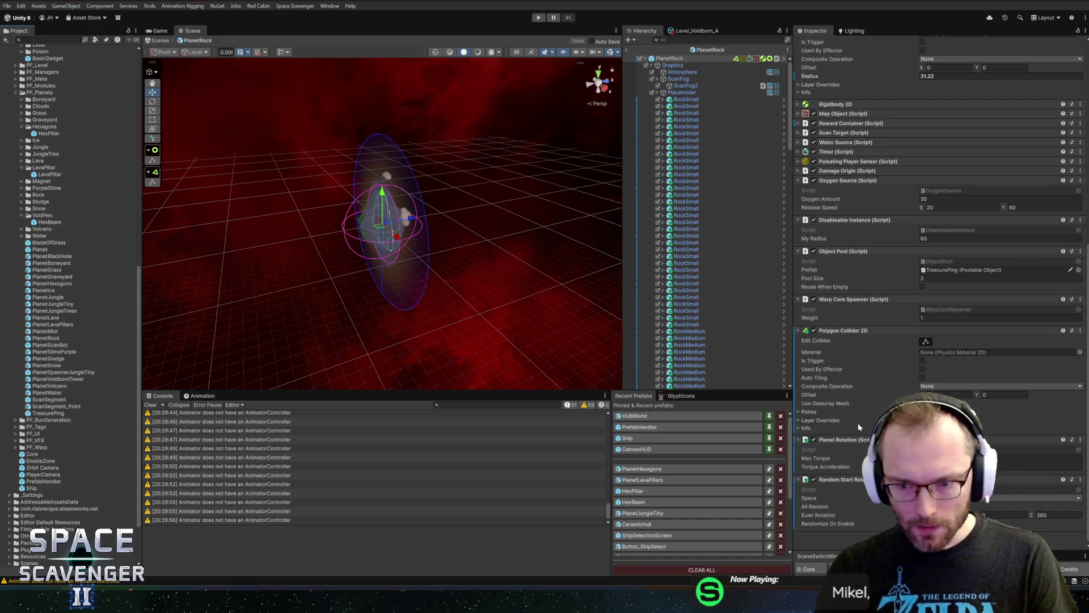
{"action": "right_click", "coordinate": [869, 497]}
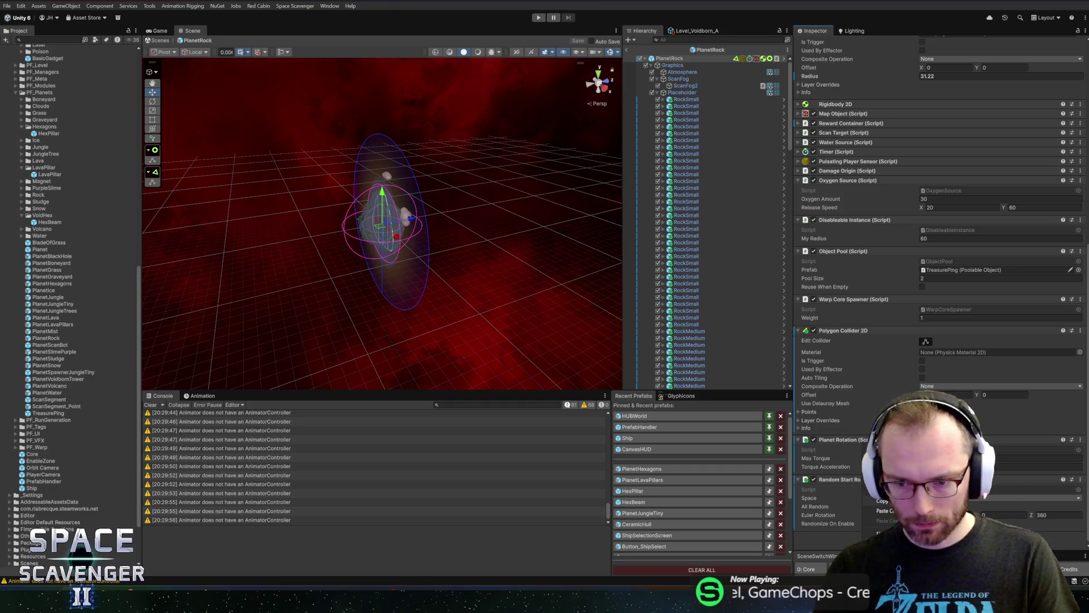
- Paste Planet Rotation as a new component on PlanetHexagons and relaunch the game
{"action": "left_click", "coordinate": [678, 469]}
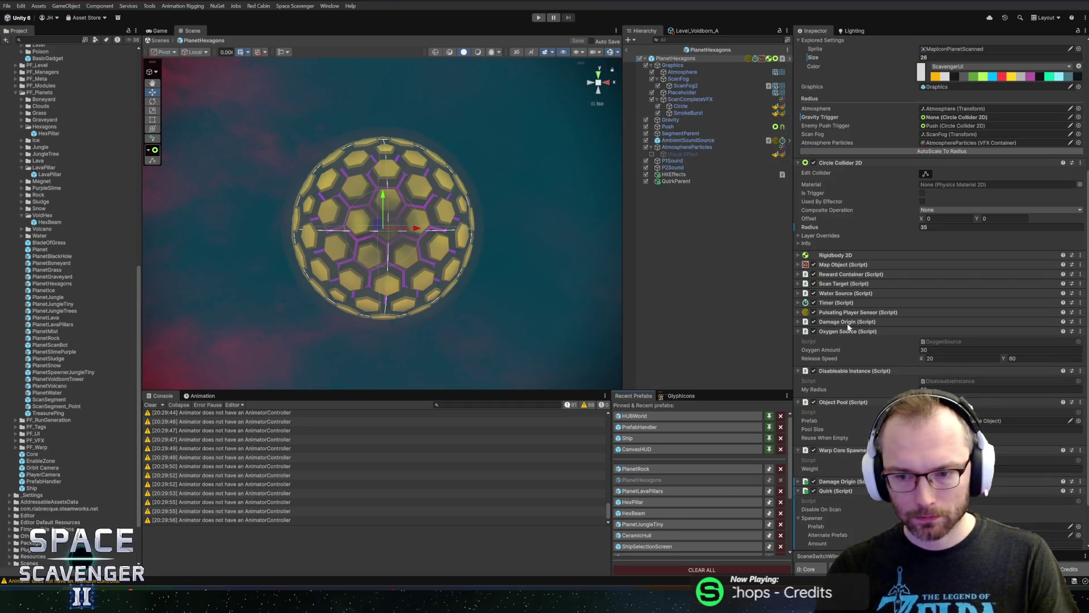
{"action": "right_click", "coordinate": [851, 371]}
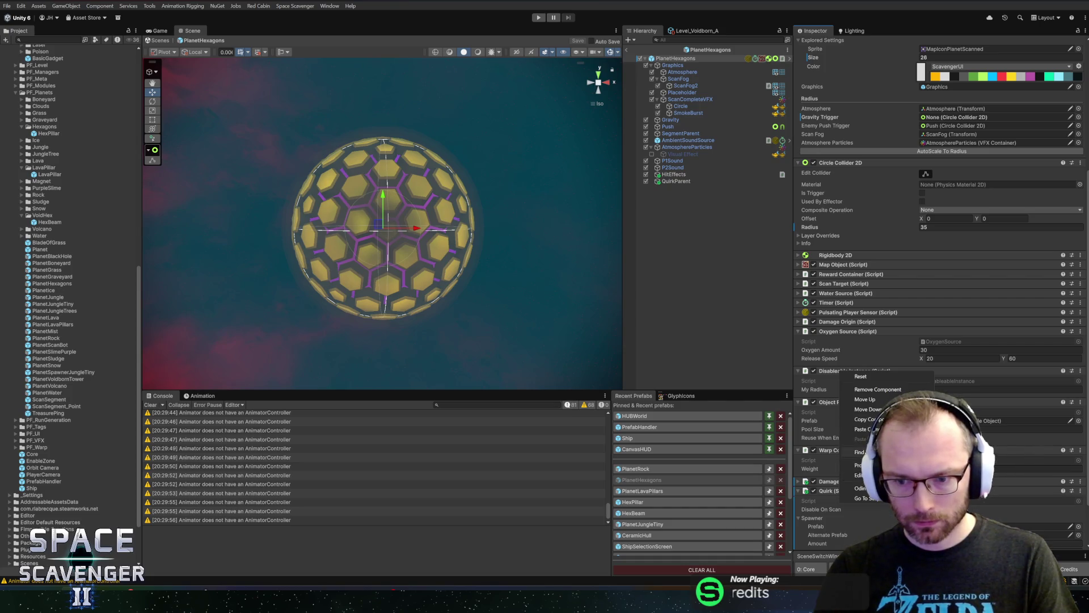
{"action": "left_click", "coordinate": [871, 429]}
{"action": "scroll", "coordinate": [936, 283], "scroll_direction": "down", "scroll_amount": 3}
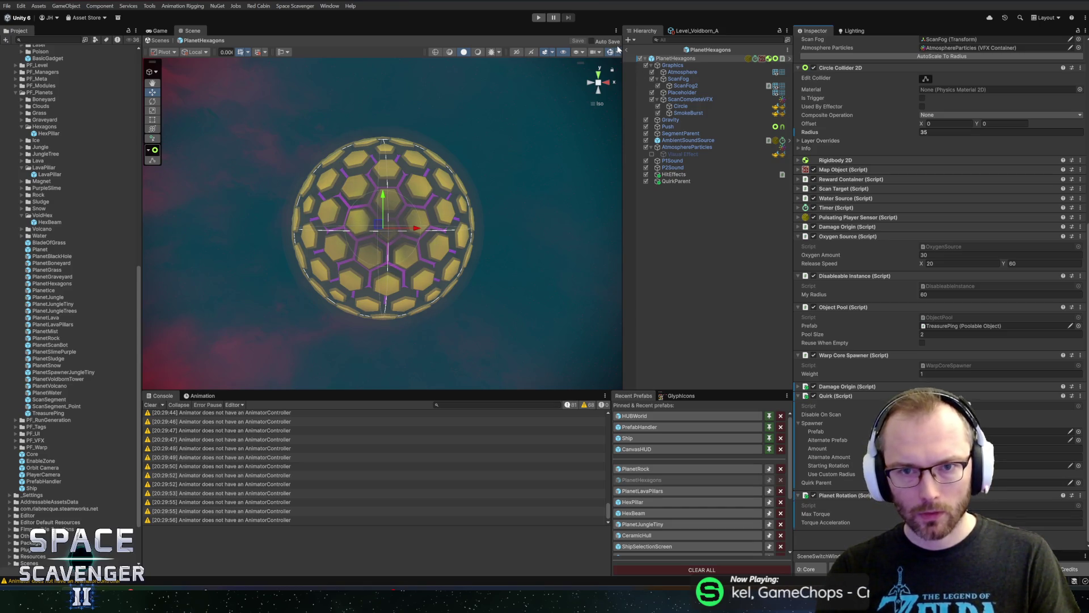
{"action": "left_click", "coordinate": [538, 17]}
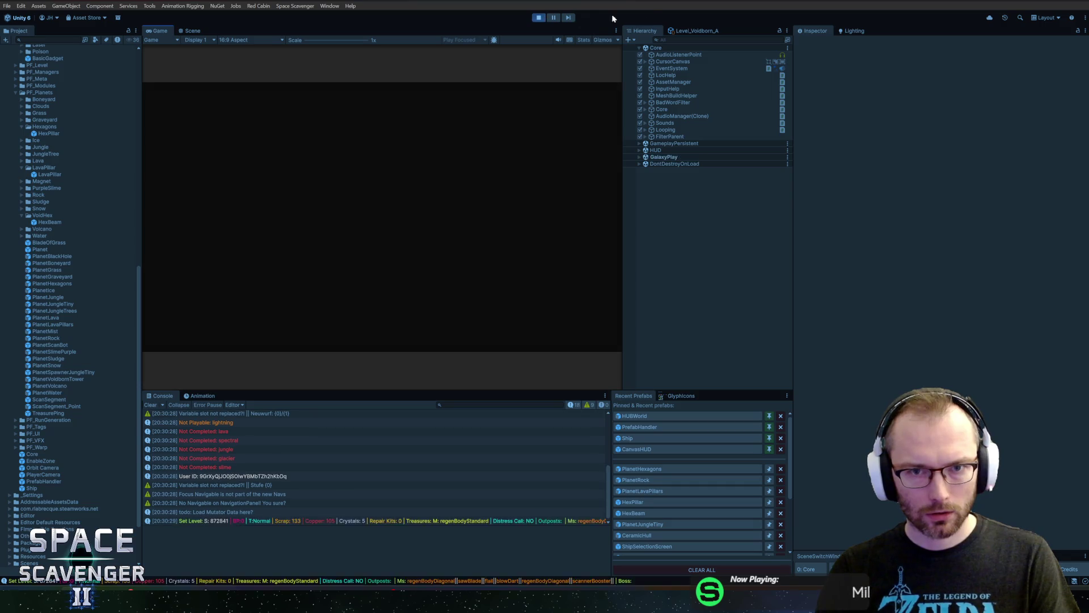
{"action": "left_click", "coordinate": [690, 29]}
- Switch Level_Voidborn_A's planet type from Voidborn Tower to Void Hex, watch the playtest, then stop
{"action": "scroll", "coordinate": [699, 250], "scroll_direction": "down", "scroll_amount": 5}
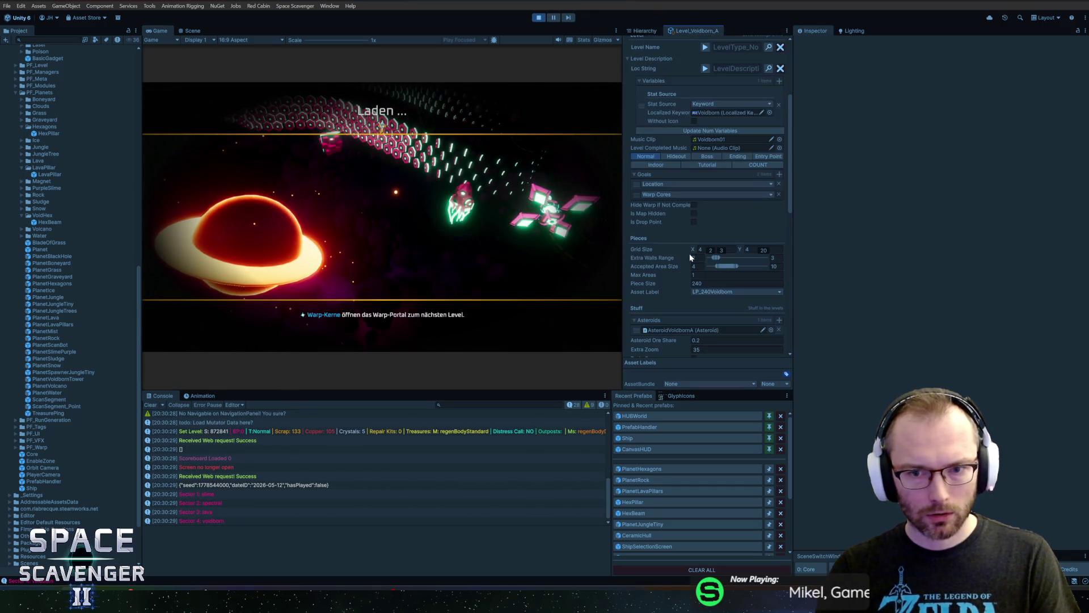
{"action": "scroll", "coordinate": [669, 215], "scroll_direction": "down", "scroll_amount": 5}
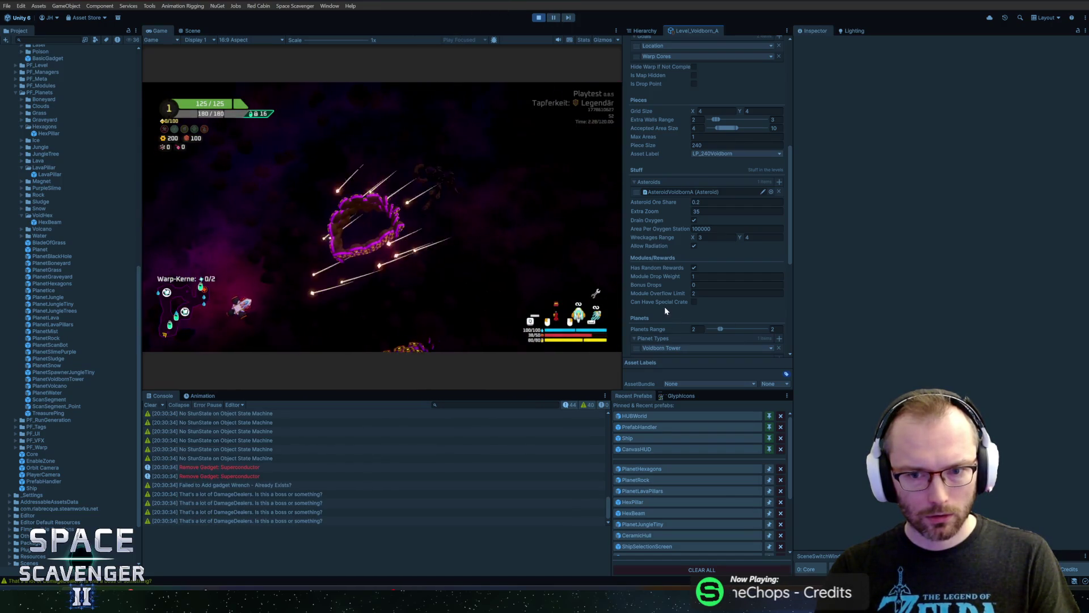
{"action": "left_click", "coordinate": [667, 347]}
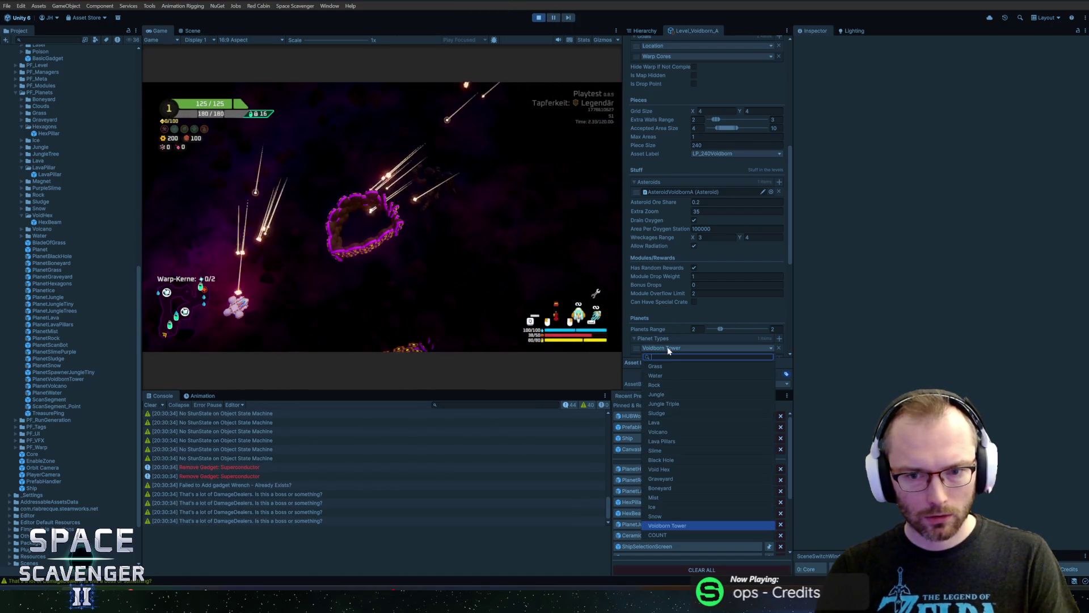
{"action": "left_click", "coordinate": [659, 469]}
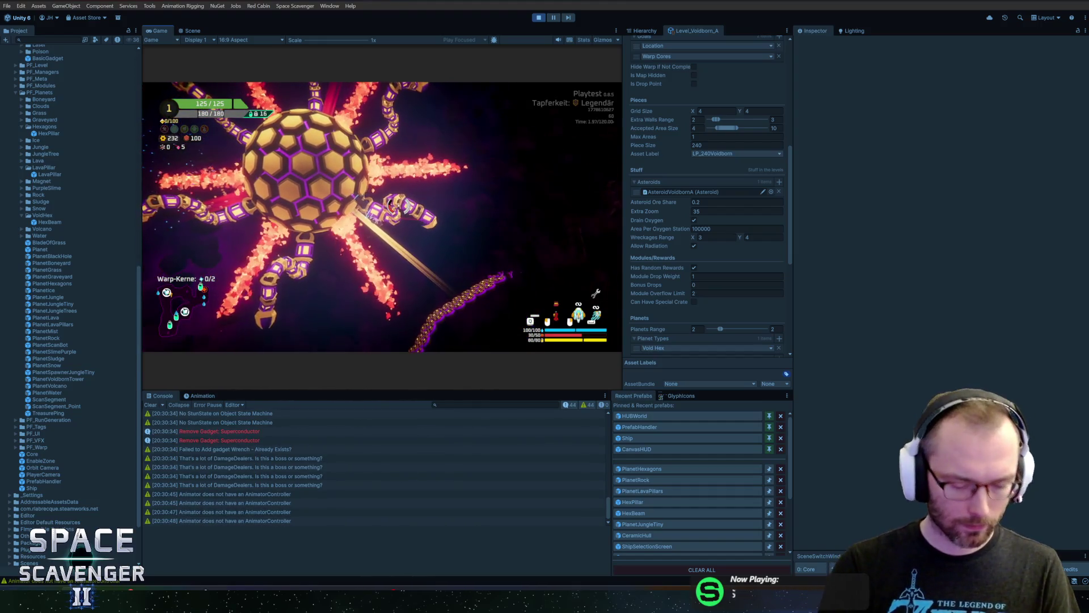
{"action": "key", "text": "ctrl+p"}
{"action": "left_click", "coordinate": [648, 480]}
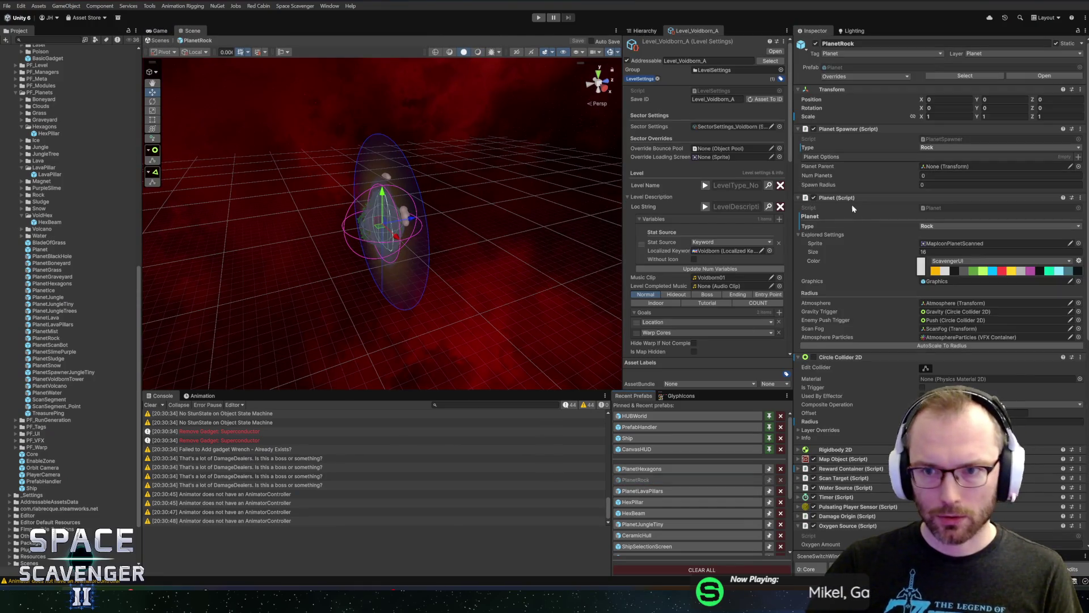
- Set the PlanetHexagons Rigidbody 2D body type to Dynamic
{"action": "scroll", "coordinate": [857, 375], "scroll_direction": "down", "scroll_amount": 3}
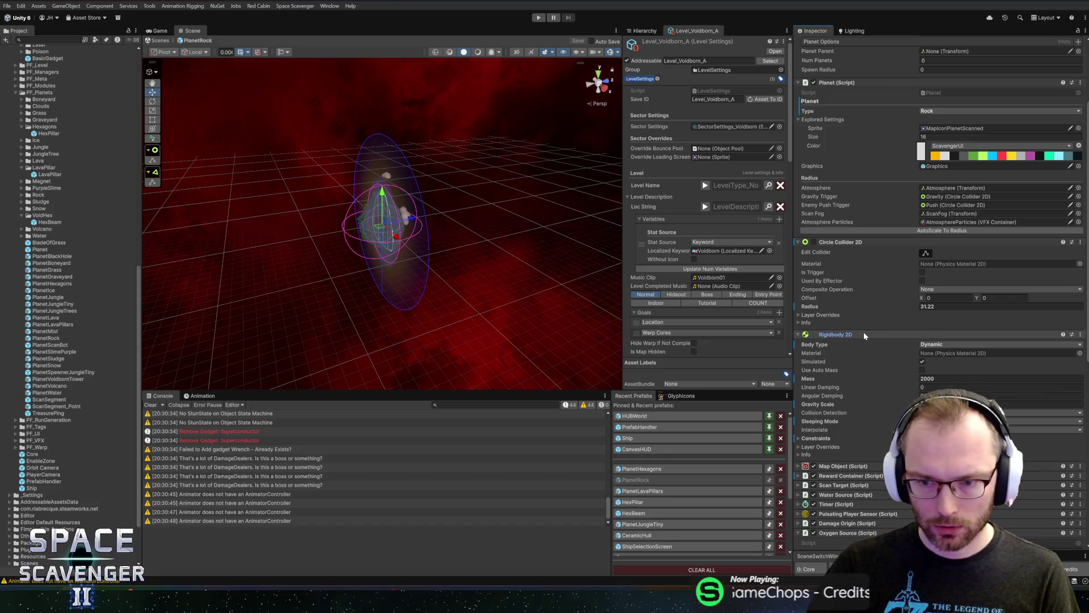
{"action": "left_click", "coordinate": [865, 335]}
{"action": "left_click", "coordinate": [638, 469]}
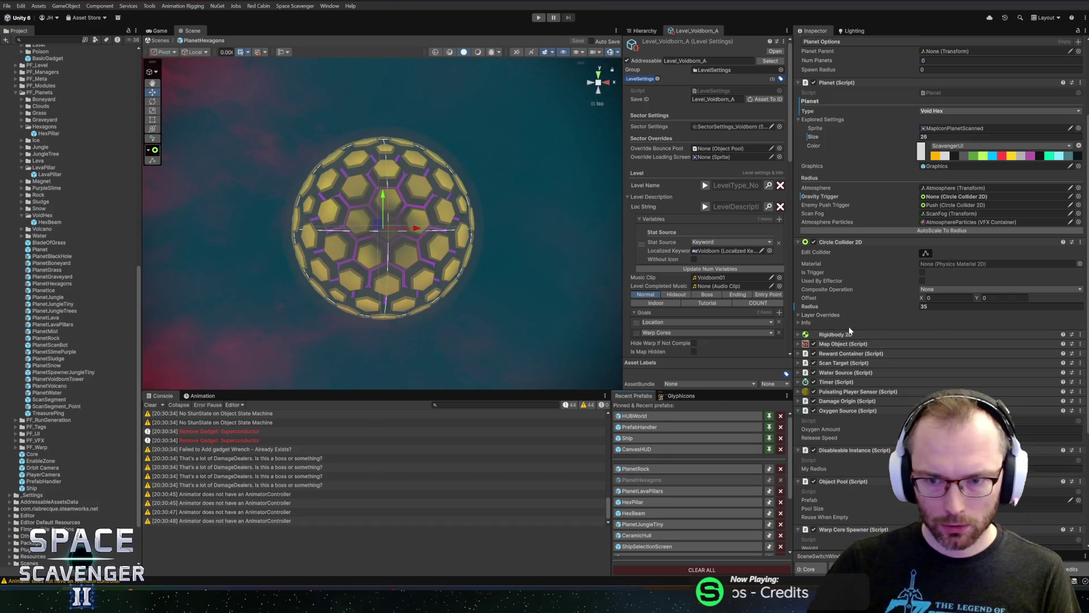
{"action": "left_click", "coordinate": [873, 335]}
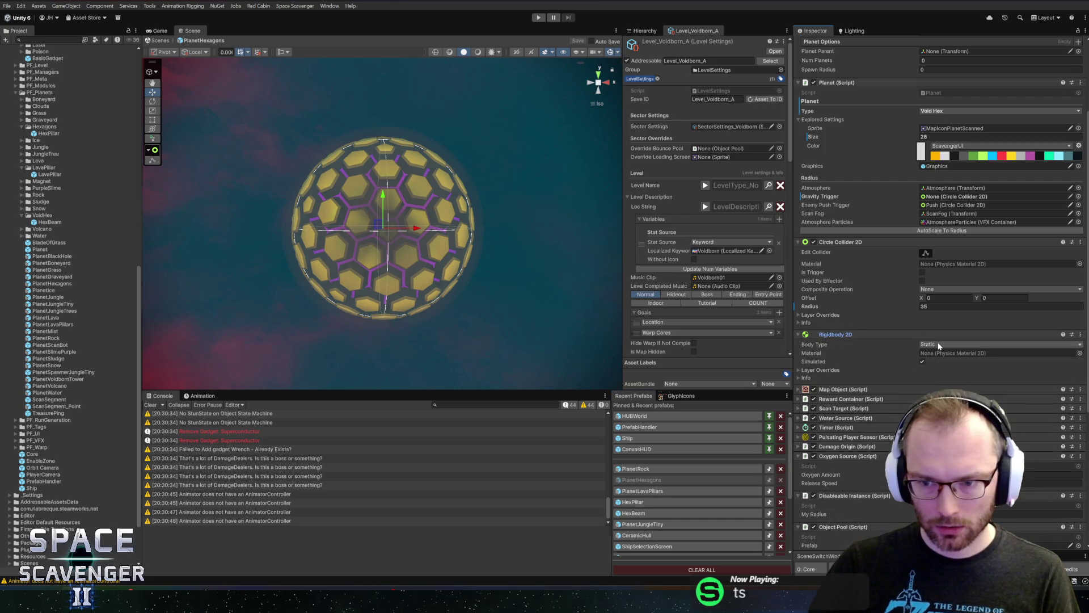
{"action": "left_click", "coordinate": [946, 356]}
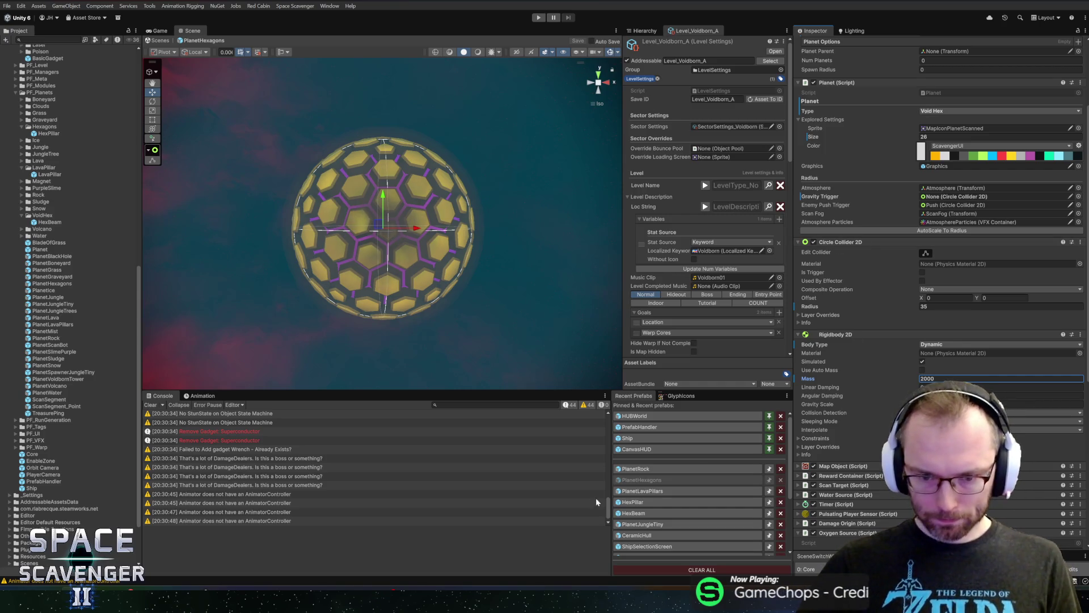
- Compare the settings against PlanetRock, then show the Hierarchy and start playing
{"action": "left_click", "coordinate": [654, 471]}
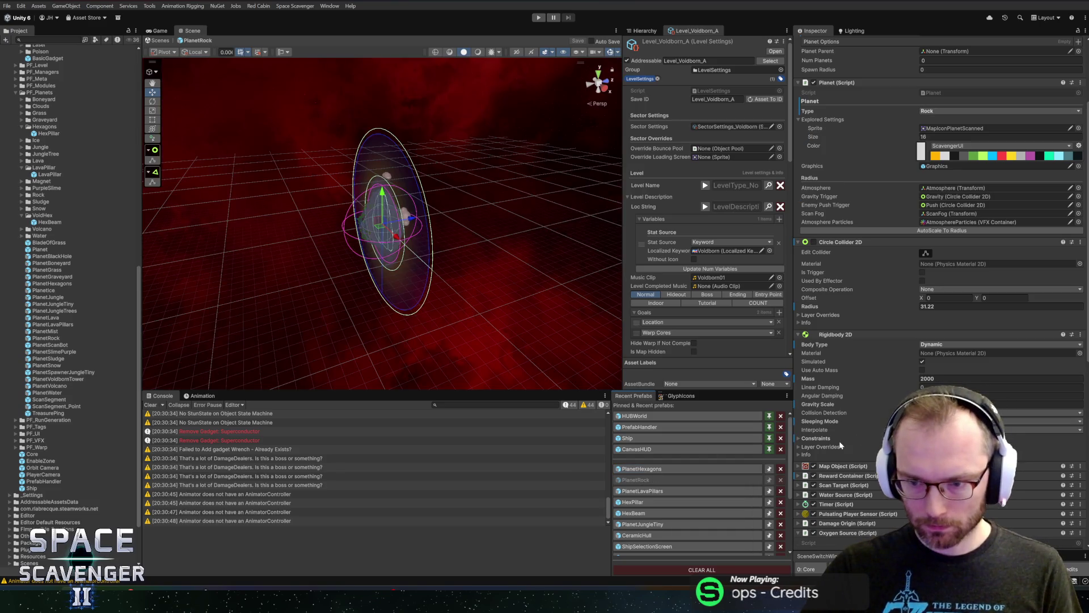
{"action": "left_click", "coordinate": [657, 469]}
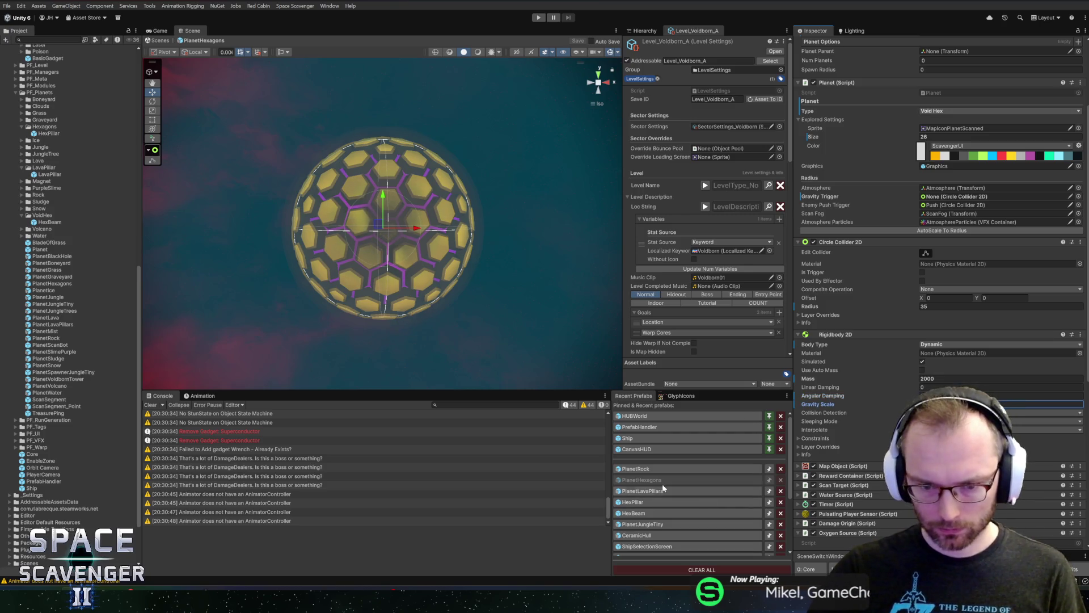
{"action": "left_click", "coordinate": [638, 470]}
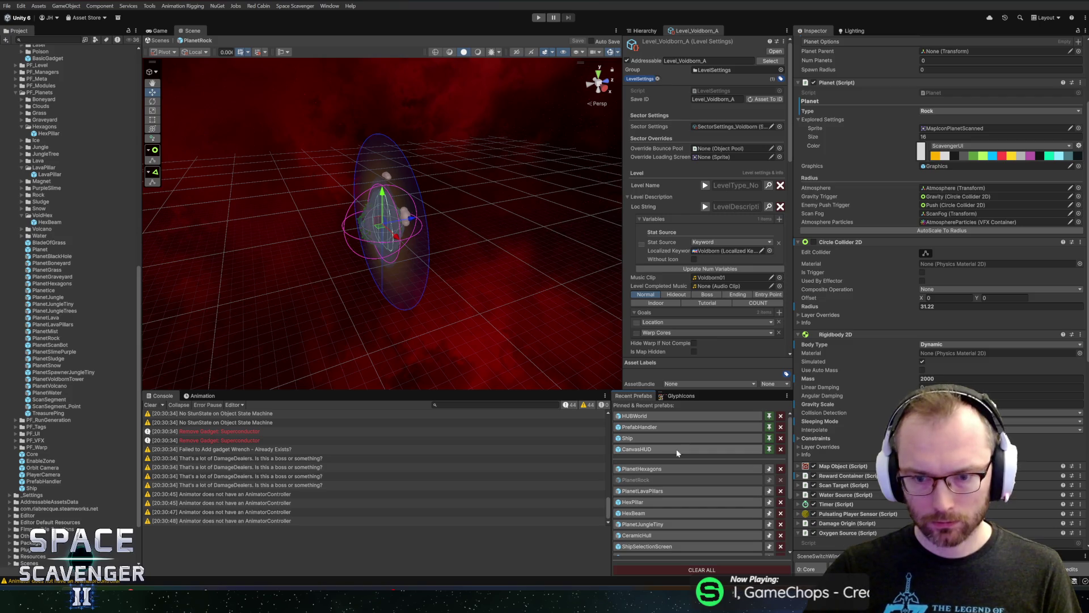
{"action": "left_click", "coordinate": [656, 470]}
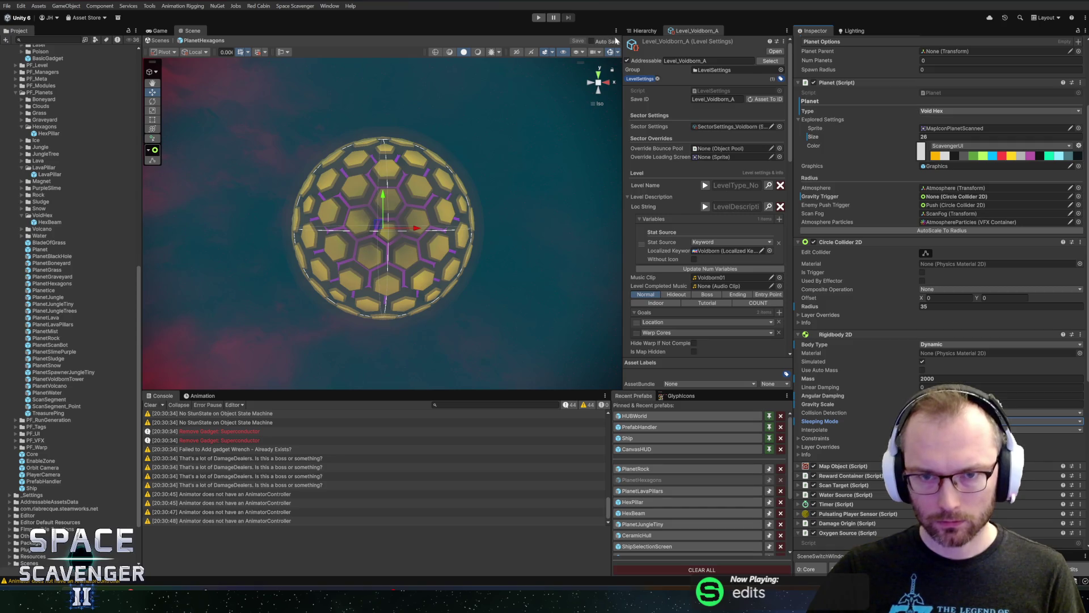
{"action": "left_click", "coordinate": [629, 31]}
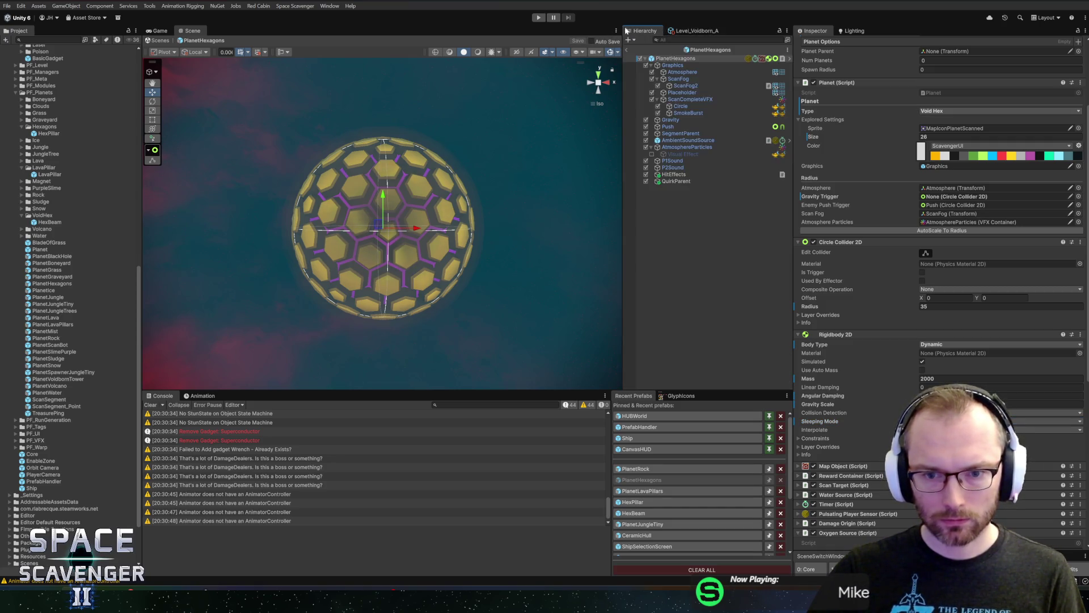
{"action": "left_click", "coordinate": [539, 18]}
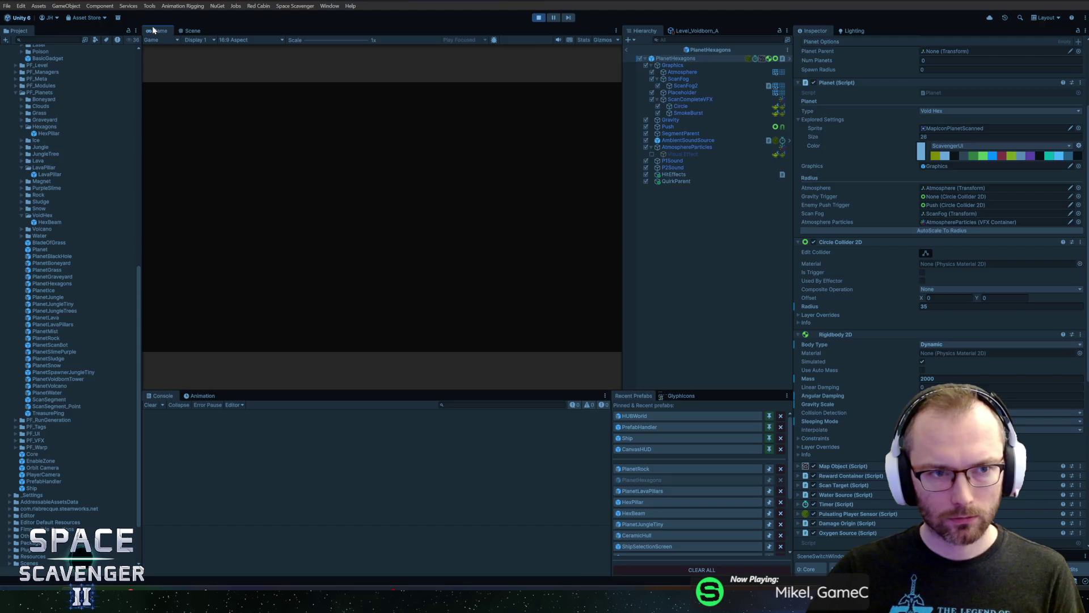
- Maximize the Game view, run 'debug timeScale 10' in the debug console, then stop playing
{"action": "double_click", "coordinate": [154, 30]}
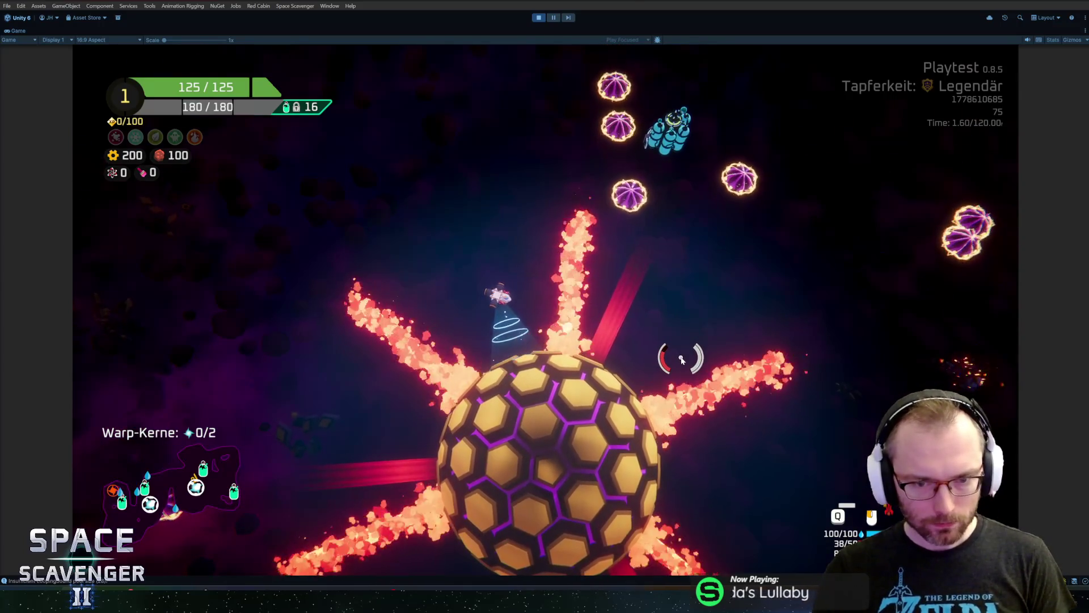
{"action": "key", "text": "grave"}
{"action": "type", "text": "debug times"}
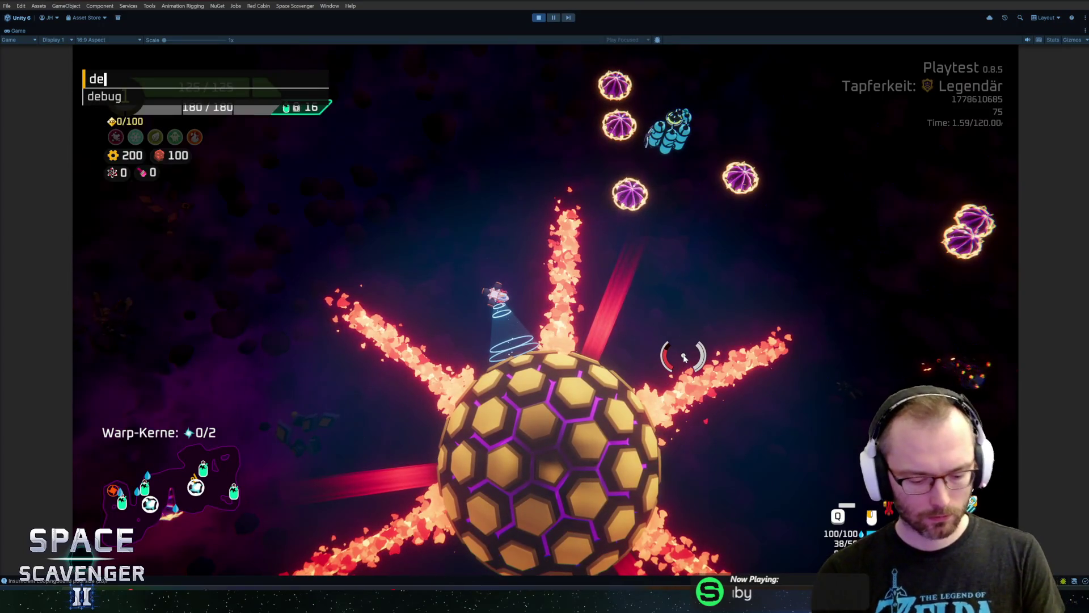
{"action": "key", "text": "Tab"}
{"action": "key", "text": "Return"}
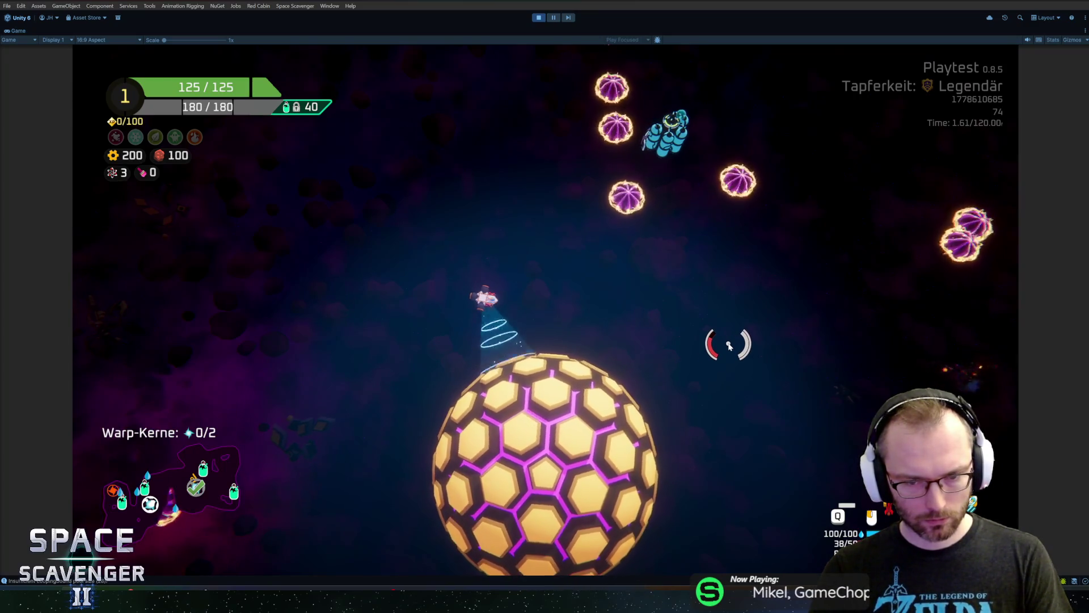
{"action": "key", "text": "t"}
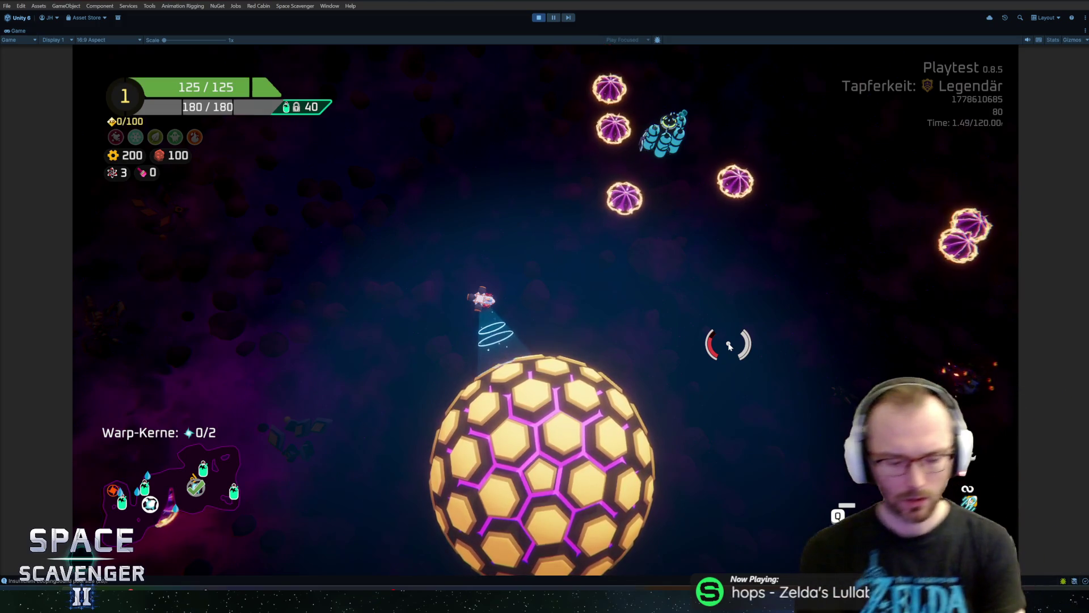
{"action": "key", "text": "ctrl+p"}
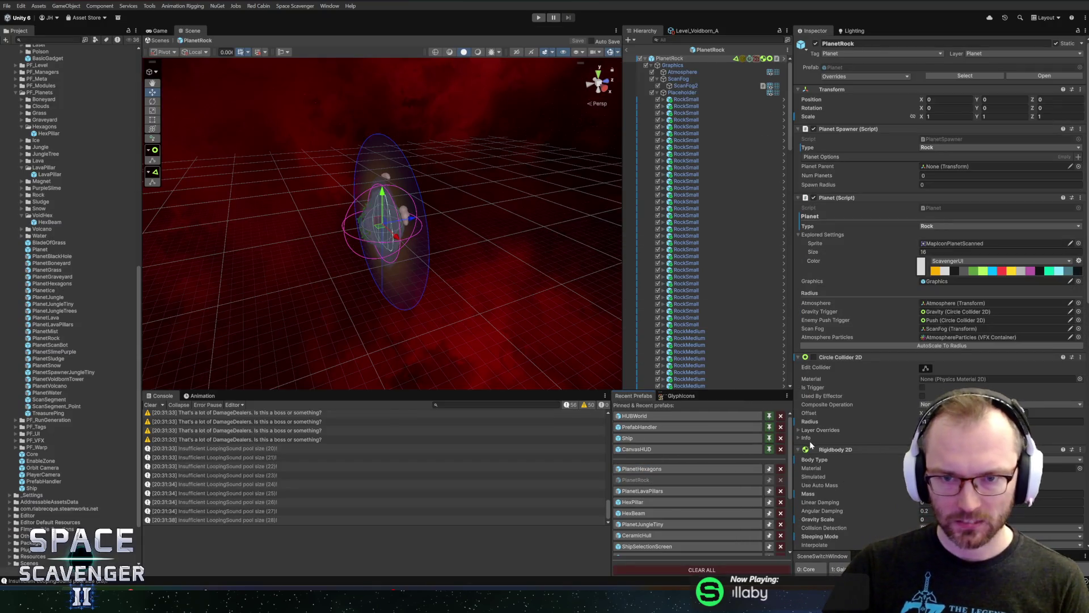
- Open the PlanetHexagons prefab and select its Gravity child object
{"action": "left_click", "coordinate": [646, 469]}
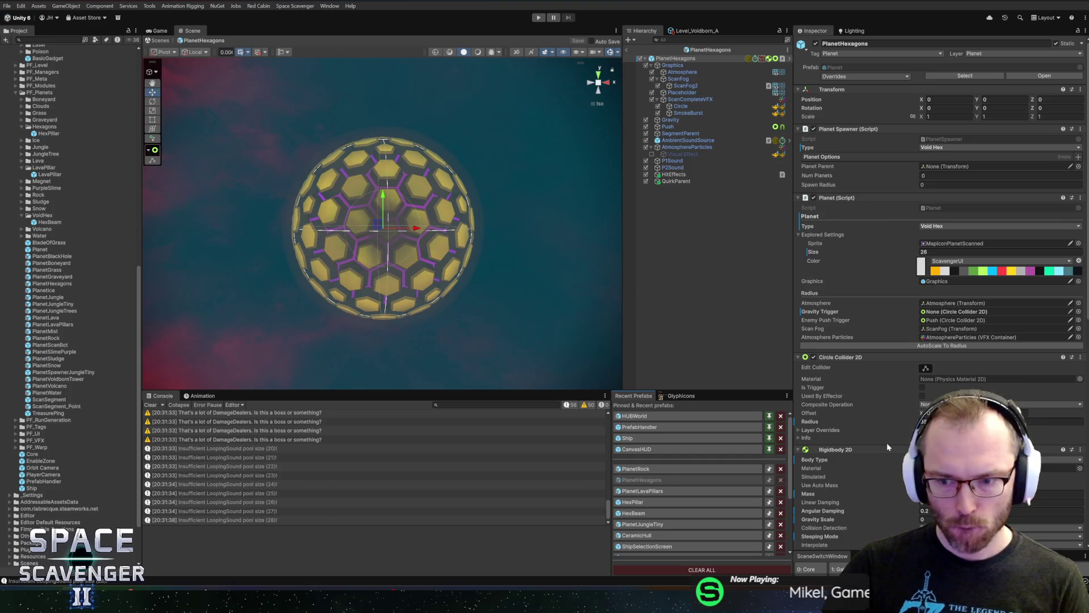
{"action": "scroll", "coordinate": [885, 432], "scroll_direction": "down", "scroll_amount": 5}
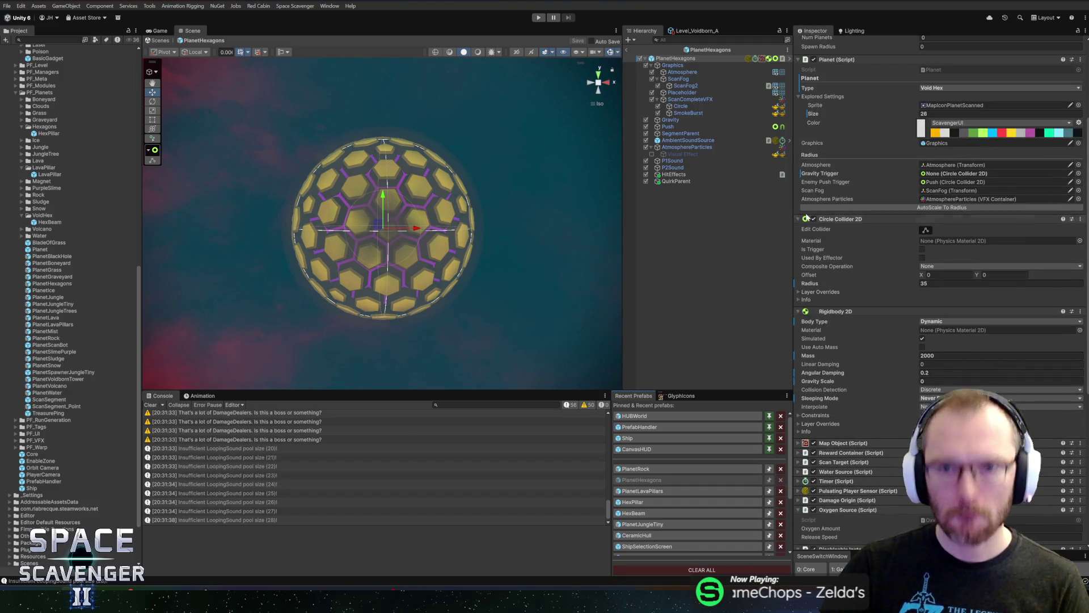
{"action": "left_click", "coordinate": [668, 119]}
- Restore Gravity's removed Circle Collider 2D and Point Effector 2D, enable the effector, and save
{"action": "right_click", "coordinate": [852, 115]}
{"action": "mouse_move", "coordinate": [900, 123]}
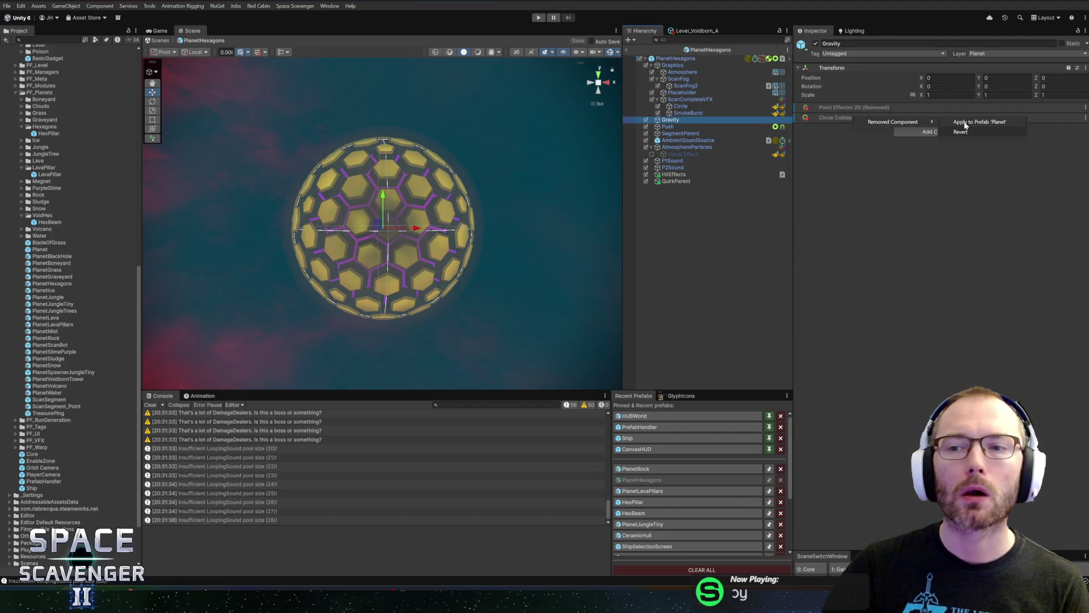
{"action": "left_click", "coordinate": [964, 121]}
{"action": "right_click", "coordinate": [851, 109]}
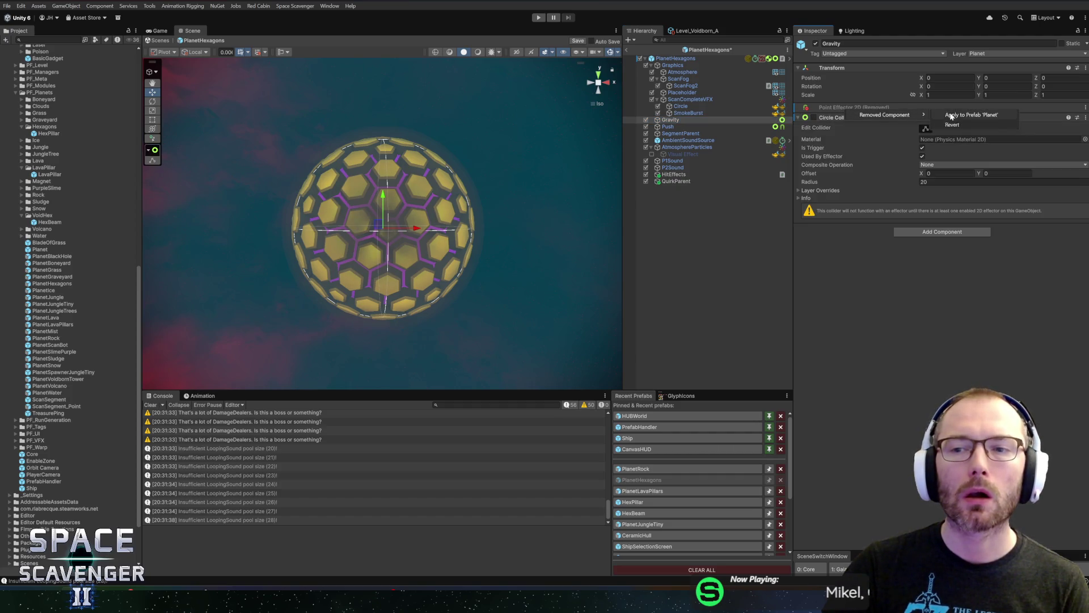
{"action": "left_click", "coordinate": [951, 115]}
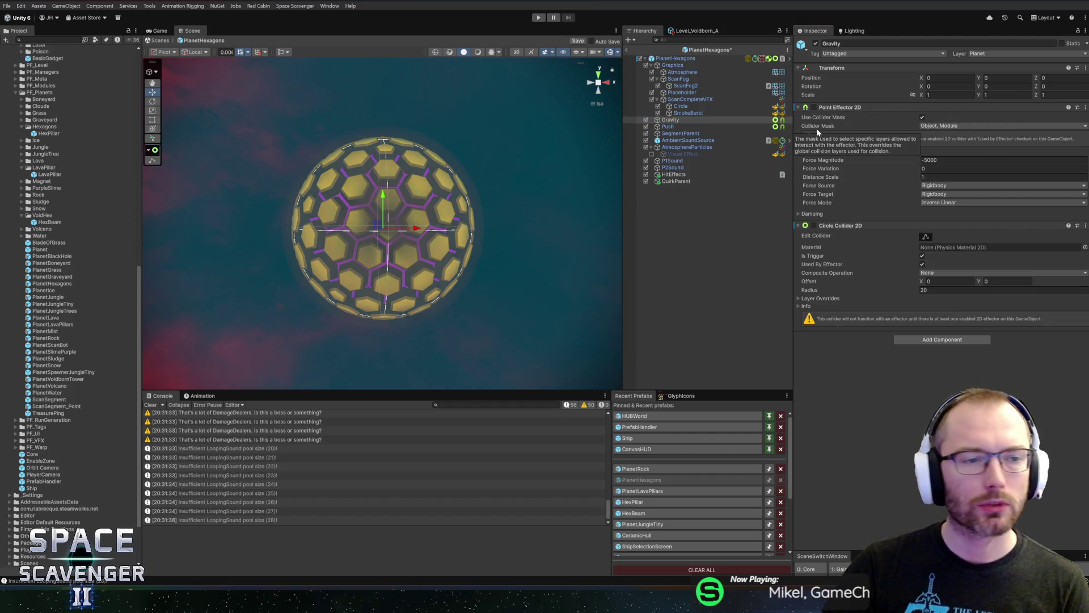
{"action": "left_click", "coordinate": [814, 107]}
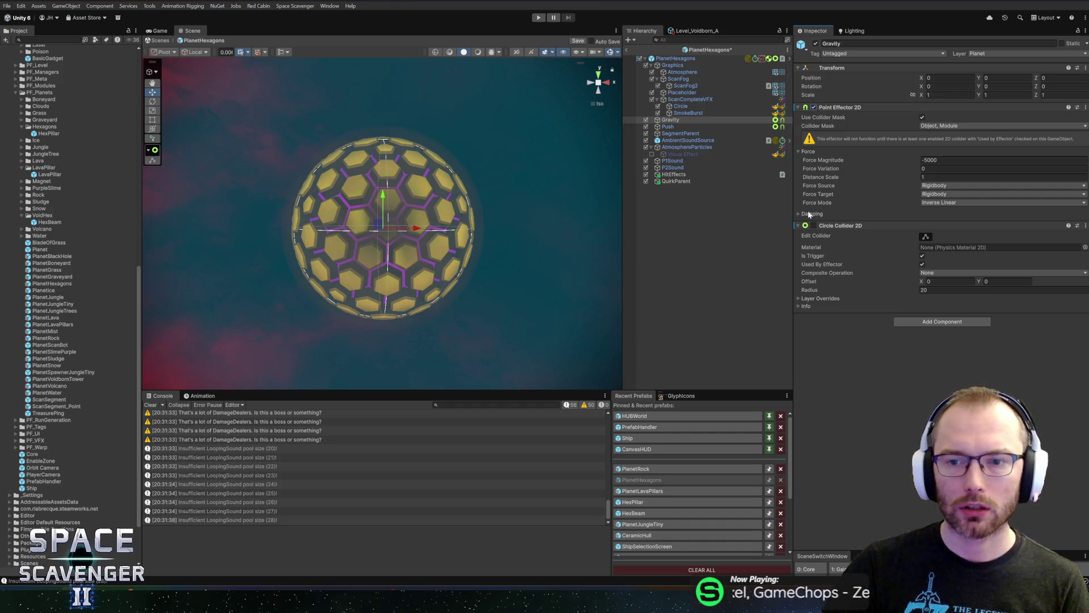
{"action": "key", "text": "ctrl+s"}
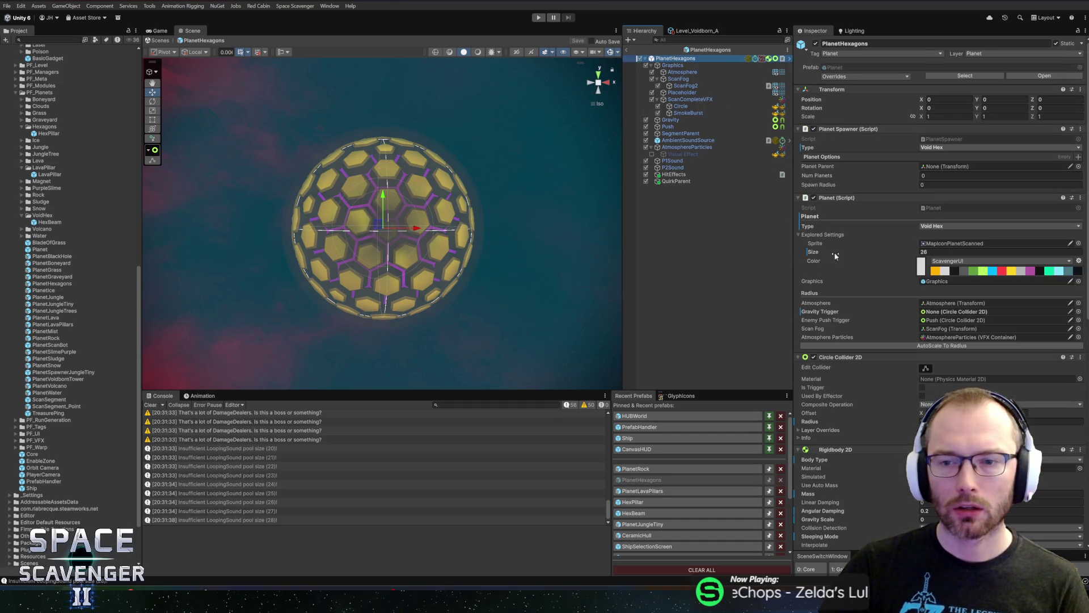
- Revert Gravity Trigger to the prefab value, save, and scale atmosphere and gravity to planet radius
{"action": "scroll", "coordinate": [817, 417], "scroll_direction": "down", "scroll_amount": 3}
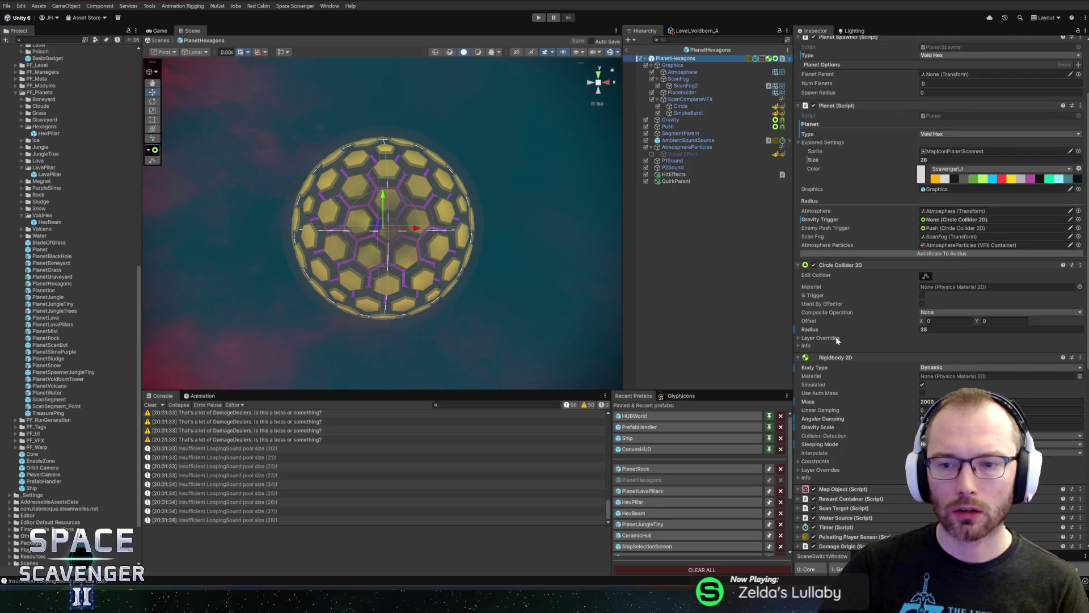
{"action": "scroll", "coordinate": [834, 284], "scroll_direction": "up", "scroll_amount": 3}
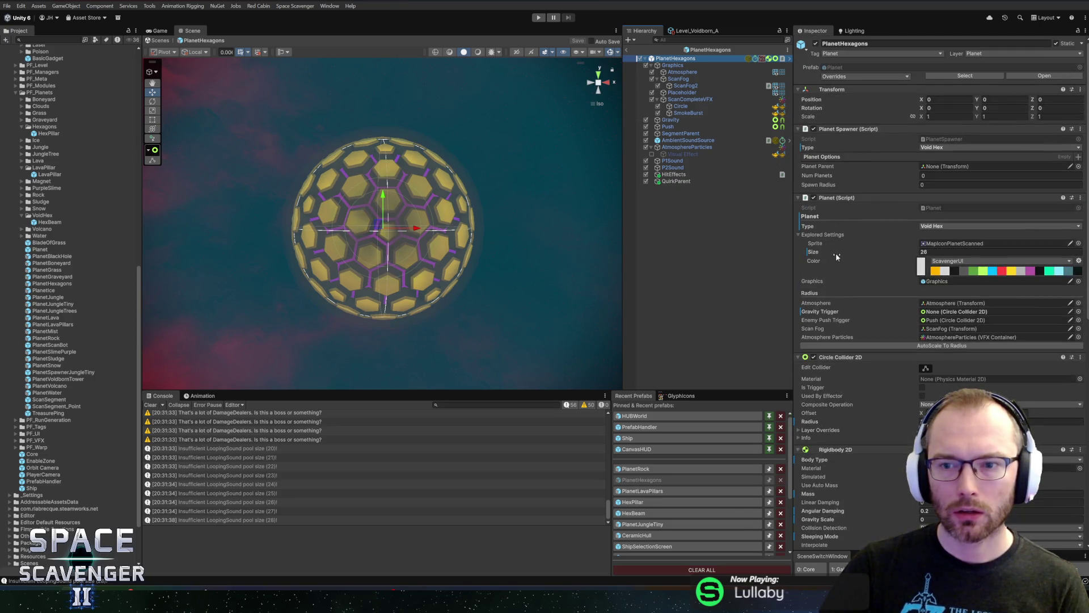
{"action": "scroll", "coordinate": [834, 249], "scroll_direction": "down", "scroll_amount": 3}
{"action": "right_click", "coordinate": [817, 174]}
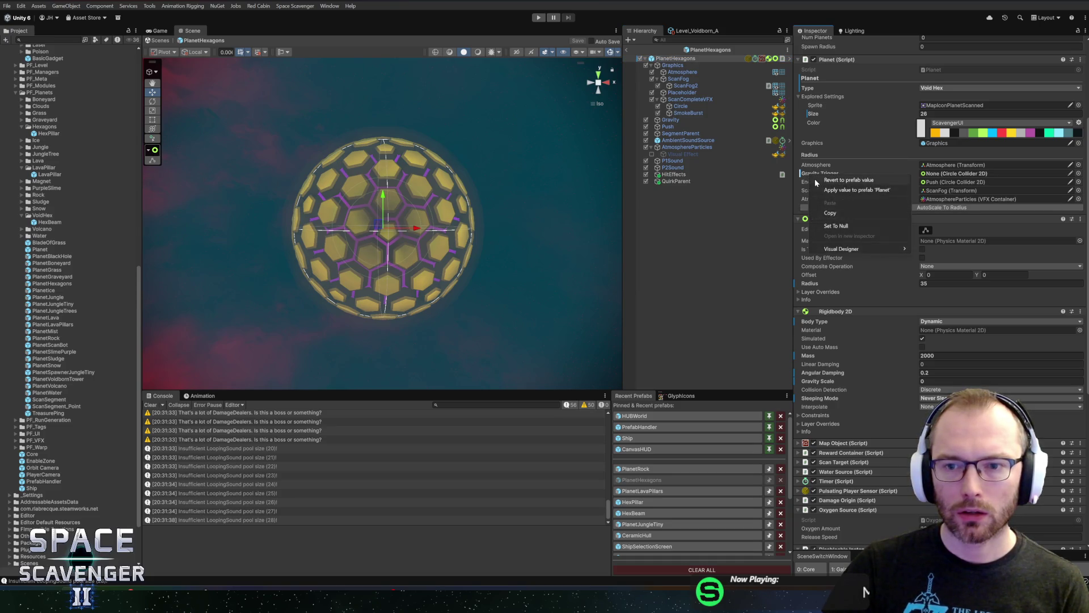
{"action": "left_click", "coordinate": [831, 180]}
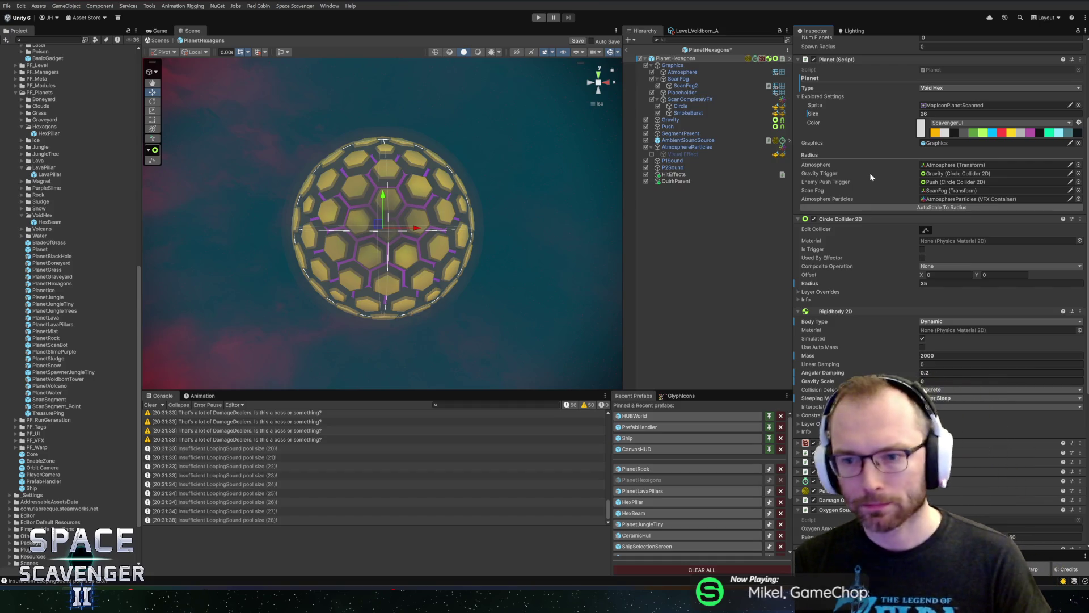
{"action": "key", "text": "ctrl+s"}
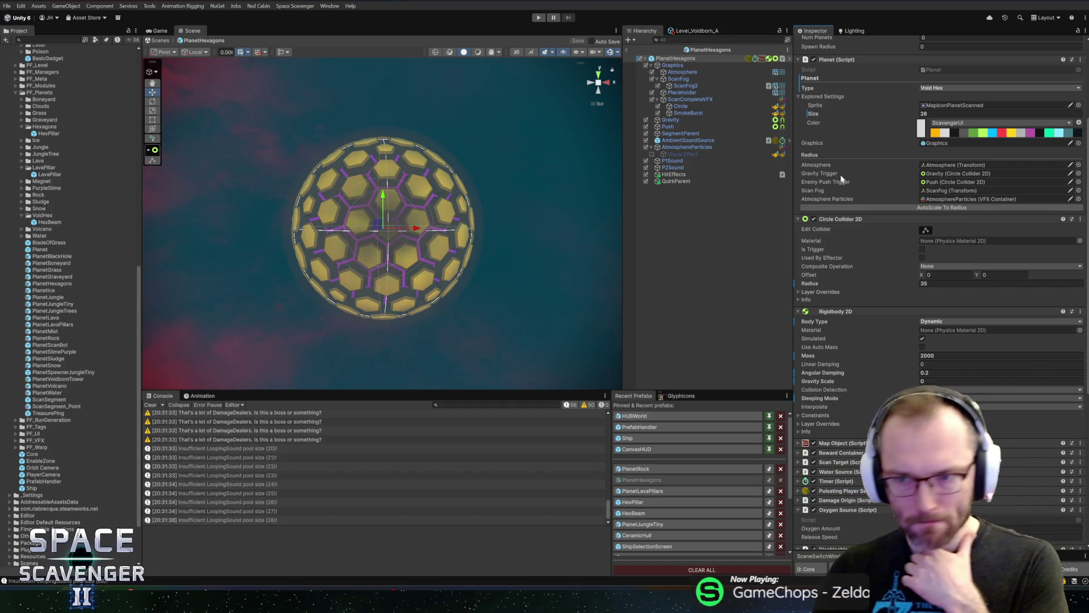
{"action": "left_click", "coordinate": [877, 208]}
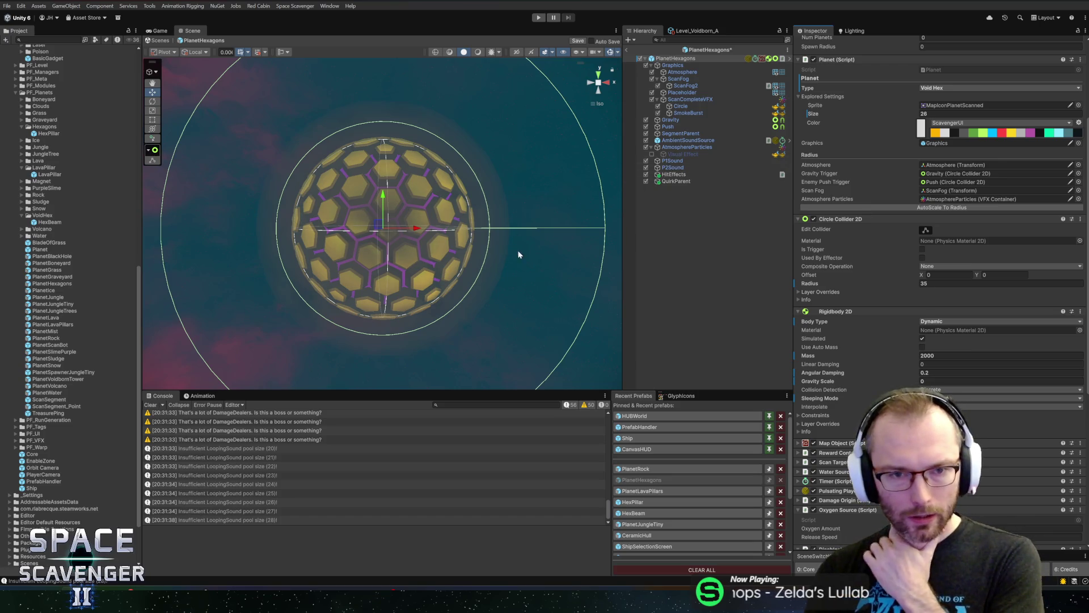
{"action": "left_click", "coordinate": [678, 182]}
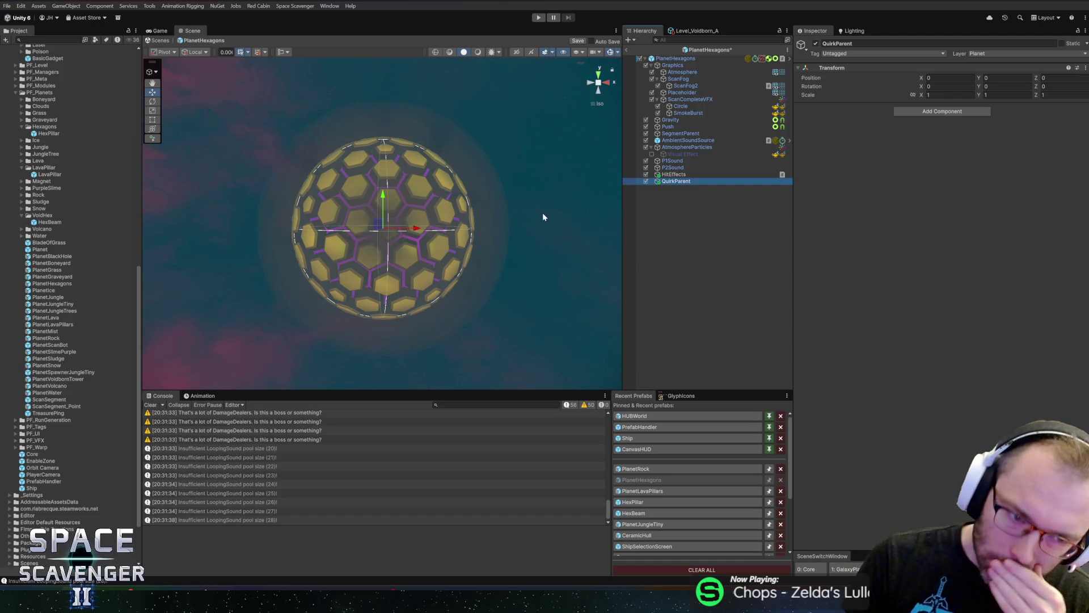
- Open the Quirk component's script from the PlanetHexagons root in the code editor
{"action": "left_click", "coordinate": [674, 59]}
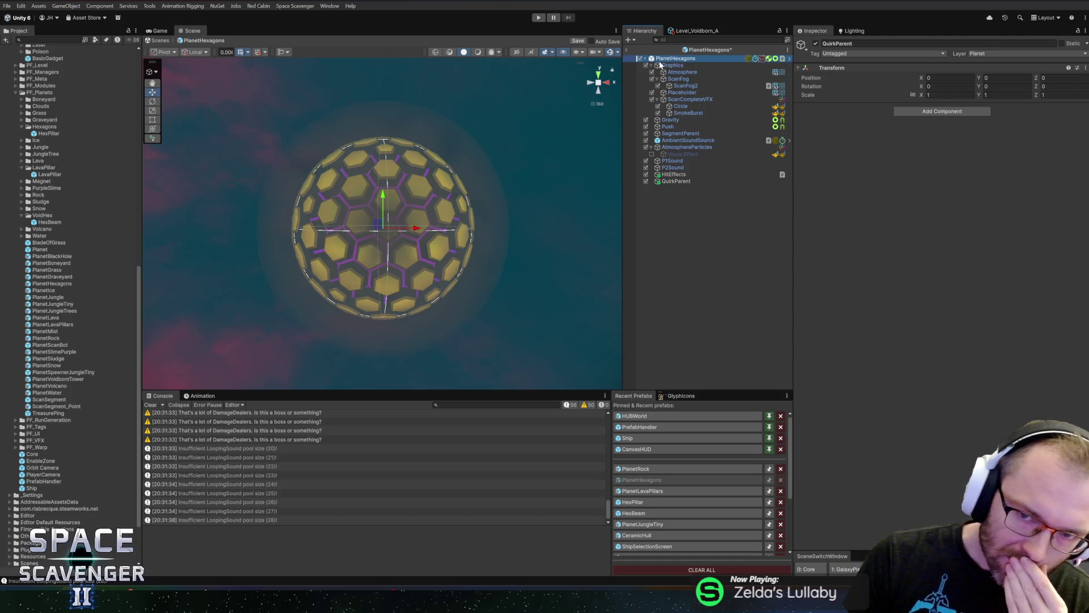
{"action": "scroll", "coordinate": [985, 432], "scroll_direction": "down", "scroll_amount": 5}
{"action": "scroll", "coordinate": [957, 454], "scroll_direction": "down", "scroll_amount": 3}
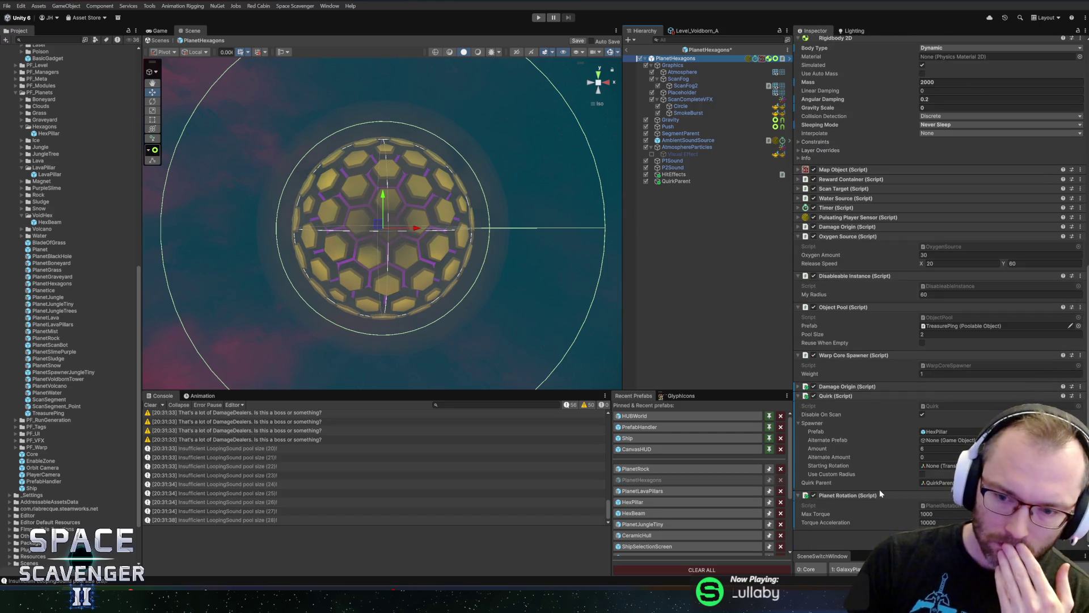
{"action": "right_click", "coordinate": [852, 397]}
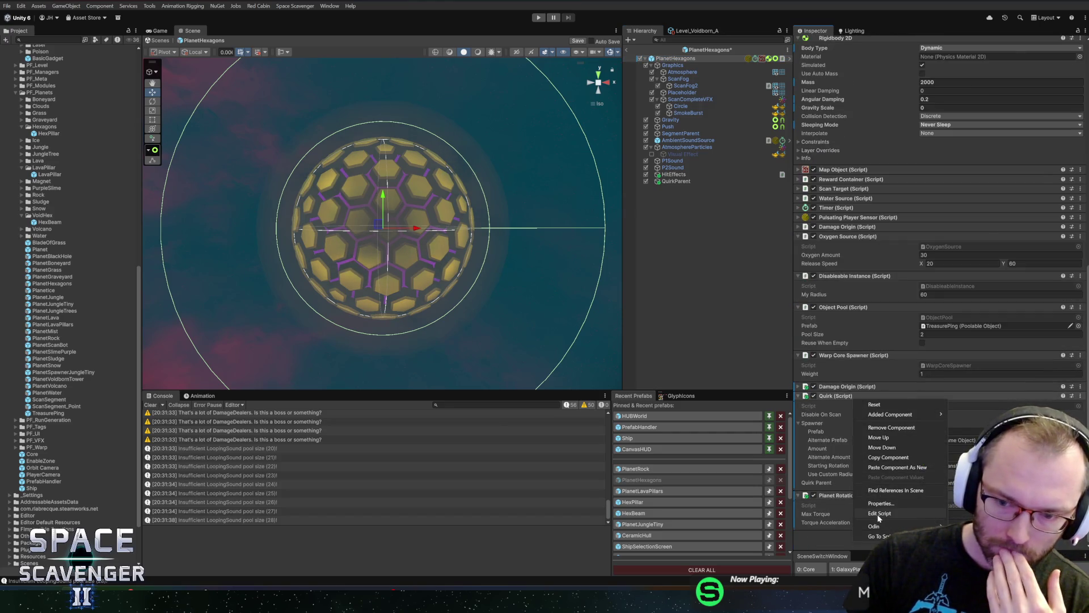
{"action": "left_click", "coordinate": [877, 514]}
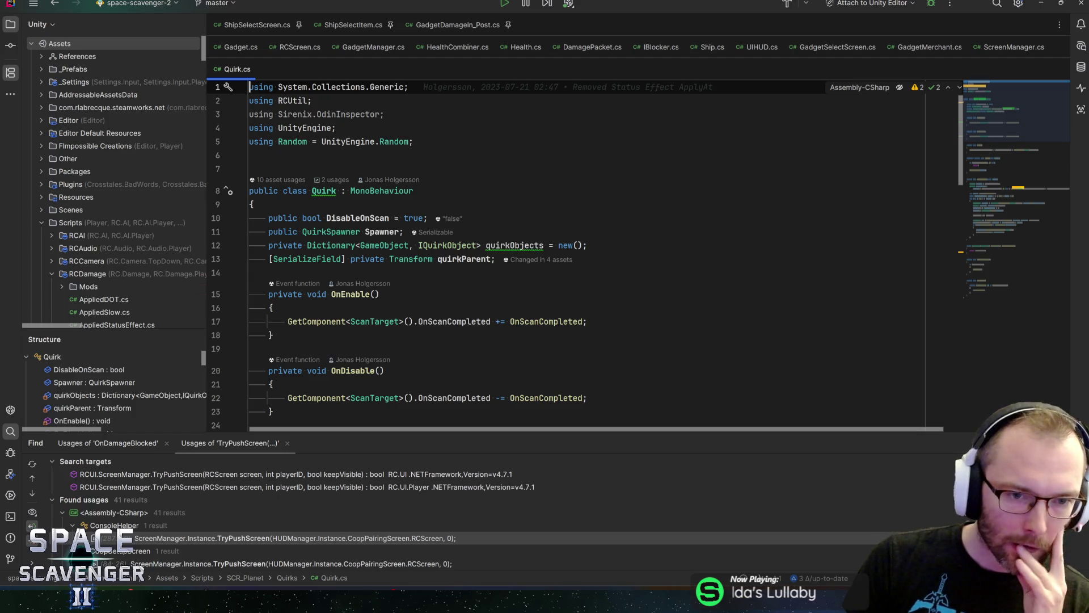
{"action": "left_click", "coordinate": [323, 232]}
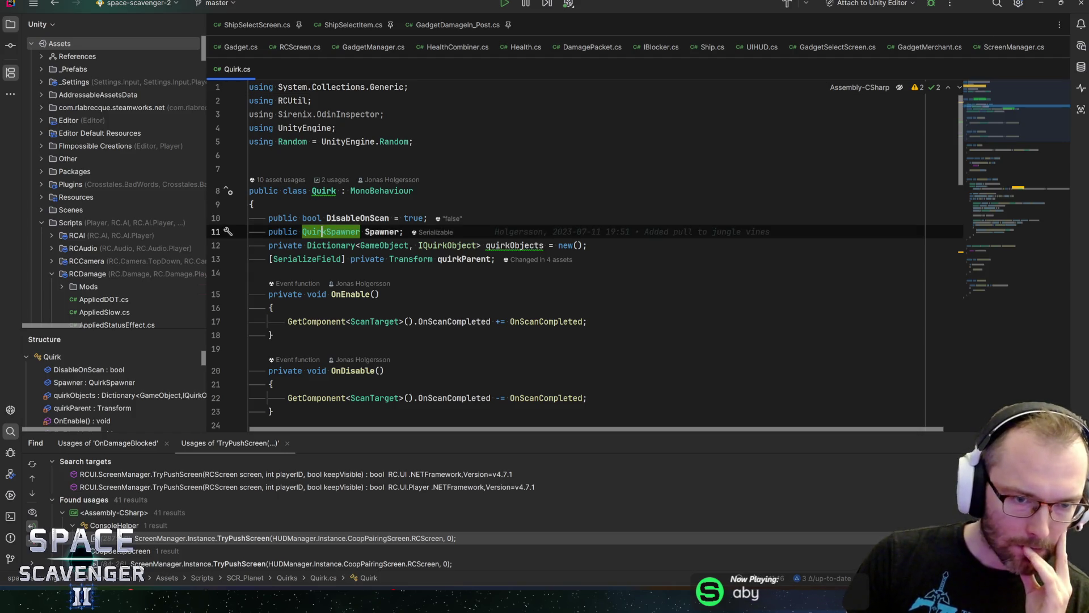
{"action": "scroll", "coordinate": [511, 255], "scroll_direction": "down", "scroll_amount": 5}
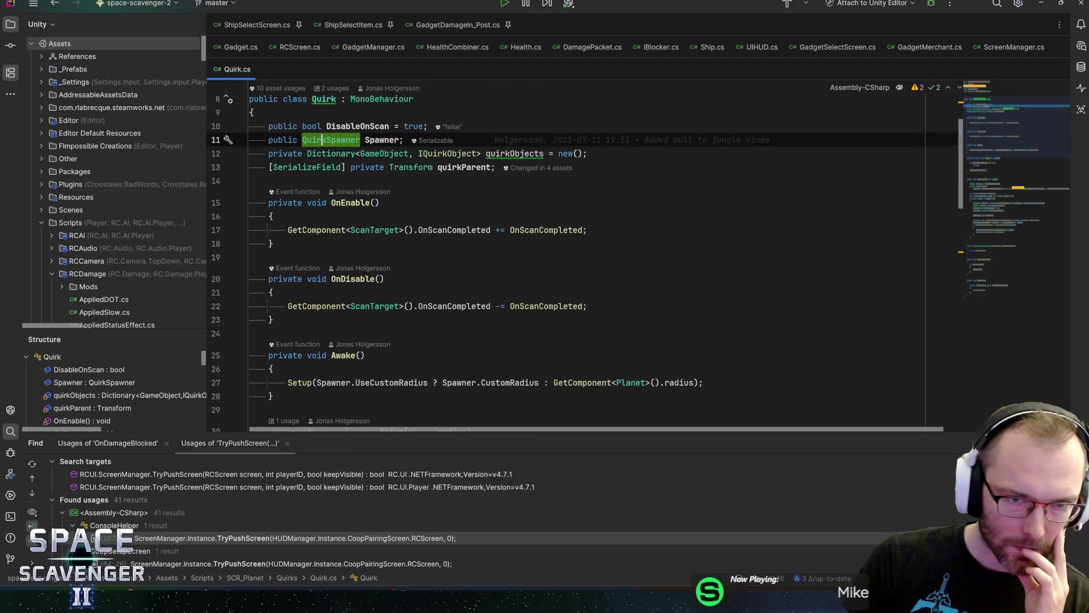
{"action": "scroll", "coordinate": [567, 255], "scroll_direction": "down", "scroll_amount": 12}
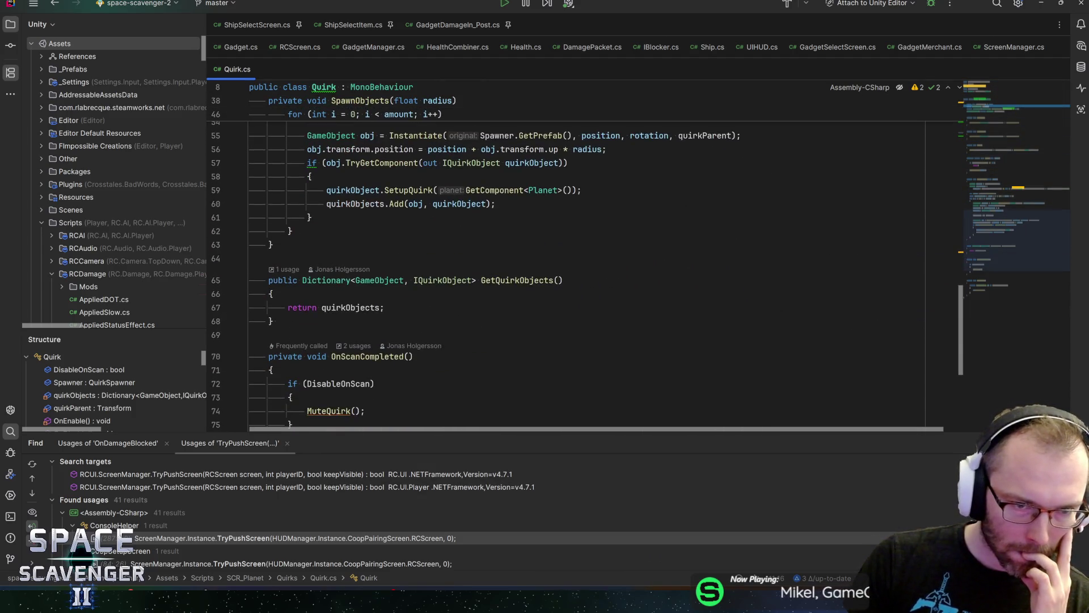
{"action": "scroll", "coordinate": [567, 255], "scroll_direction": "down", "scroll_amount": 4}
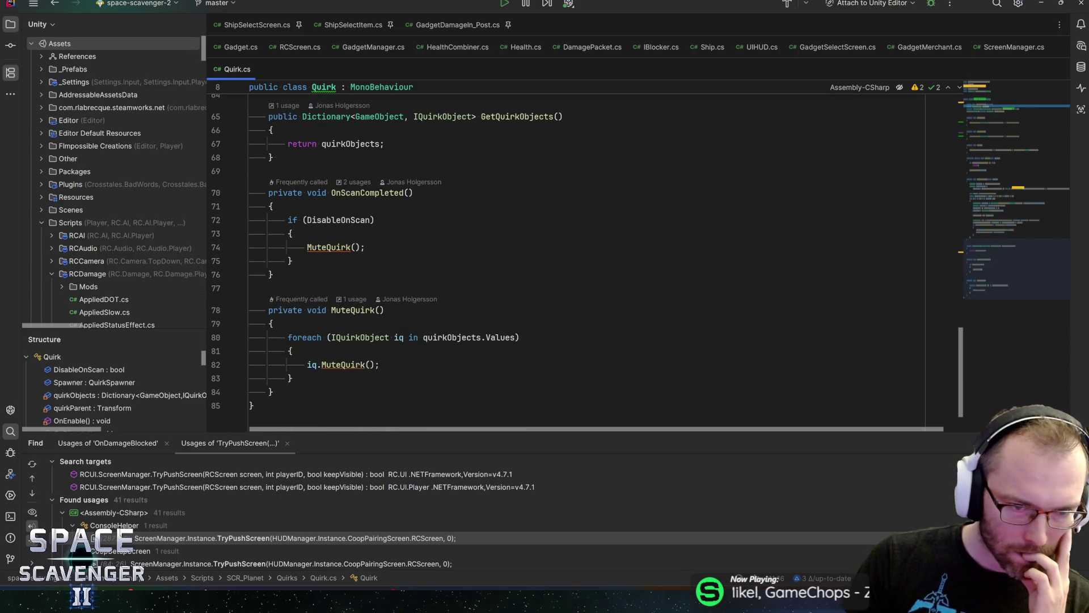
{"action": "scroll", "coordinate": [567, 255], "scroll_direction": "up", "scroll_amount": 15}
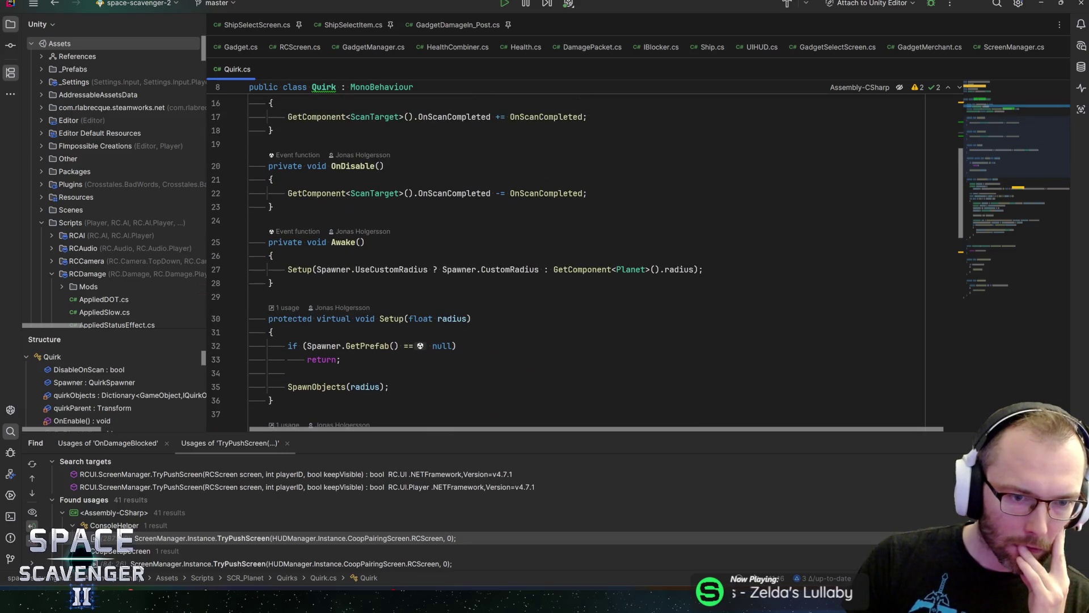
{"action": "scroll", "coordinate": [567, 256], "scroll_direction": "down", "scroll_amount": 4}
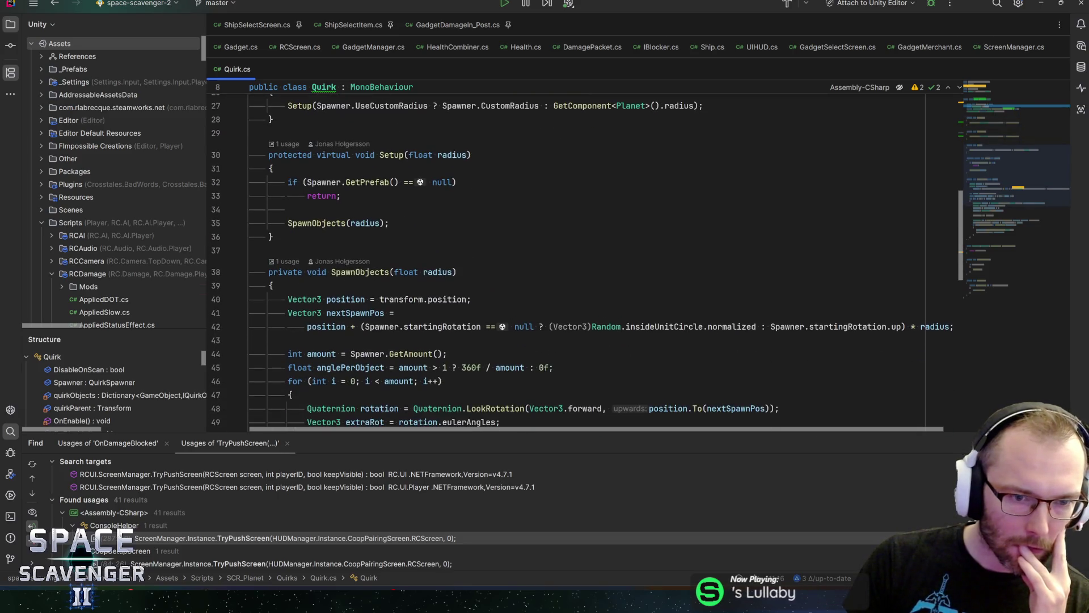
{"action": "left_click", "coordinate": [316, 223]}
{"action": "scroll", "coordinate": [316, 223], "scroll_direction": "down", "scroll_amount": 5}
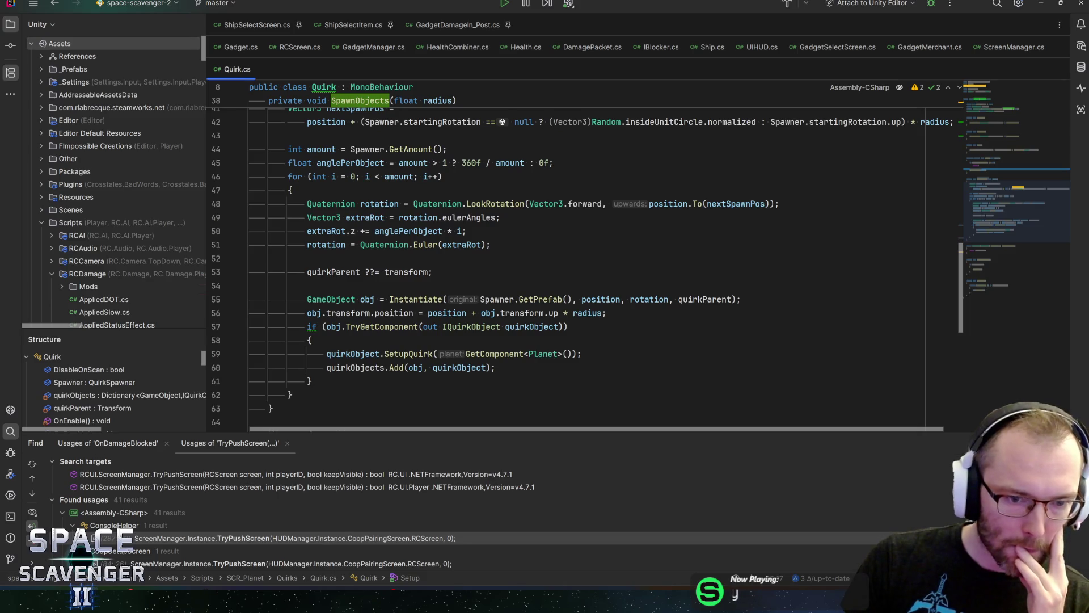
{"action": "left_click_drag", "start_coordinate": [383, 432], "coordinate": [383, 443]}
{"action": "scroll", "coordinate": [584, 273], "scroll_direction": "down", "scroll_amount": 4}
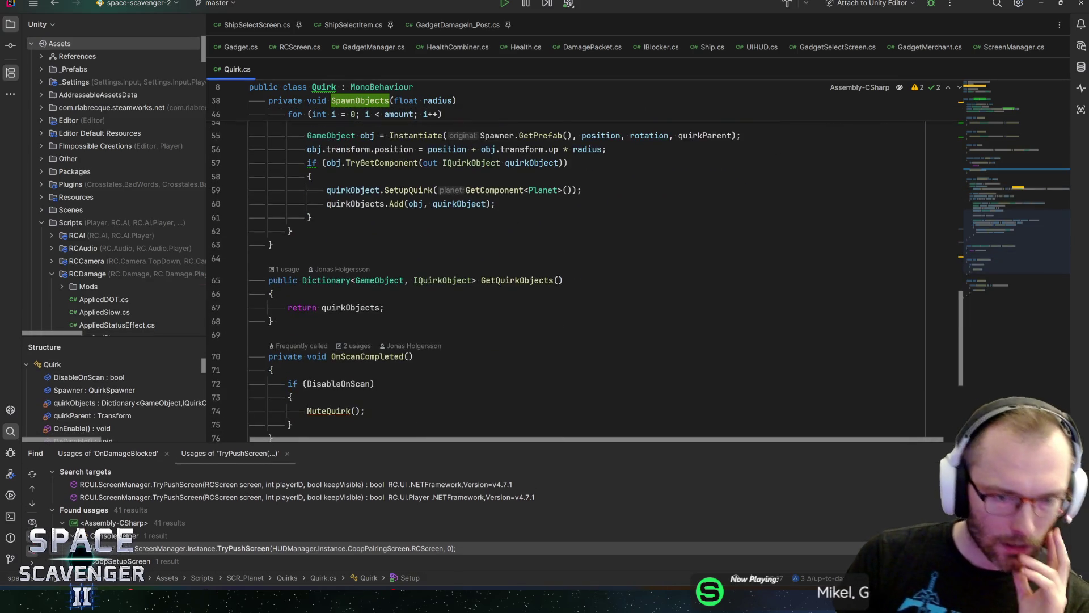
{"action": "scroll", "coordinate": [416, 352], "scroll_direction": "up", "scroll_amount": 3}
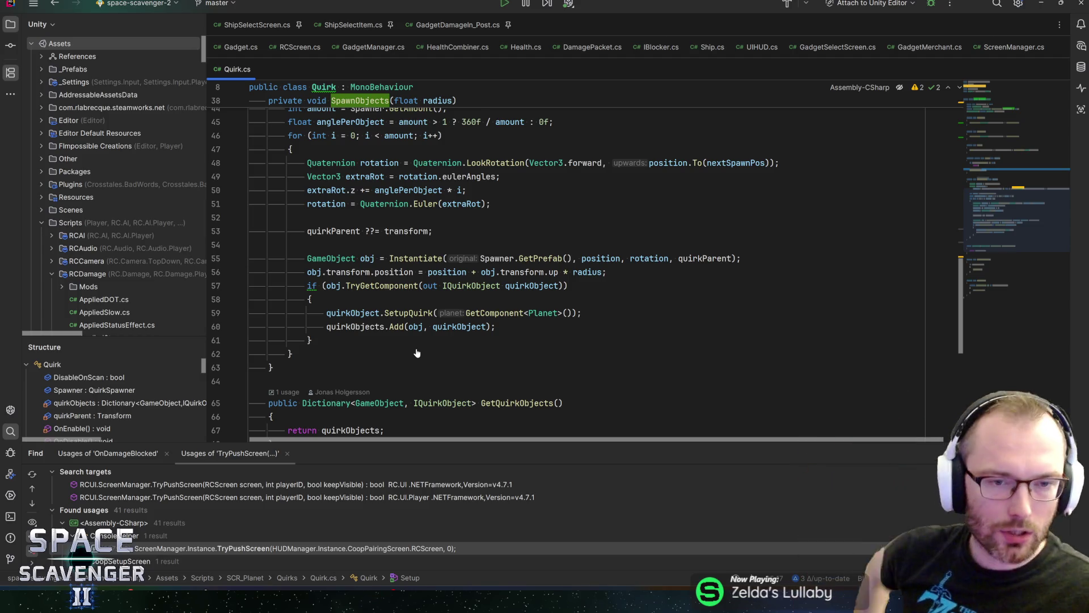
{"action": "key", "text": "ctrl+alt+Left"}
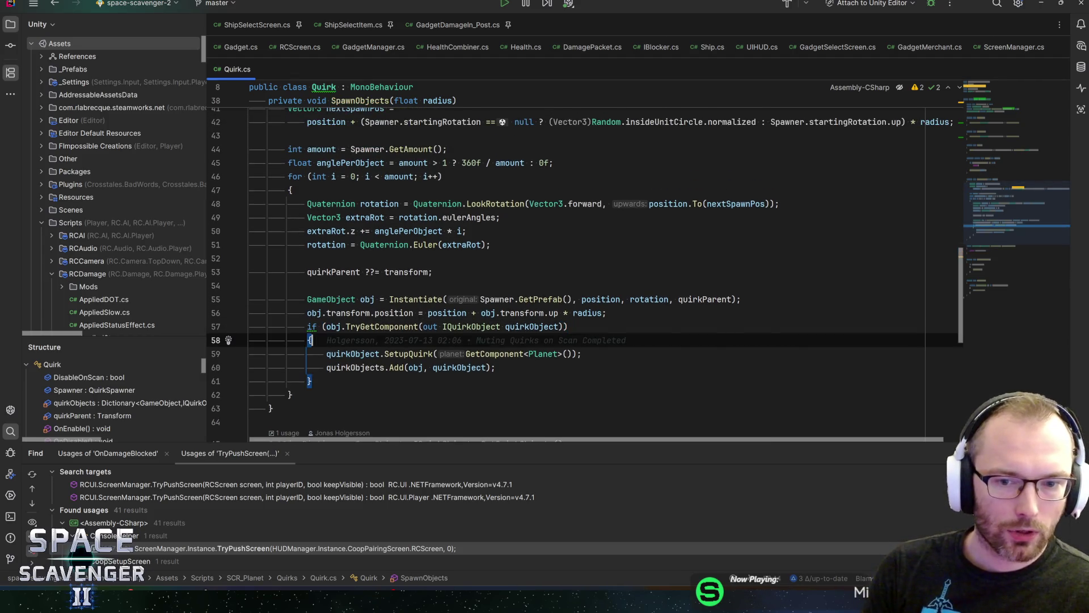
{"action": "key", "text": "Up"}
{"action": "key", "text": "Up"}
{"action": "key", "text": "End"}
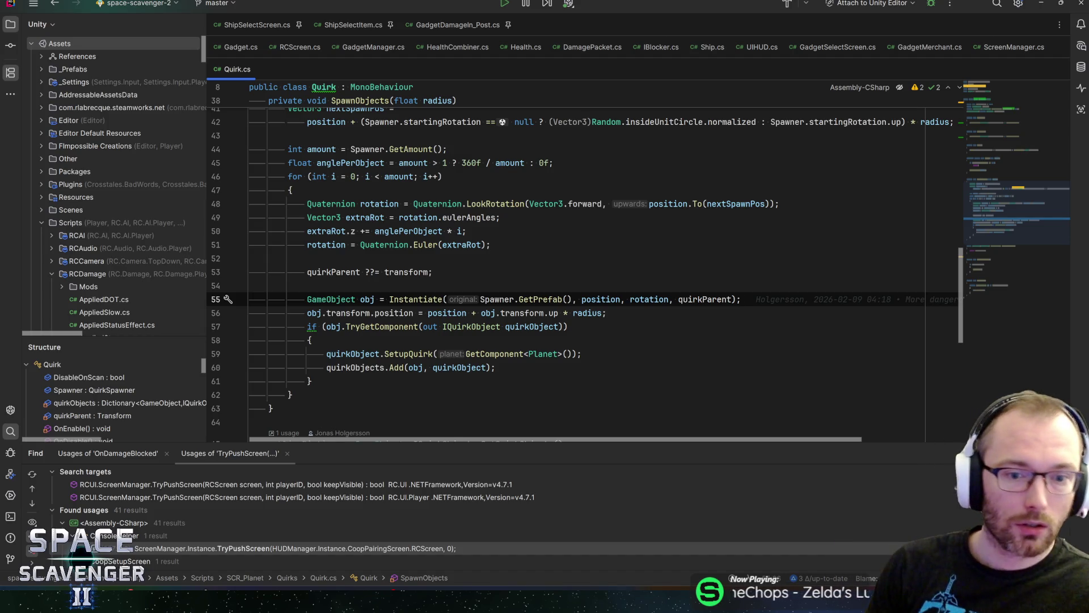
{"action": "left_click_drag", "start_coordinate": [374, 299], "coordinate": [307, 298]}
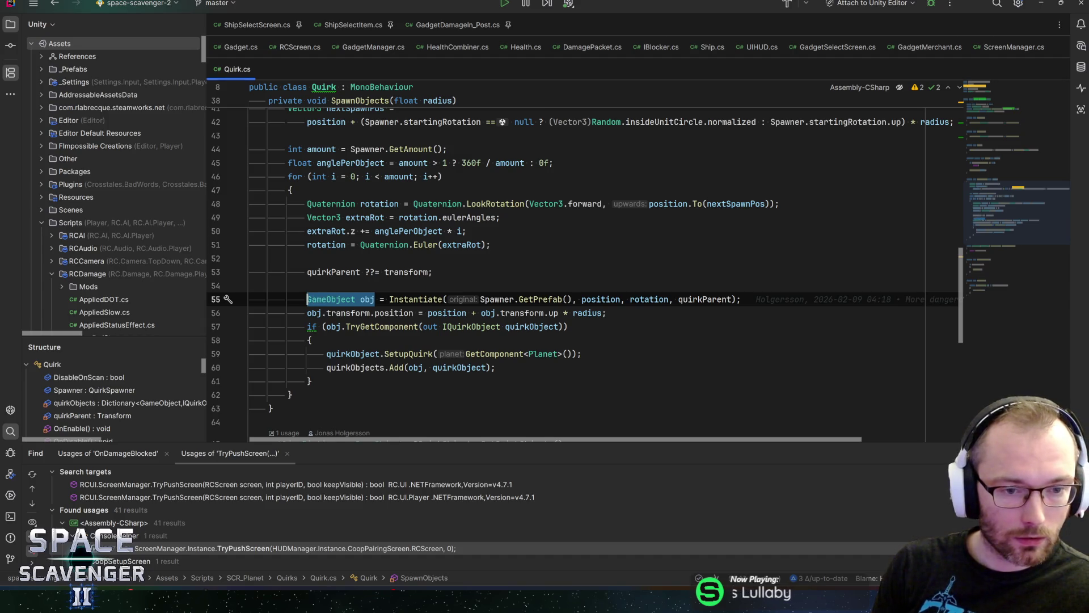
{"action": "key", "text": "Escape"}
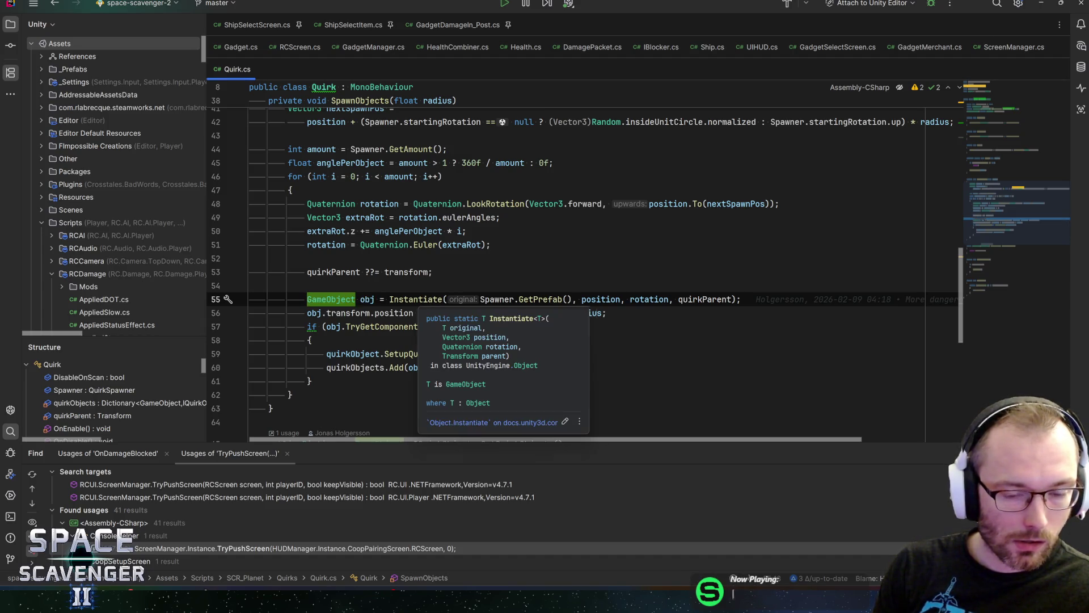
{"action": "key", "text": "Escape"}
{"action": "key", "text": "Escape"}
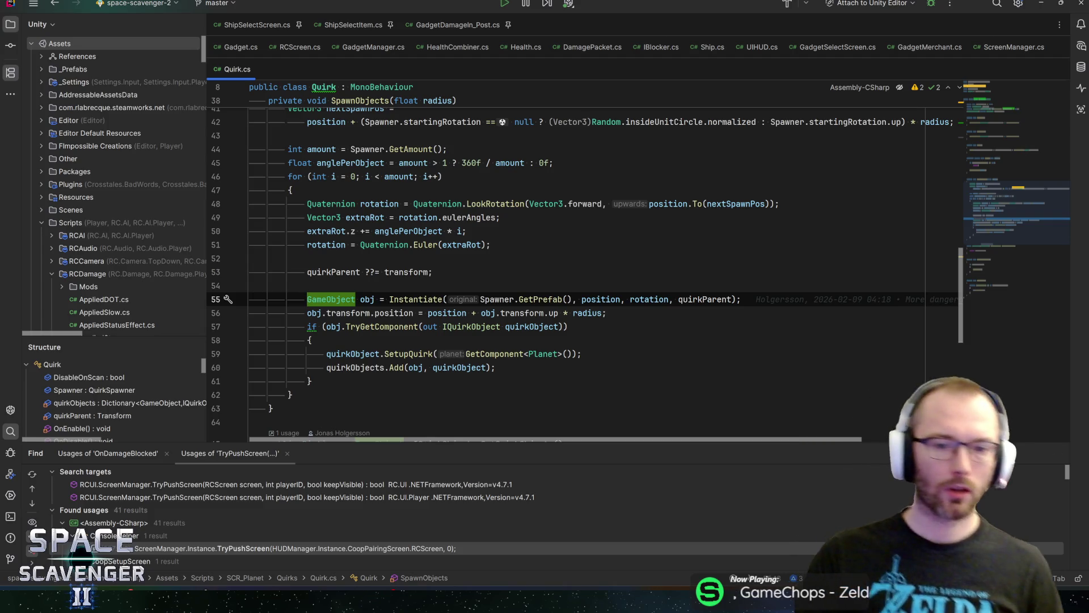
{"action": "left_click", "coordinate": [409, 353]}
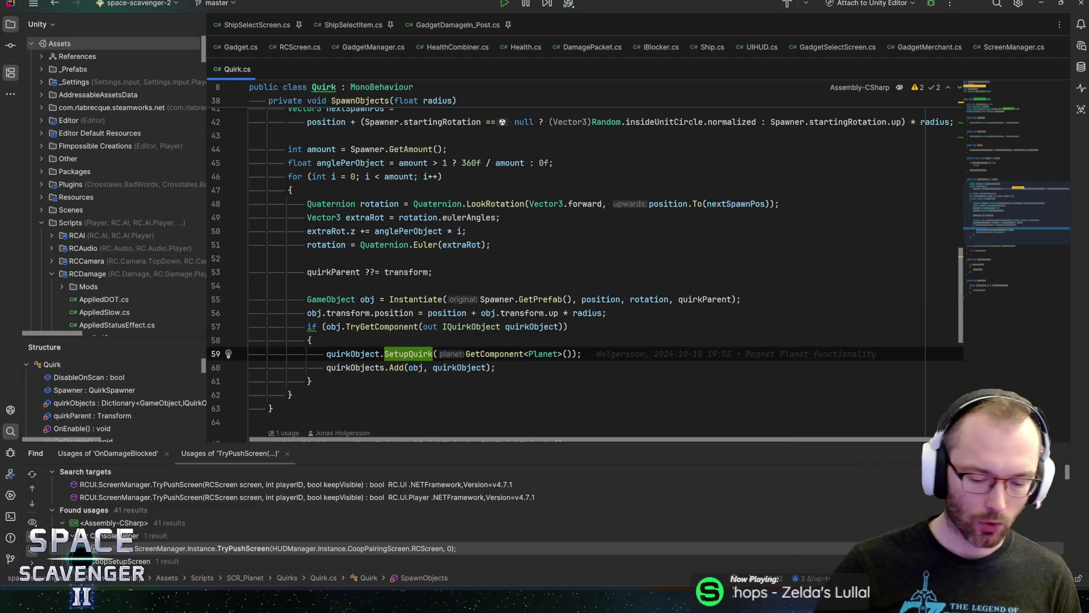
- Jump to SetupQuirk's declaration and back, then inspect the quirkObject and Planet lookups
{"action": "key", "text": "ctrl+b"}
{"action": "key", "text": "ctrl+alt+Left"}
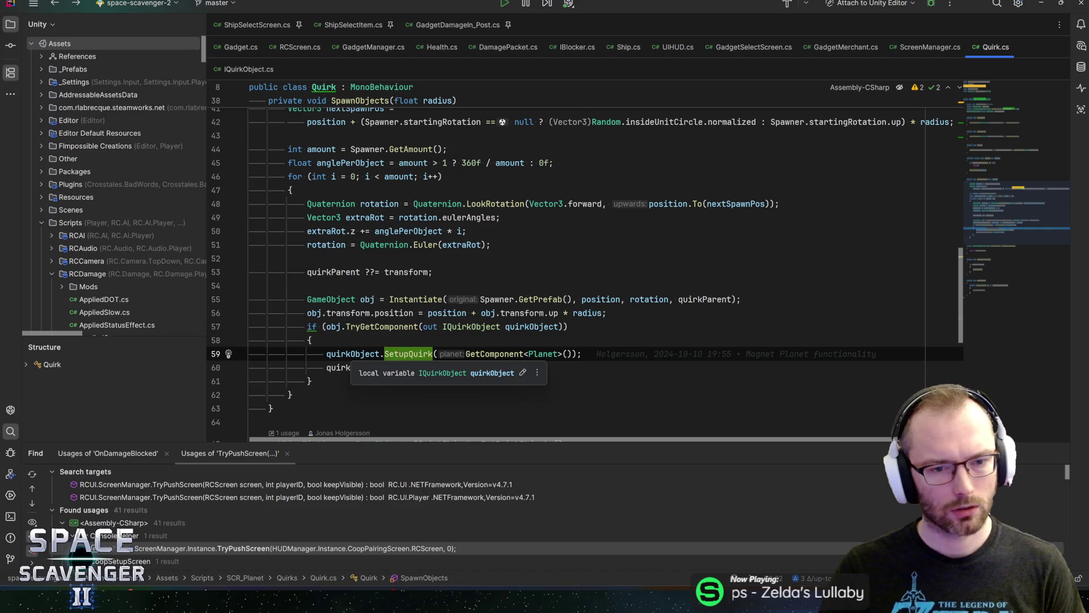
{"action": "left_click", "coordinate": [350, 354]}
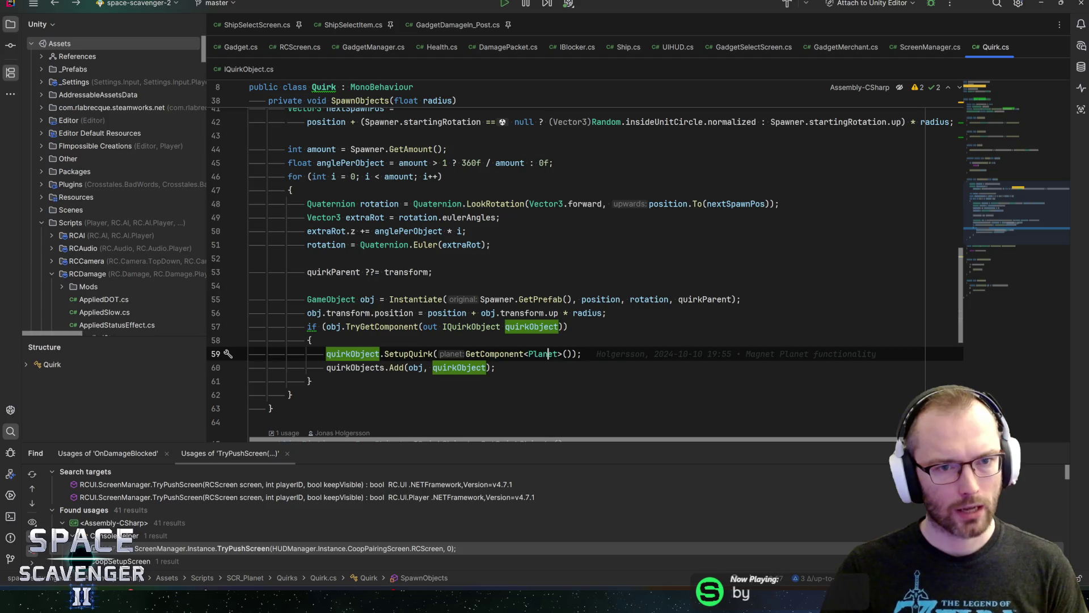
{"action": "left_click", "coordinate": [543, 354]}
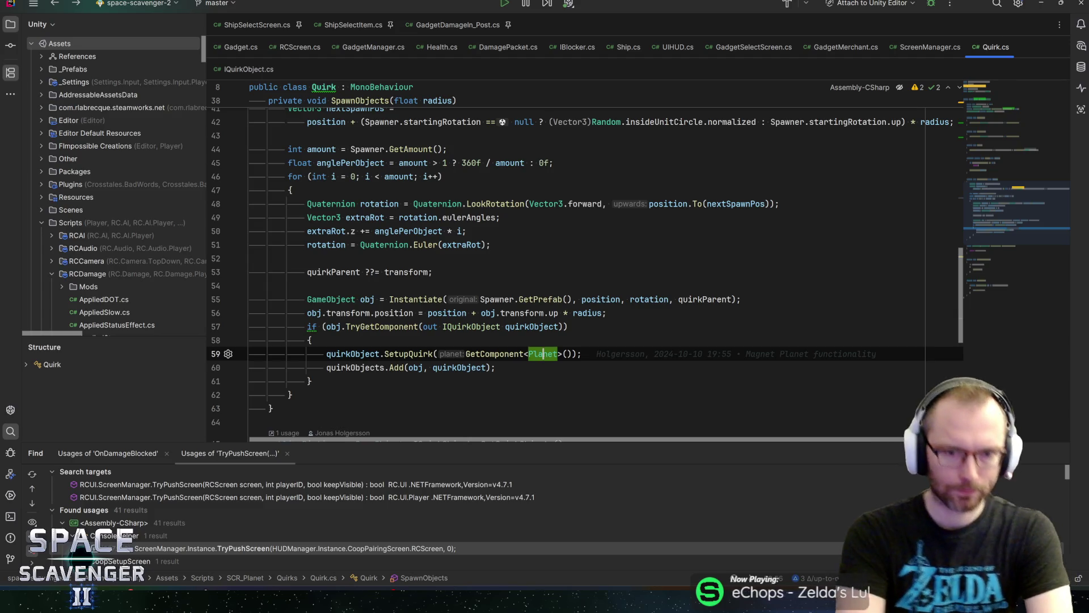
{"action": "key", "text": "Up"}
{"action": "key", "text": "Up"}
{"action": "key", "text": "ctrl+Left"}
{"action": "key", "text": "ctrl+Left"}
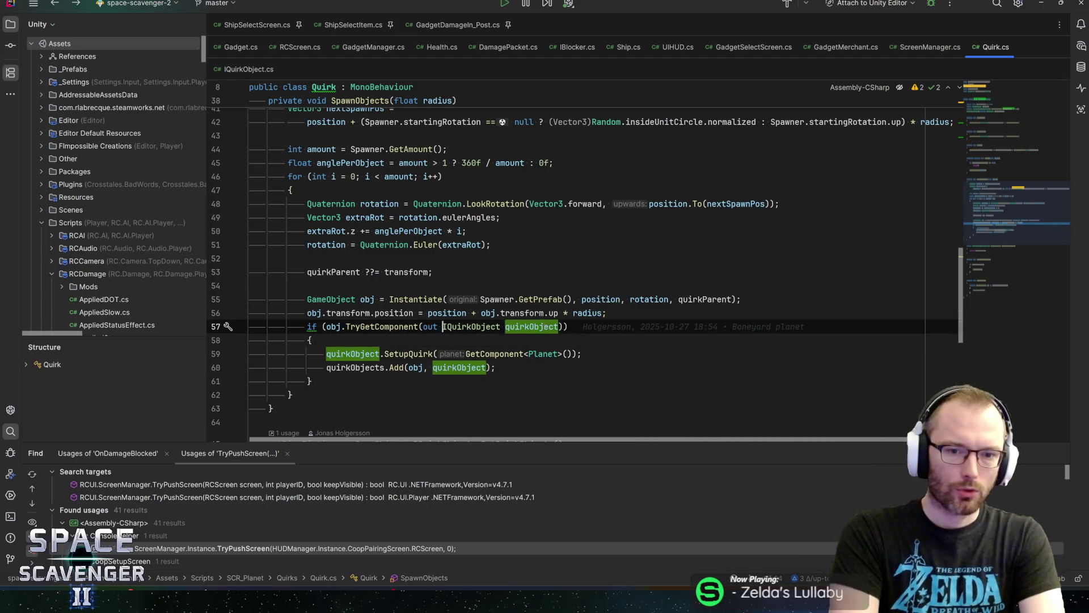
{"action": "key", "text": "End"}
{"action": "key", "text": "Down"}
{"action": "key", "text": "Down"}
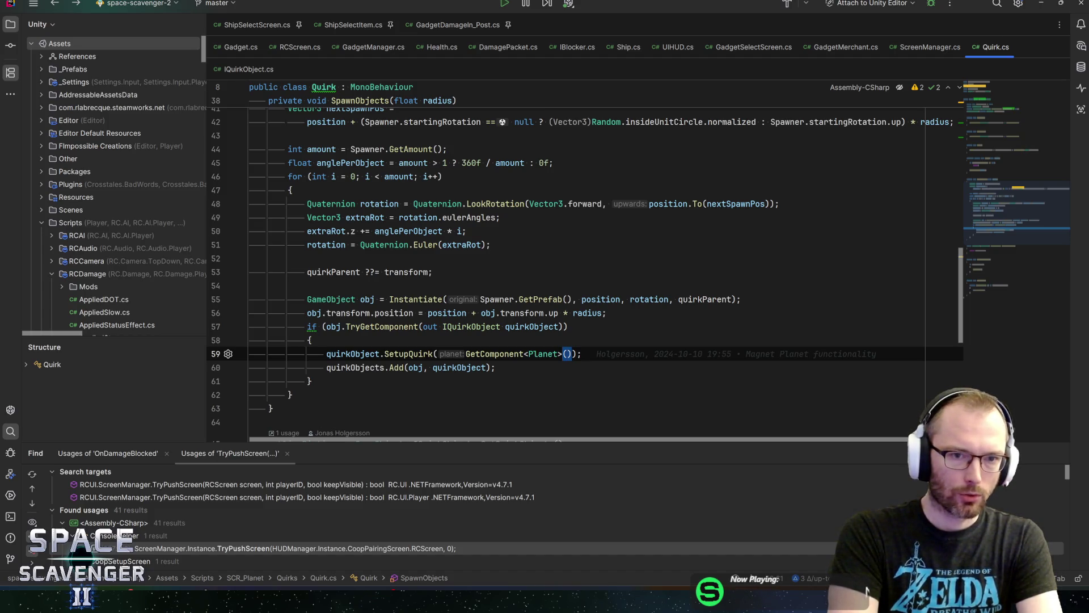
{"action": "key", "text": "Down"}
{"action": "key", "text": "Down"}
{"action": "key", "text": "Down"}
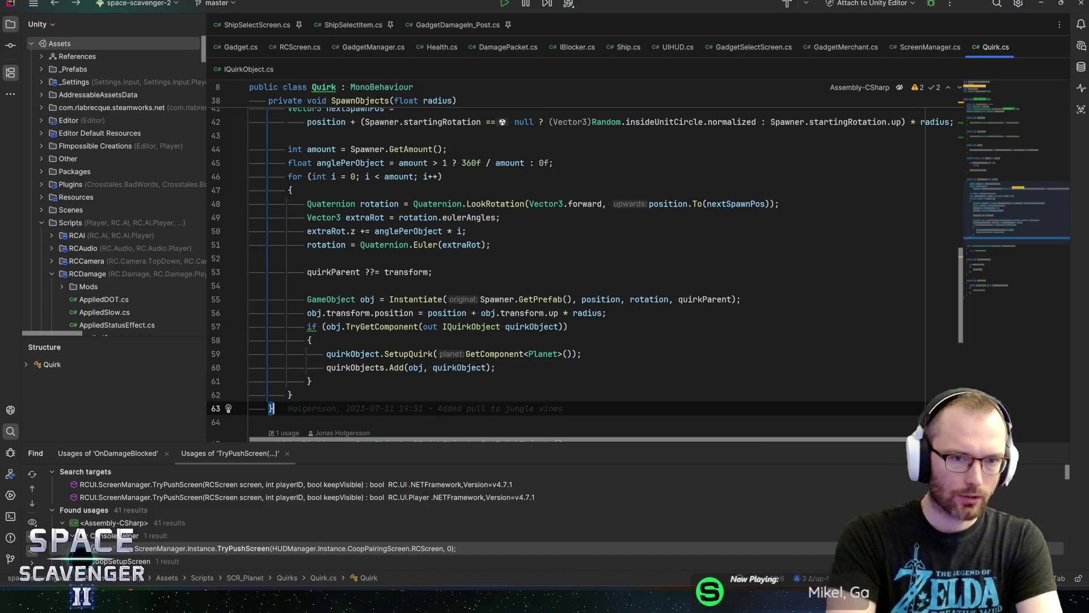
- Select the whole SetupQuirk statement on line 59
{"action": "scroll", "coordinate": [568, 261], "scroll_direction": "down", "scroll_amount": 2}
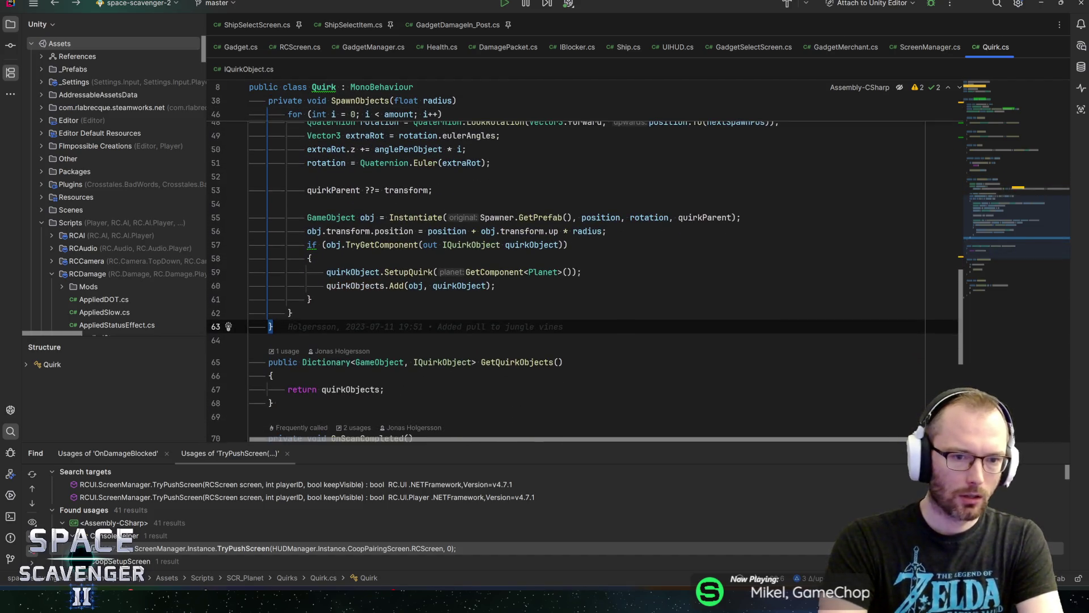
{"action": "key", "text": "Up"}
{"action": "key", "text": "Up"}
{"action": "key", "text": "Up"}
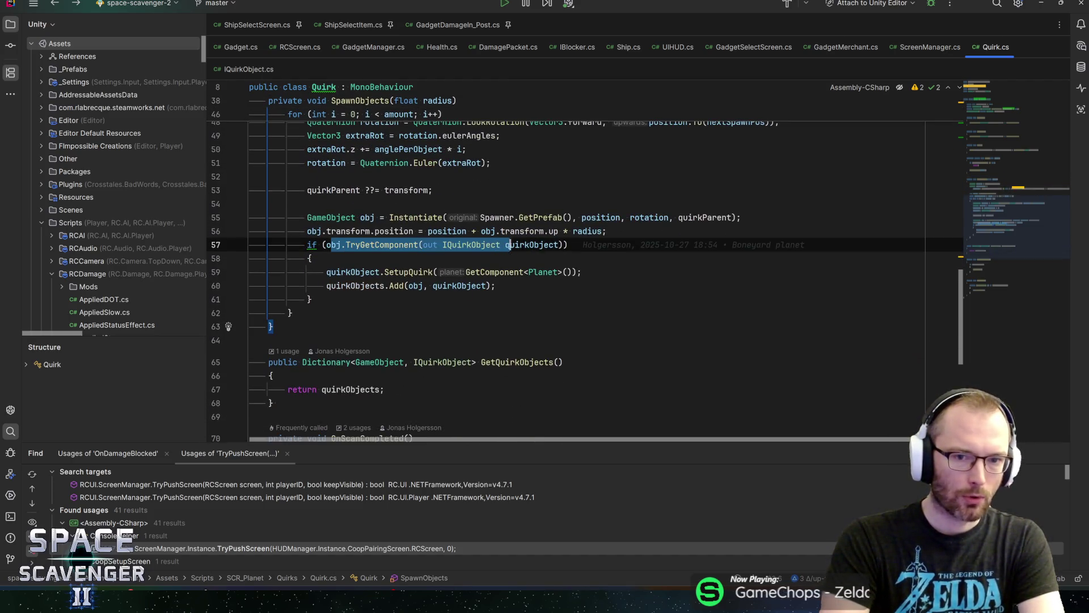
{"action": "key", "text": "End"}
{"action": "key", "text": "Down"}
{"action": "key", "text": "Down"}
{"action": "key", "text": "End"}
{"action": "key", "text": "shift+Home"}
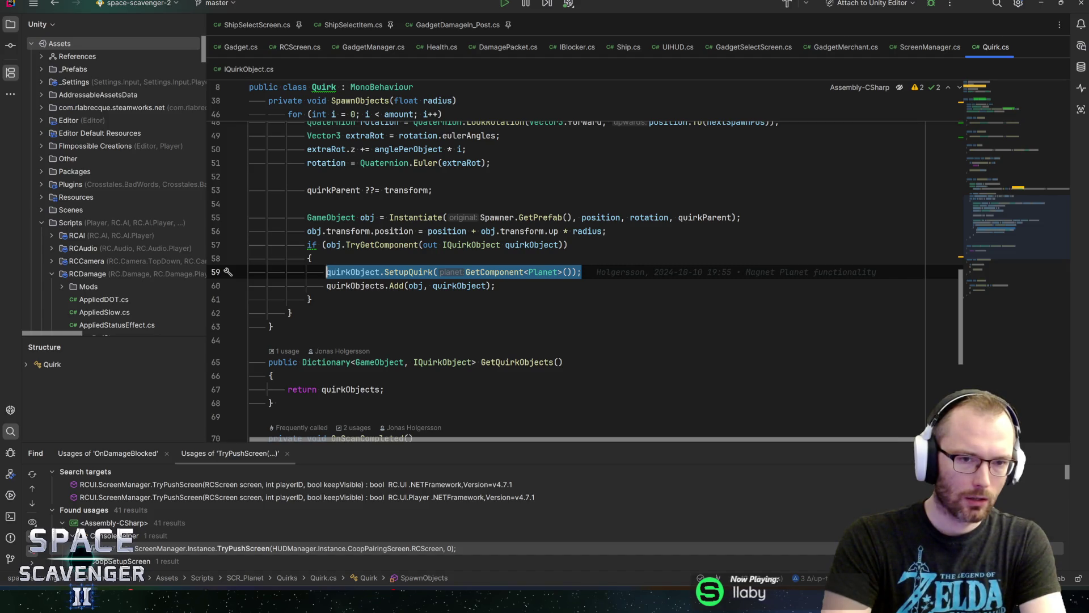
- Review the Setup call in Awake and list the classes implementing IQuirkObject
{"action": "scroll", "coordinate": [567, 272], "scroll_direction": "up", "scroll_amount": 8}
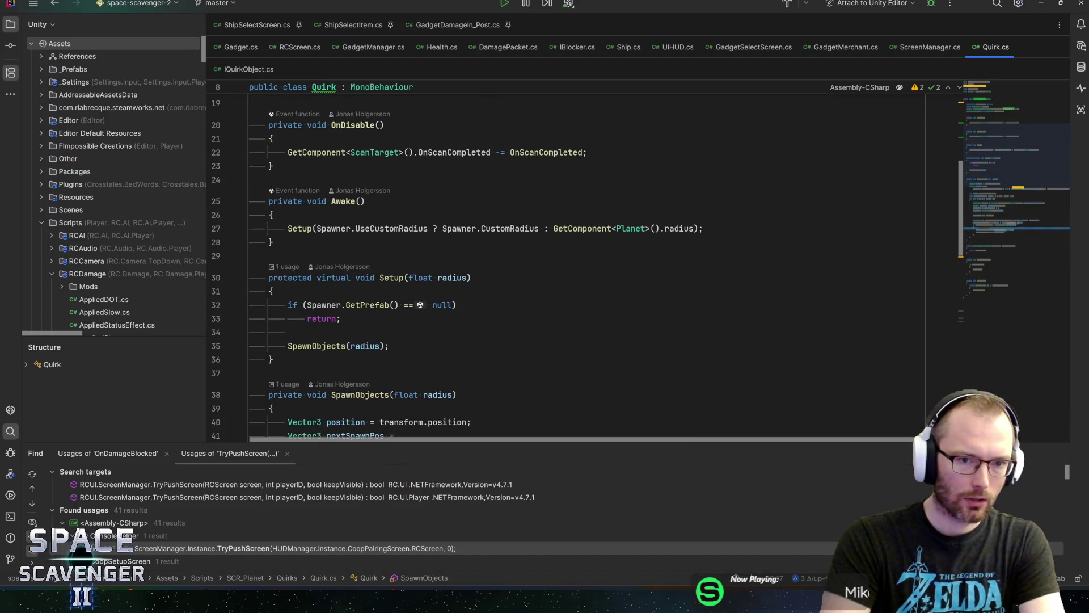
{"action": "left_click", "coordinate": [343, 200]}
{"action": "left_click", "coordinate": [300, 228]}
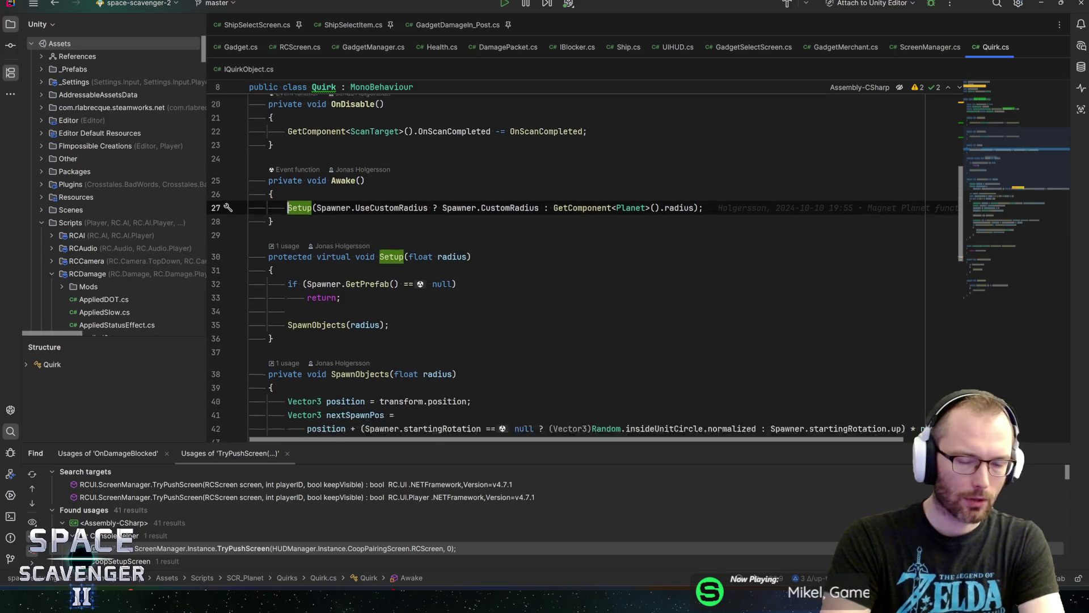
{"action": "scroll", "coordinate": [567, 272], "scroll_direction": "down", "scroll_amount": 4}
{"action": "scroll", "coordinate": [567, 272], "scroll_direction": "down", "scroll_amount": 5}
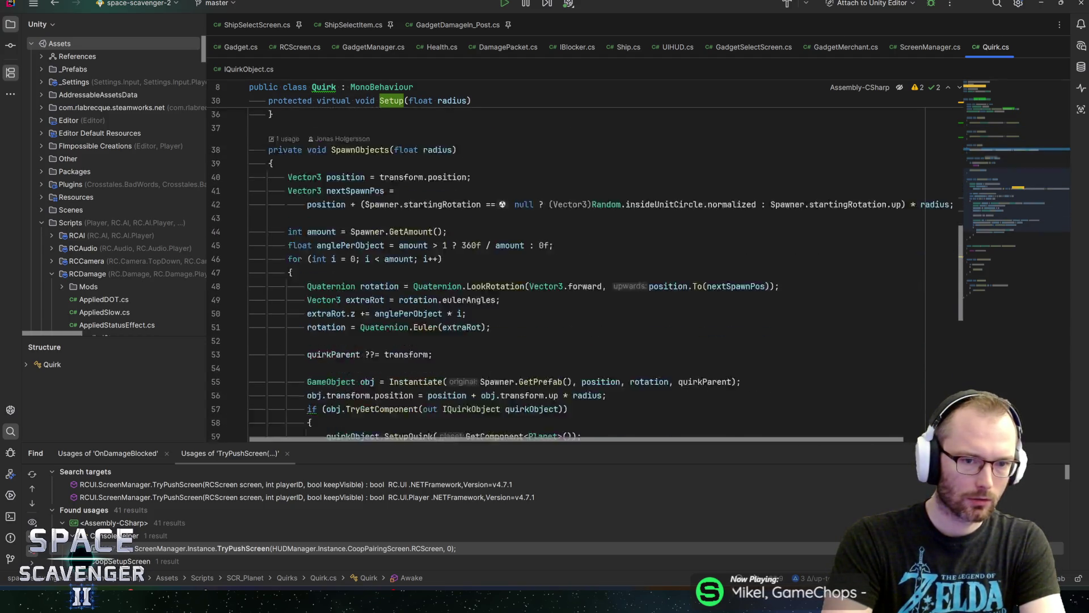
{"action": "scroll", "coordinate": [567, 272], "scroll_direction": "down", "scroll_amount": 2}
{"action": "left_click", "coordinate": [249, 68]}
{"action": "left_click", "coordinate": [321, 111]}
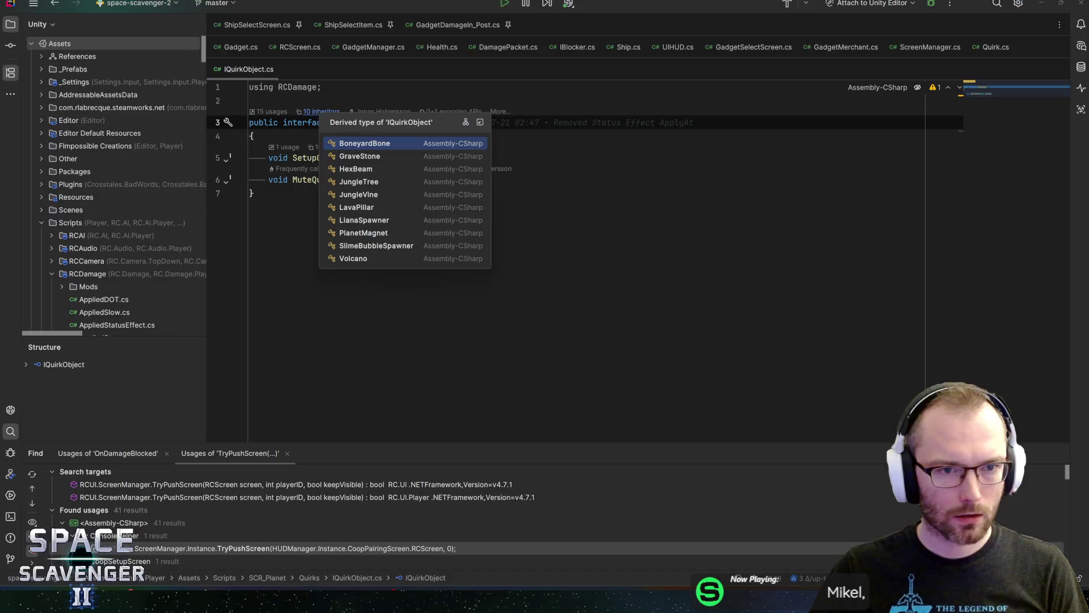
- Open the HexBeam implementation of IQuirkObject and scroll through its code
{"action": "left_click", "coordinate": [350, 170]}
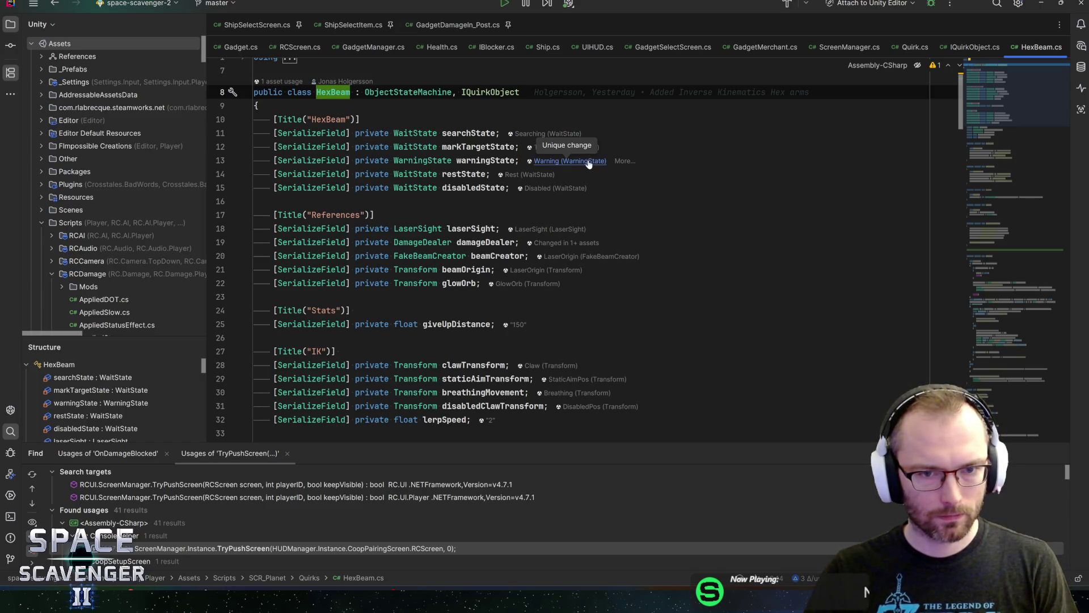
{"action": "left_click", "coordinate": [258, 105]}
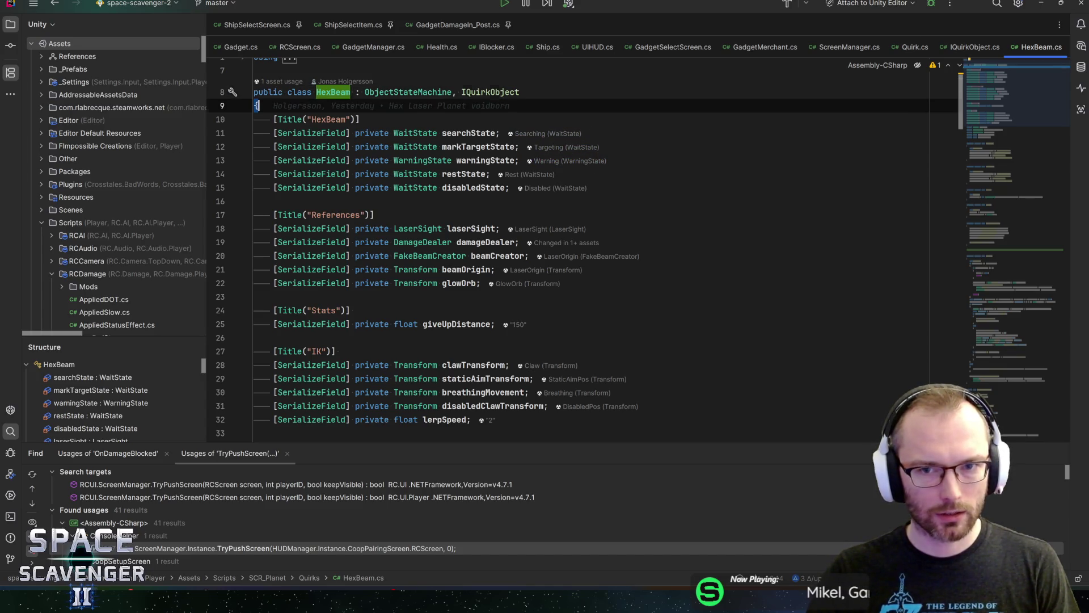
{"action": "left_click", "coordinate": [361, 120]}
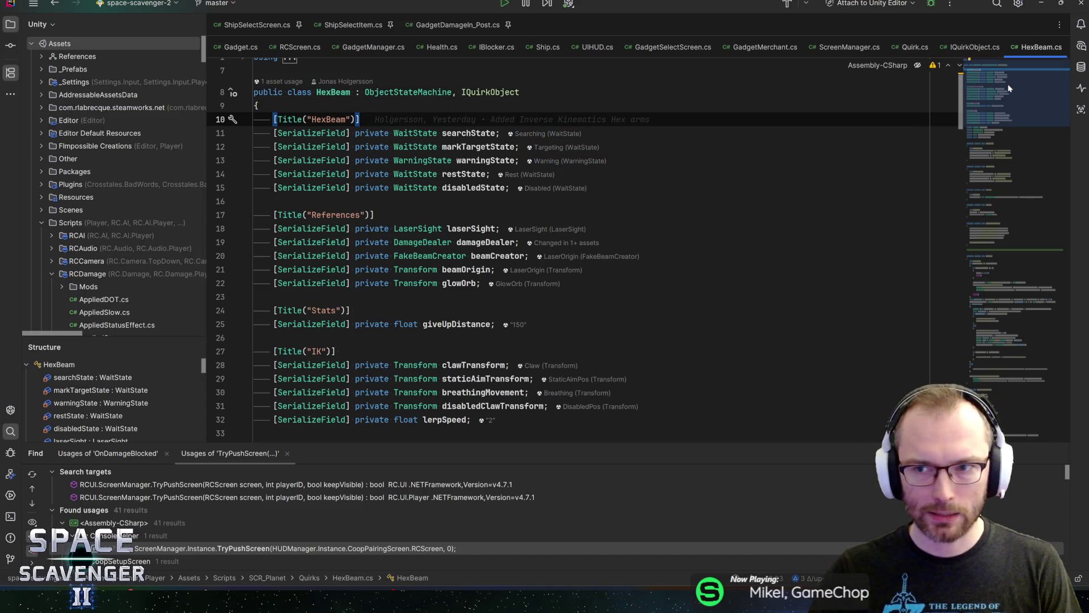
{"action": "scroll", "coordinate": [998, 86], "scroll_direction": "up", "scroll_amount": 1}
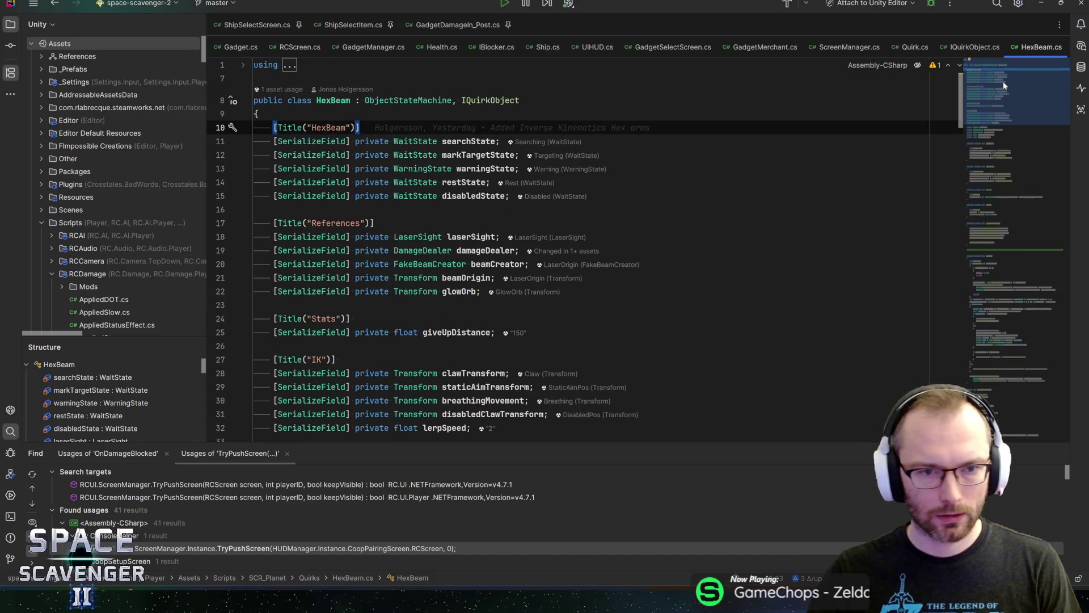
{"action": "scroll", "coordinate": [1002, 83], "scroll_direction": "down", "scroll_amount": 1}
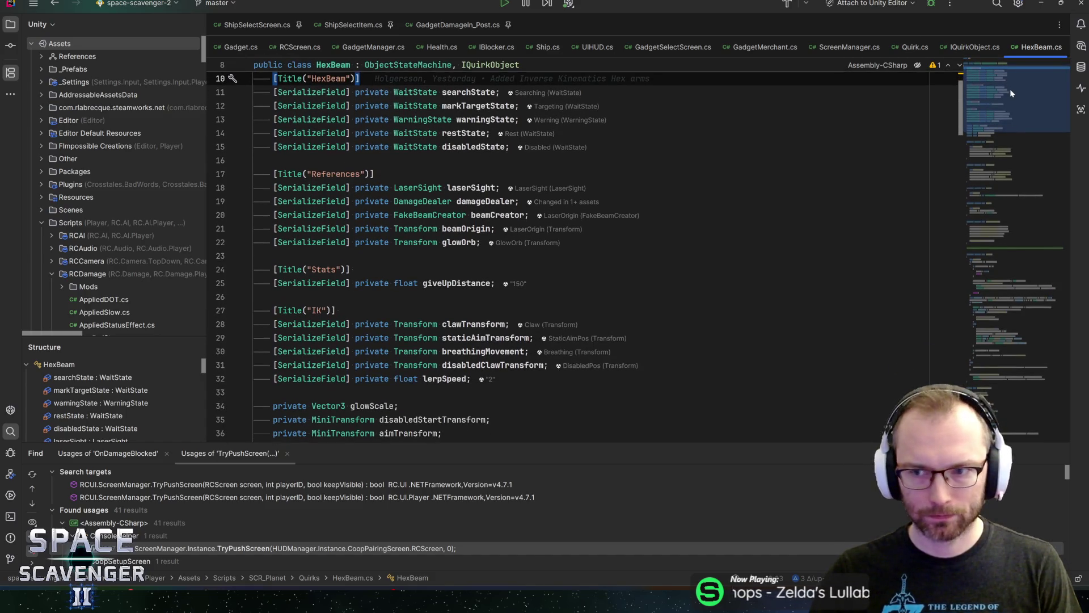
{"action": "scroll", "coordinate": [1019, 86], "scroll_direction": "up", "scroll_amount": 1}
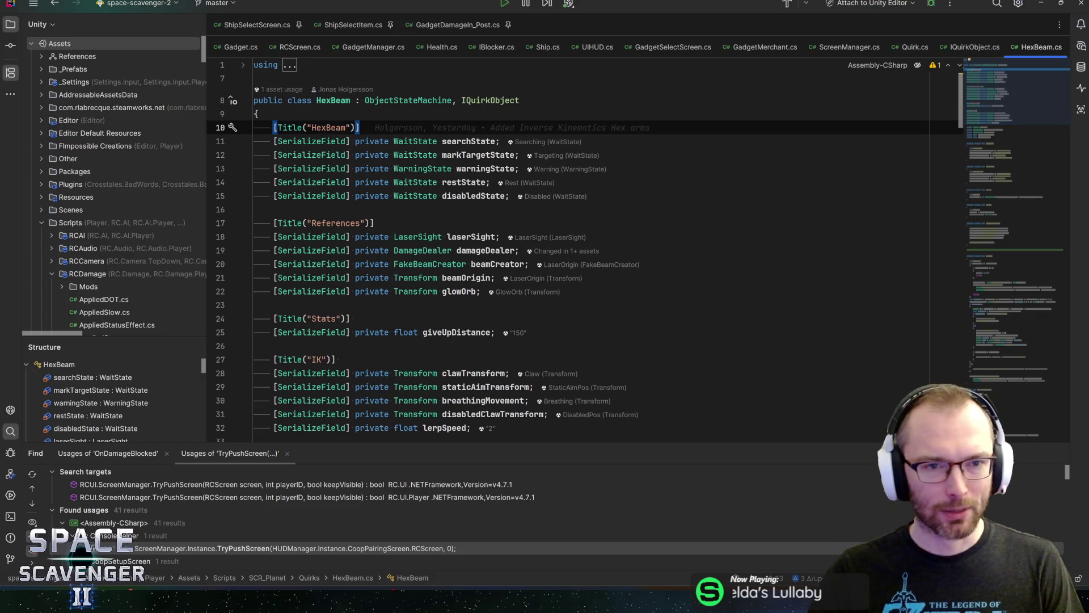
- Inspect the HexBeam class declaration and its Stats fields such as giveUpDistance
{"action": "left_click", "coordinate": [327, 99]}
{"action": "mouse_move", "coordinate": [492, 101]}
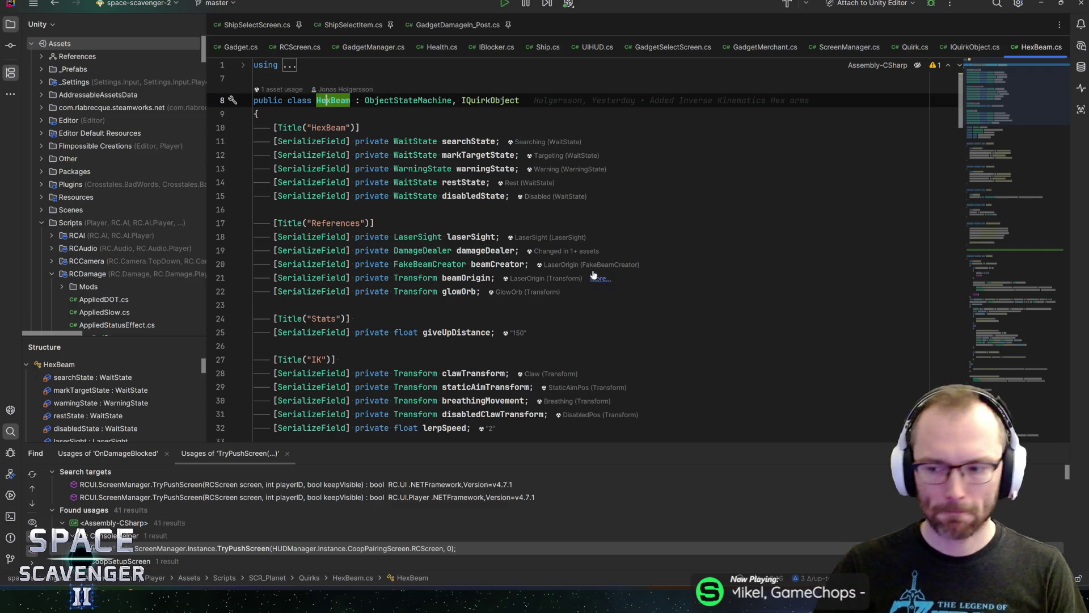
{"action": "left_click", "coordinate": [496, 333]}
{"action": "key", "text": "Up"}
{"action": "scroll", "coordinate": [585, 255], "scroll_direction": "down", "scroll_amount": 4}
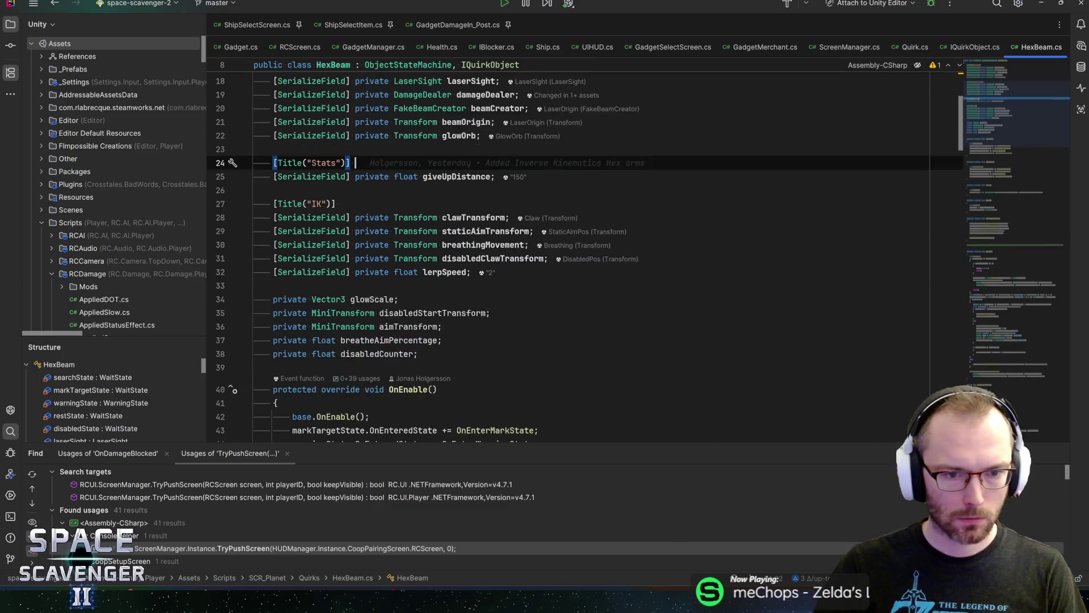
{"action": "scroll", "coordinate": [564, 265], "scroll_direction": "up", "scroll_amount": 4}
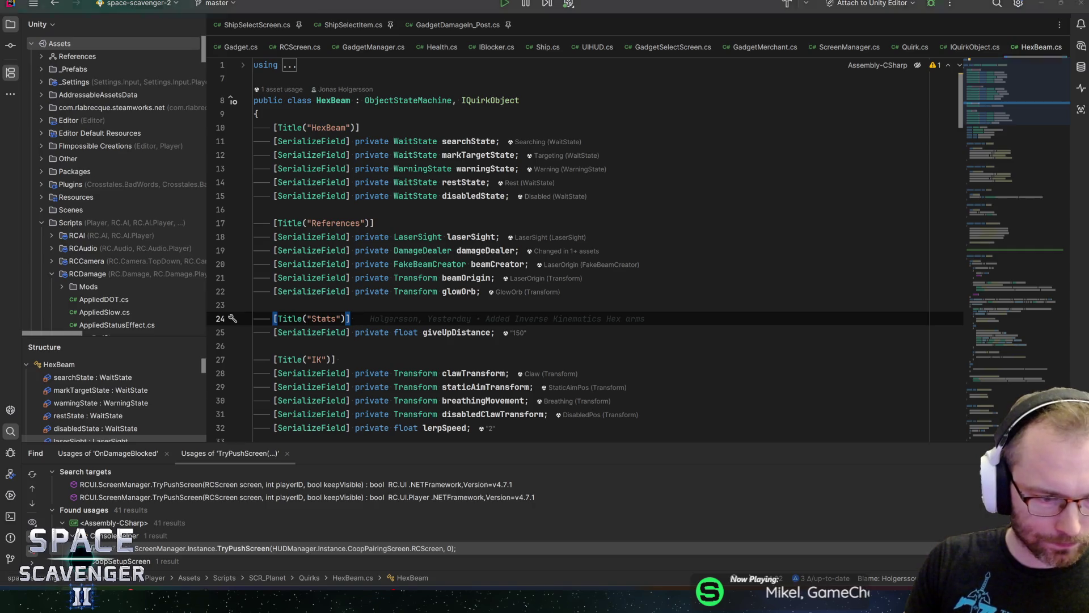
- Switch from Rider to the Unity editor showing the PlanetHexagons prefab
{"action": "key", "text": "alt+Tab"}
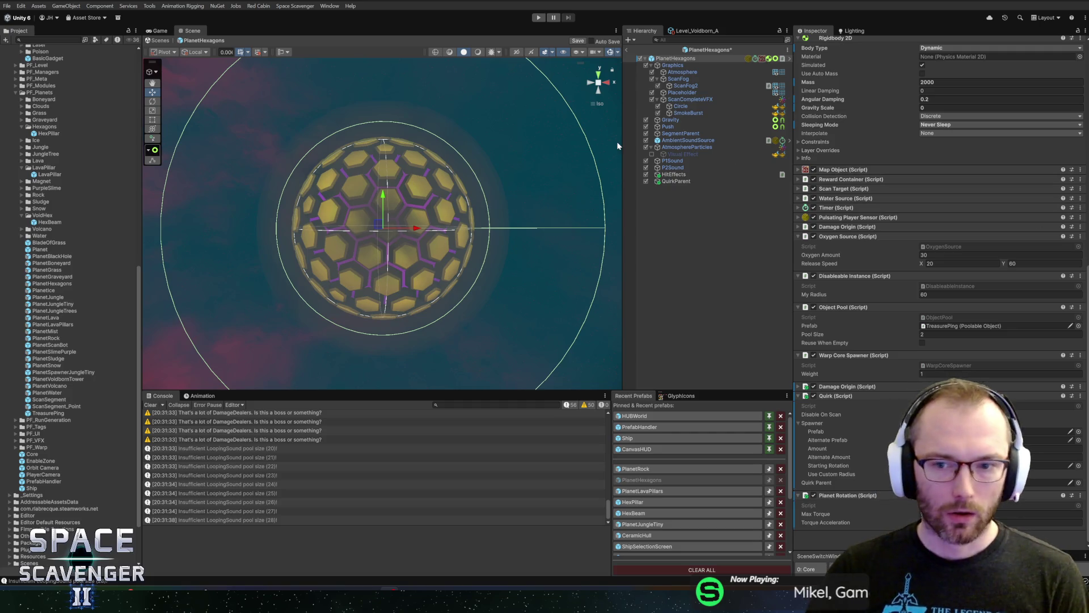
- Save PlanetHexagons, return to Rider, collapse RCDamage, and open the Quirks folder's Add menu
{"action": "key", "text": "ctrl+s"}
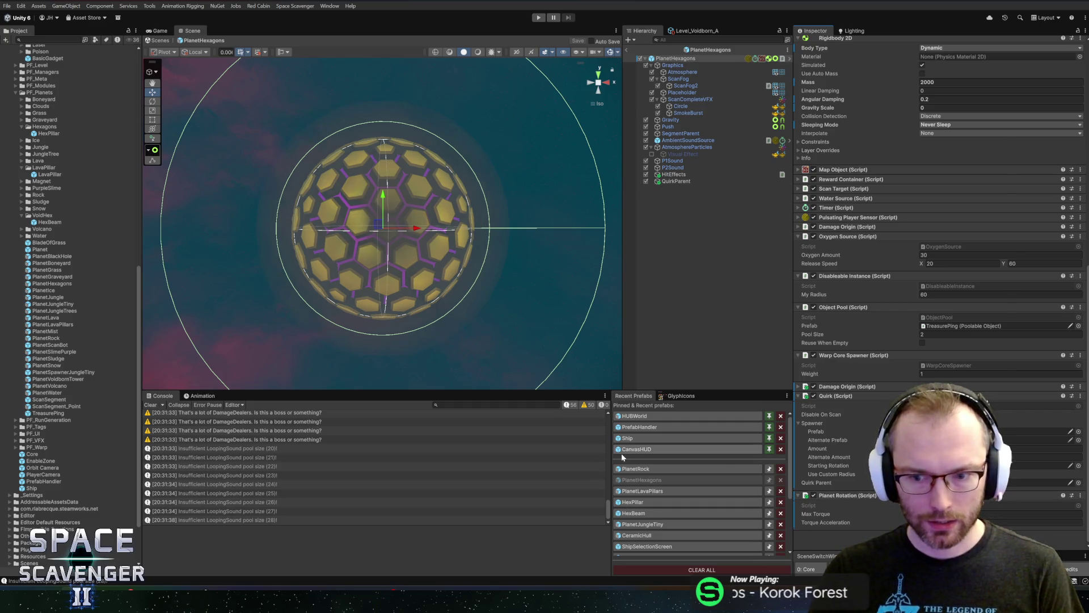
{"action": "key", "text": "alt+Tab"}
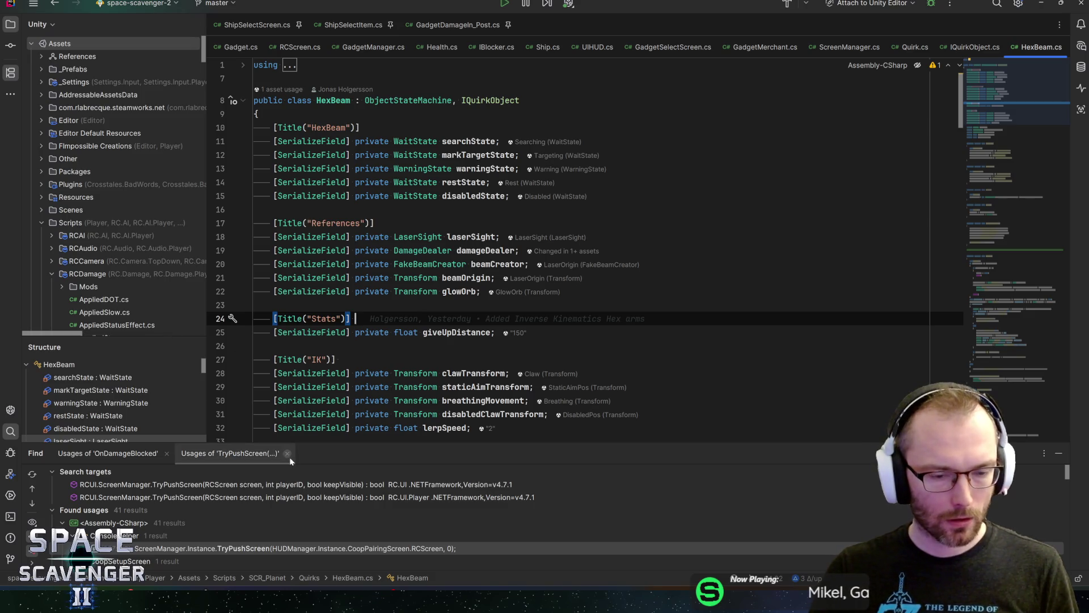
{"action": "left_click_drag", "start_coordinate": [289, 444], "coordinate": [249, 481]}
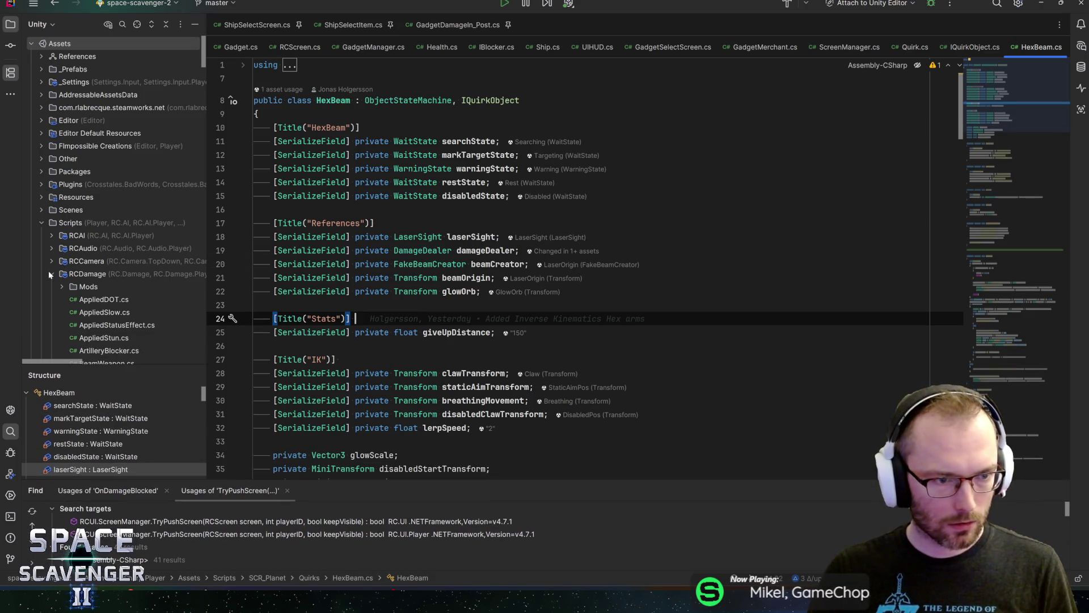
{"action": "left_click", "coordinate": [51, 274]}
{"action": "left_click", "coordinate": [137, 25]}
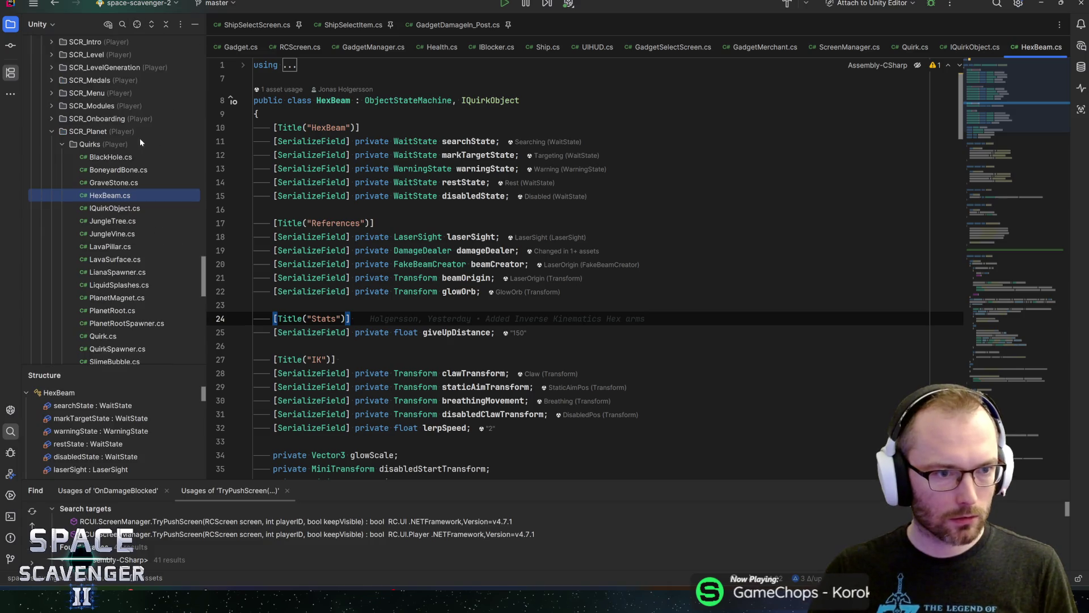
{"action": "right_click", "coordinate": [76, 146]}
{"action": "mouse_move", "coordinate": [105, 154]}
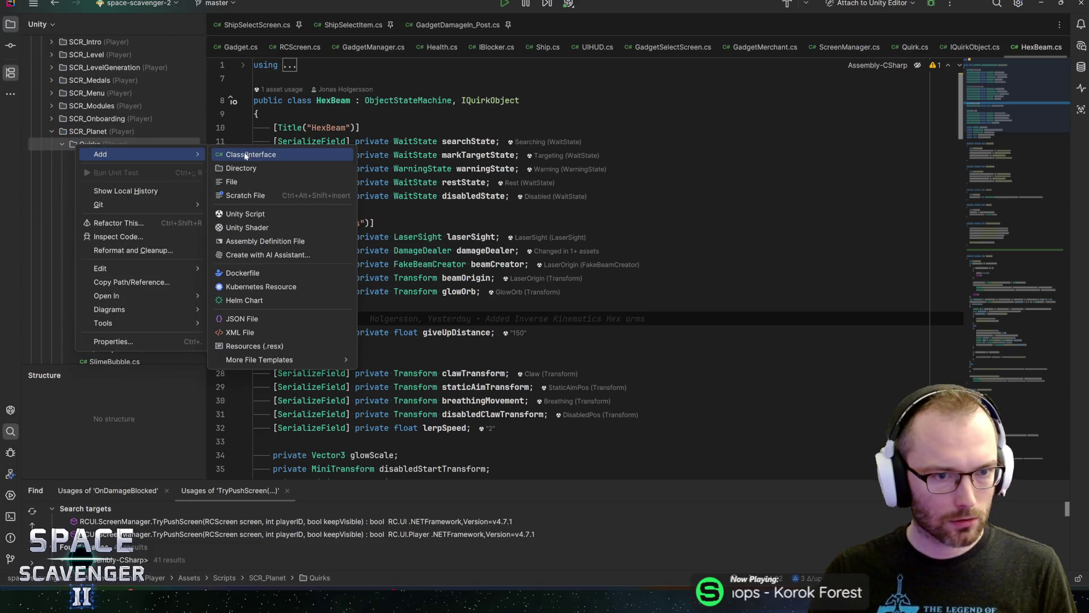
- Create a VoidbornQuirkBeam Unity script in Quirks deriving from ObjectStateMachine
{"action": "left_click", "coordinate": [246, 213]}
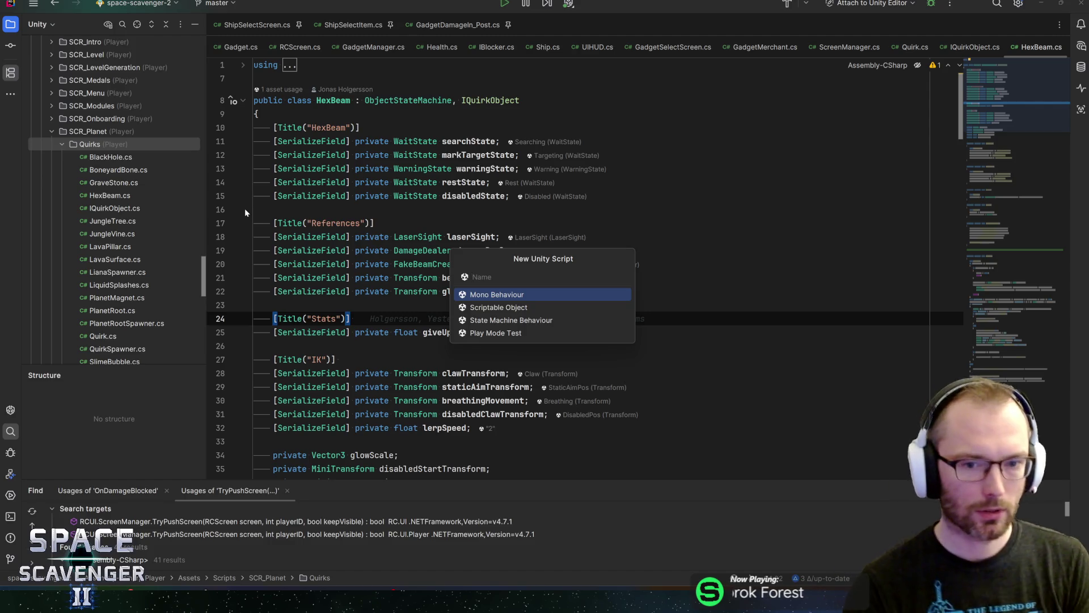
{"action": "type", "text": "Void"}
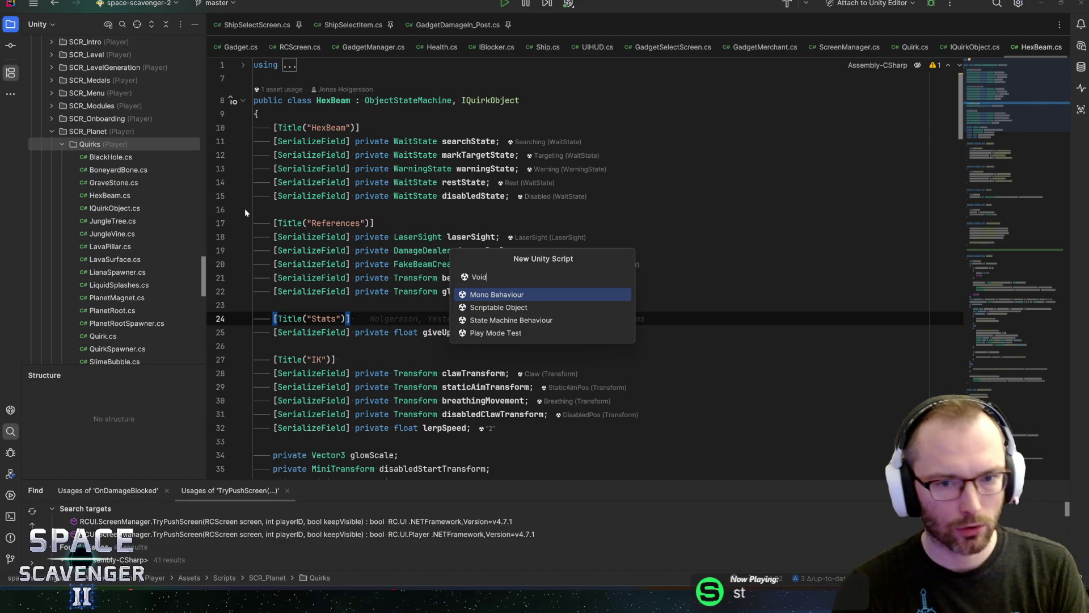
{"action": "type", "text": "bornQ"}
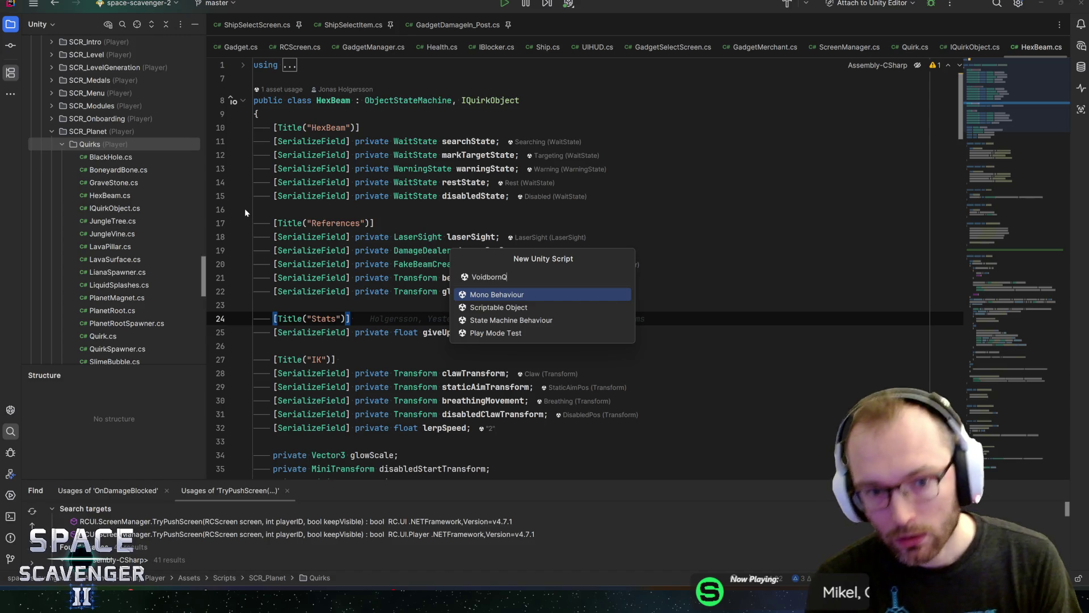
{"action": "type", "text": "uirkBeam"}
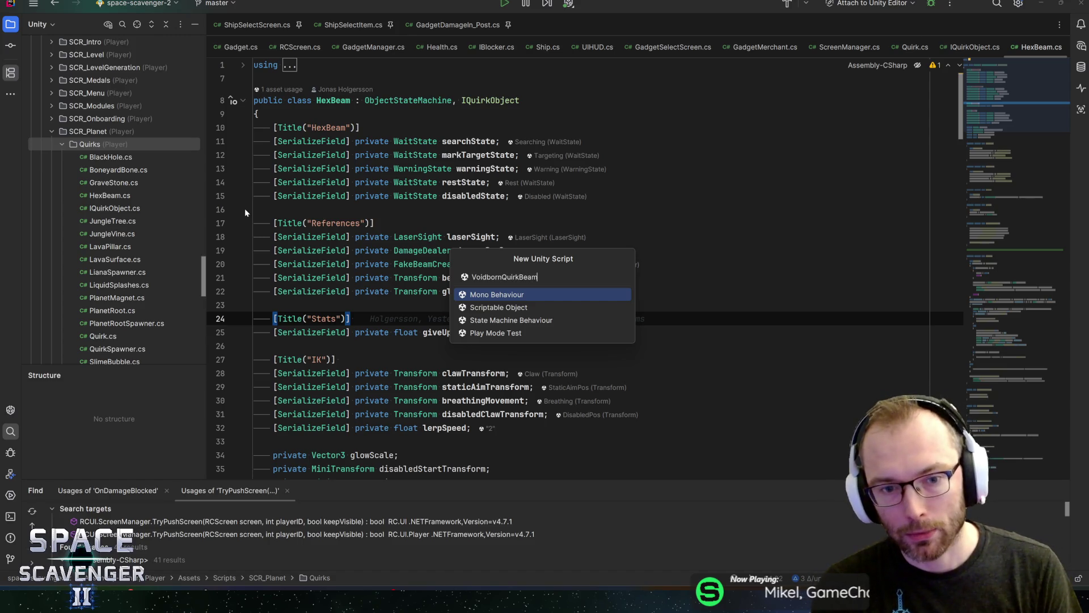
{"action": "key", "text": "Return"}
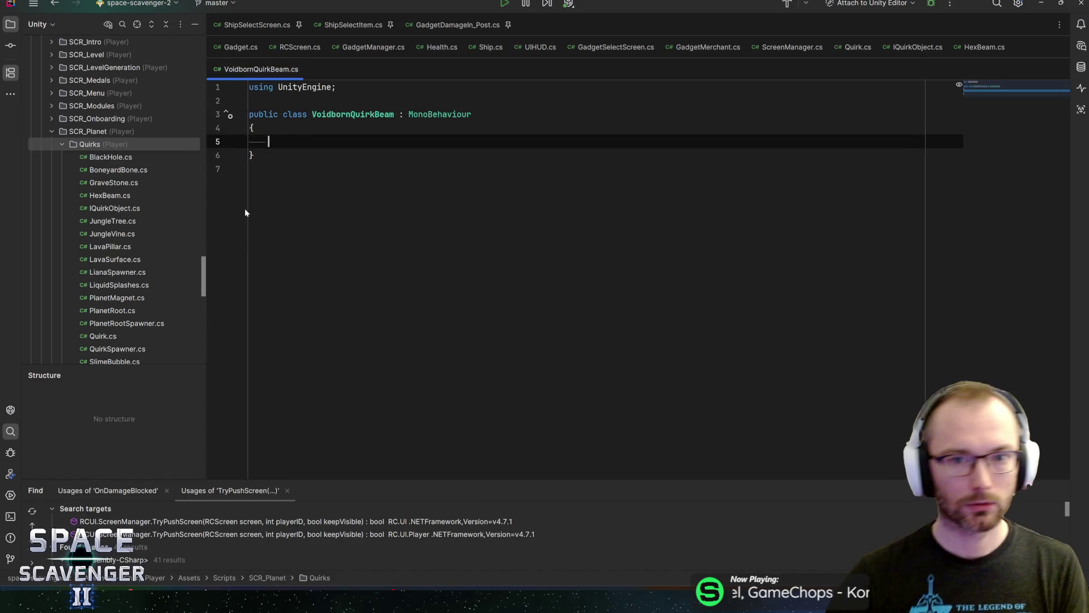
{"action": "type", "text": "Objec"}
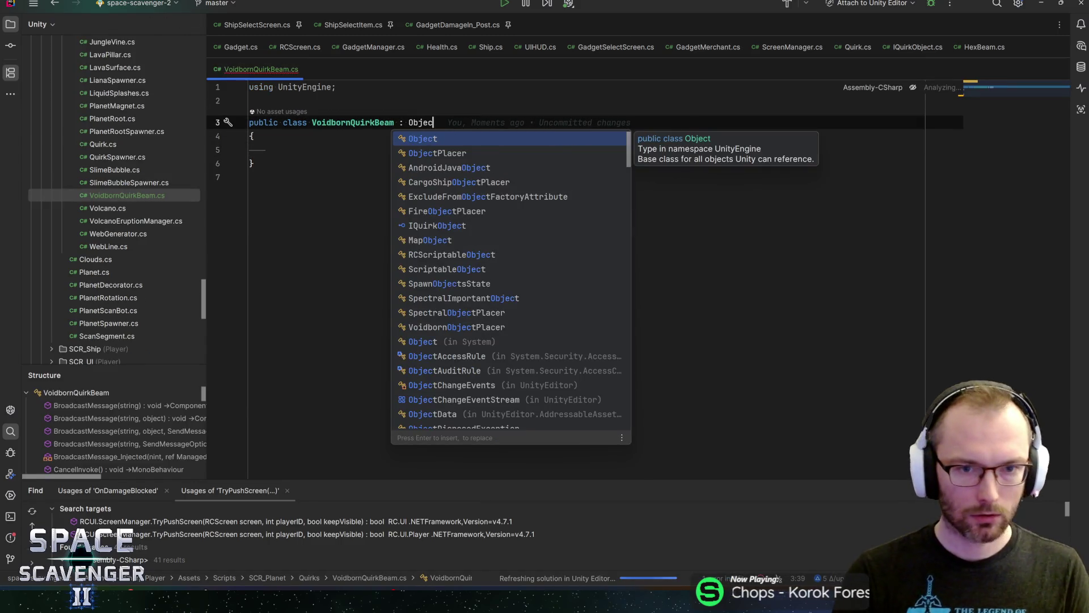
{"action": "type", "text": "tstateM"}
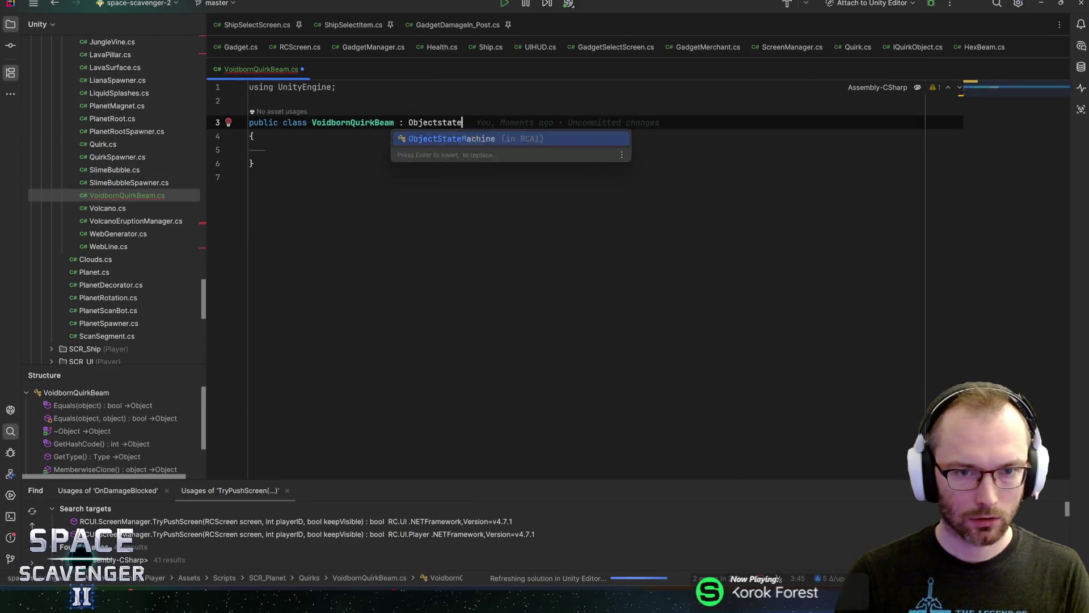
{"action": "key", "text": "Return"}
- Add IQuirkObject, implement its missing members, and empty the SetupQuirk stub
{"action": "type", "text": ", IQ"}
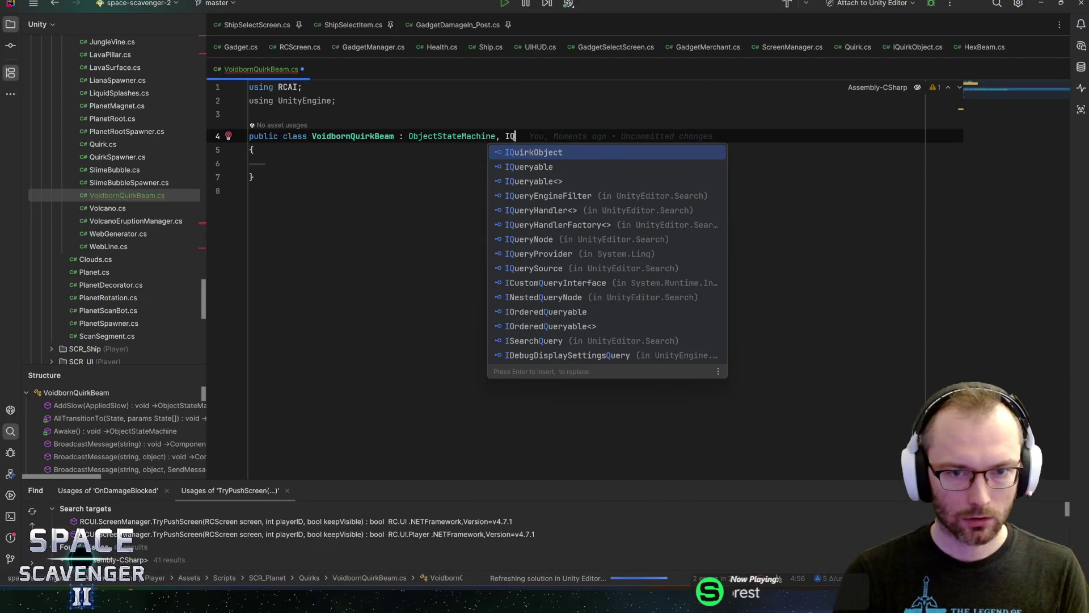
{"action": "key", "text": "Return"}
{"action": "key", "text": "alt+Return"}
{"action": "key", "text": "Return"}
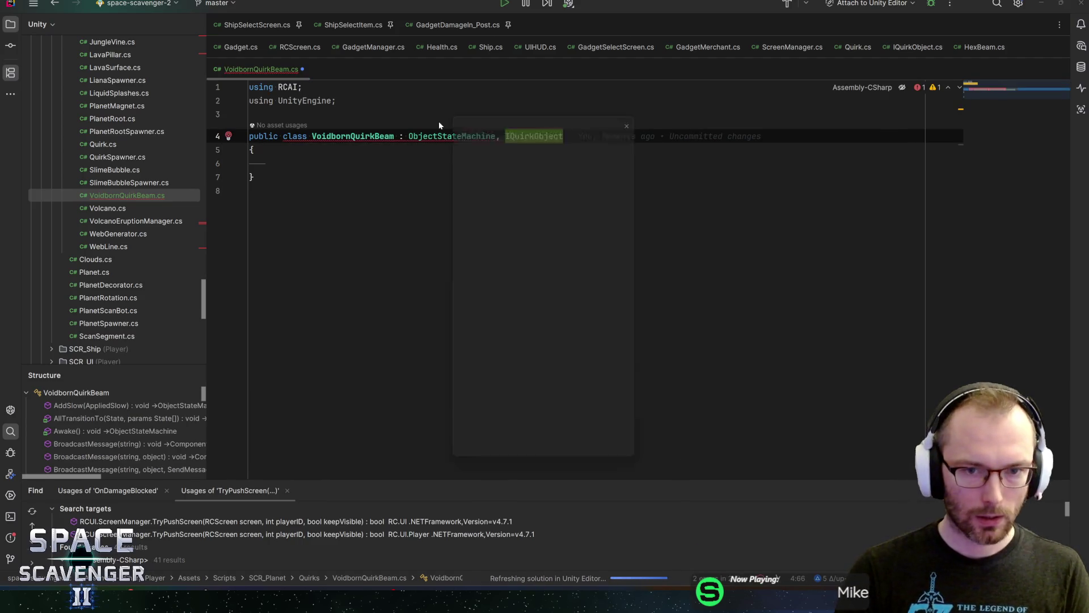
{"action": "key", "text": "Return"}
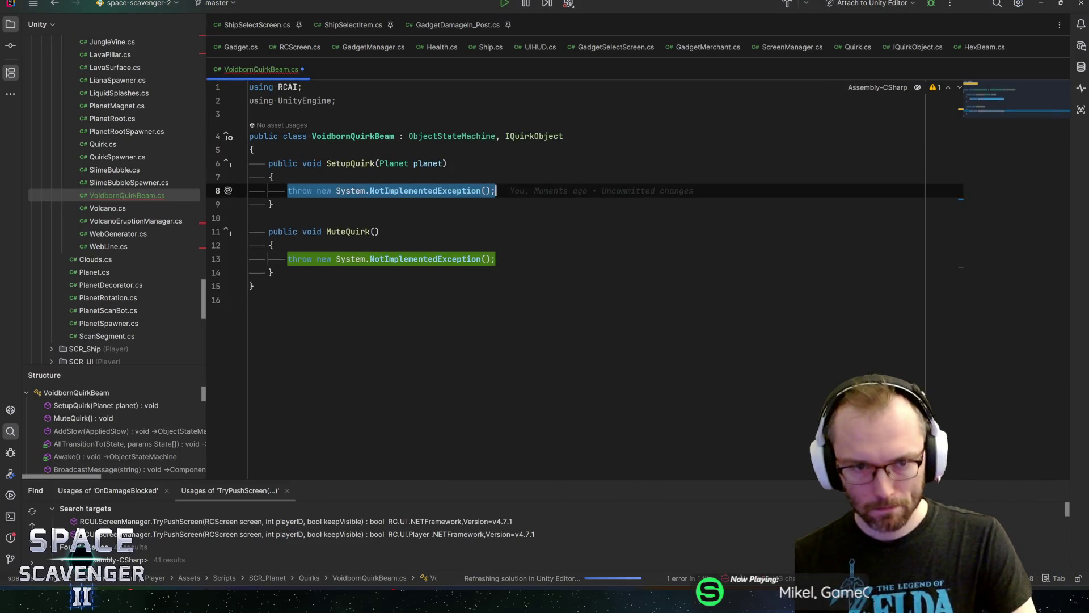
{"action": "key", "text": "BackSpace"}
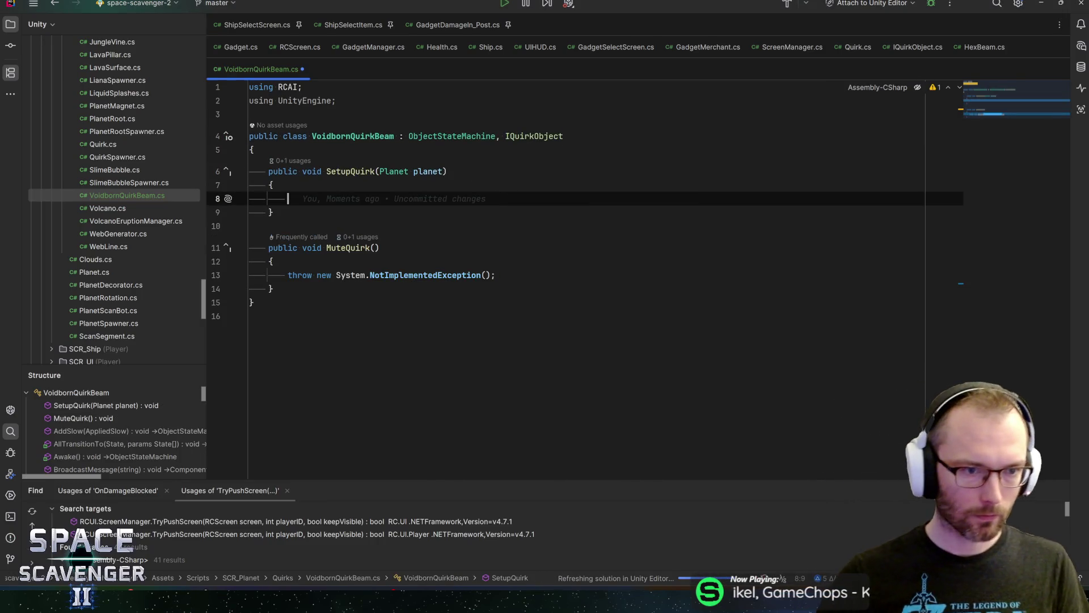
{"action": "scroll", "coordinate": [82, 143], "scroll_direction": "up", "scroll_amount": 3}
{"action": "right_click", "coordinate": [92, 68]}
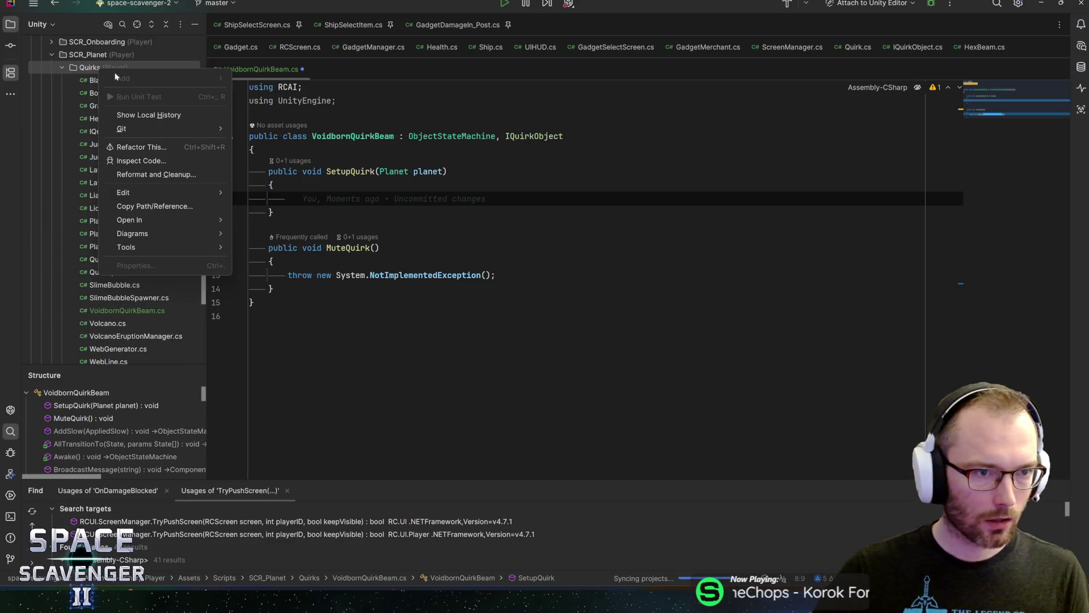
- Create a VoidbornQuirkManager MonoBehaviour script in the Quirks folder
{"action": "right_click", "coordinate": [82, 66]}
{"action": "left_click", "coordinate": [275, 185]}
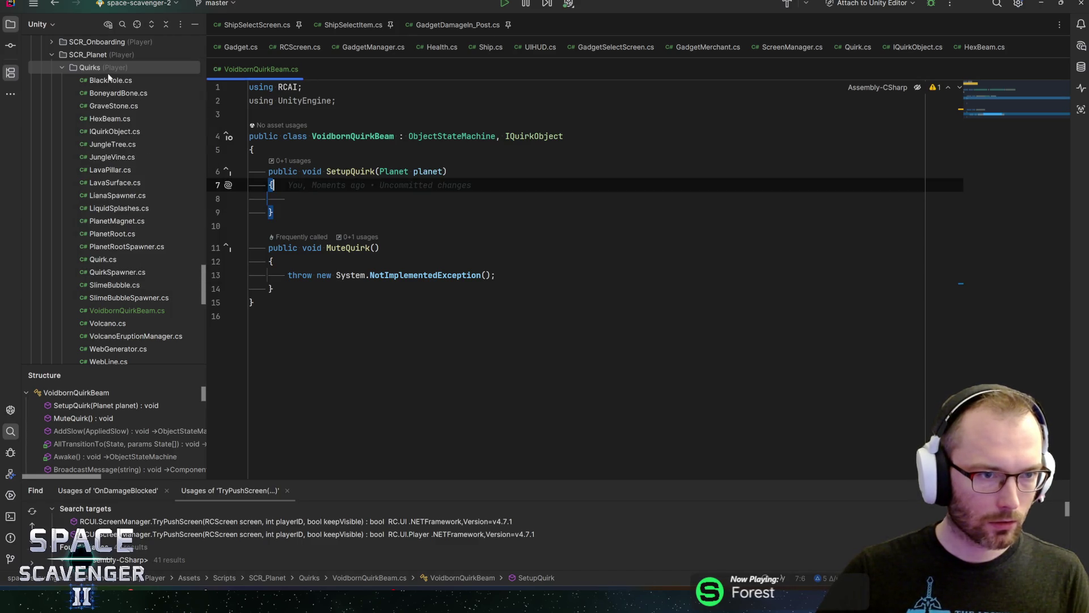
{"action": "right_click", "coordinate": [93, 68]}
{"action": "mouse_move", "coordinate": [126, 76]}
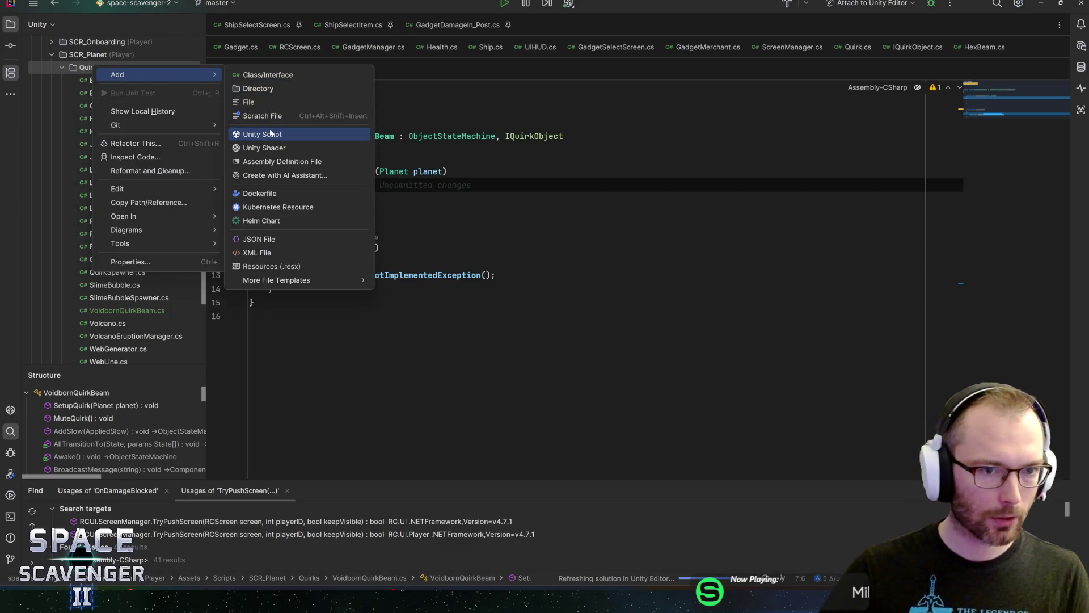
{"action": "left_click", "coordinate": [272, 134]}
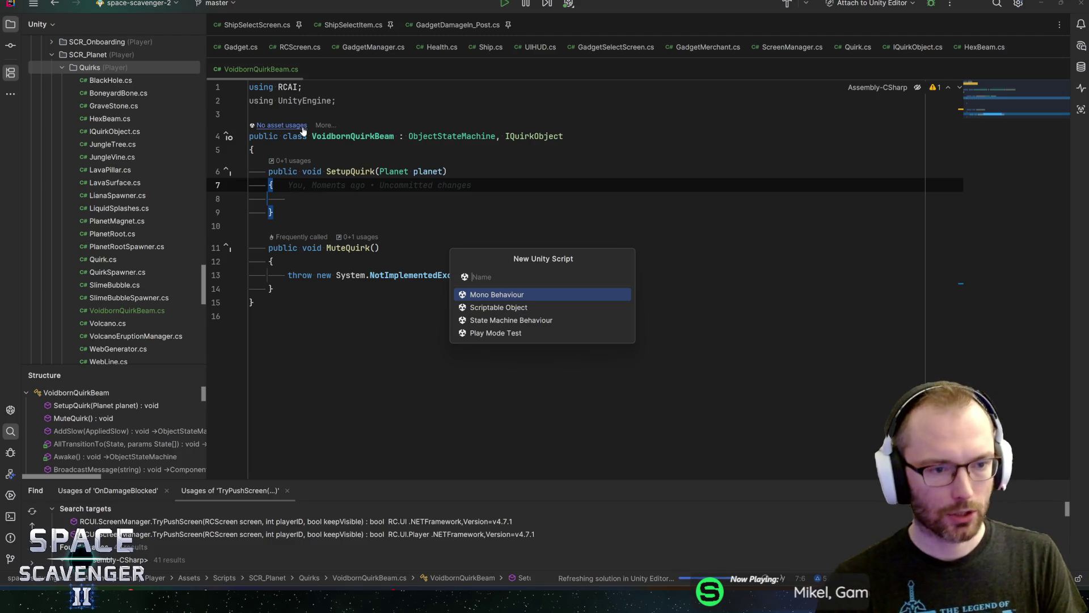
{"action": "type", "text": "Void"}
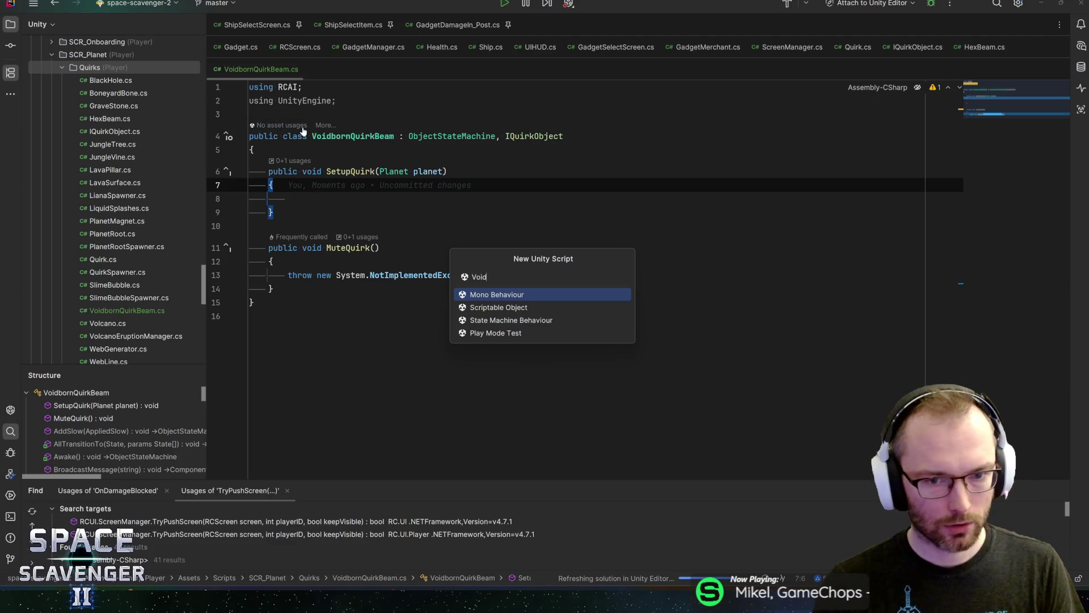
{"action": "type", "text": "bornQuirkControll"}
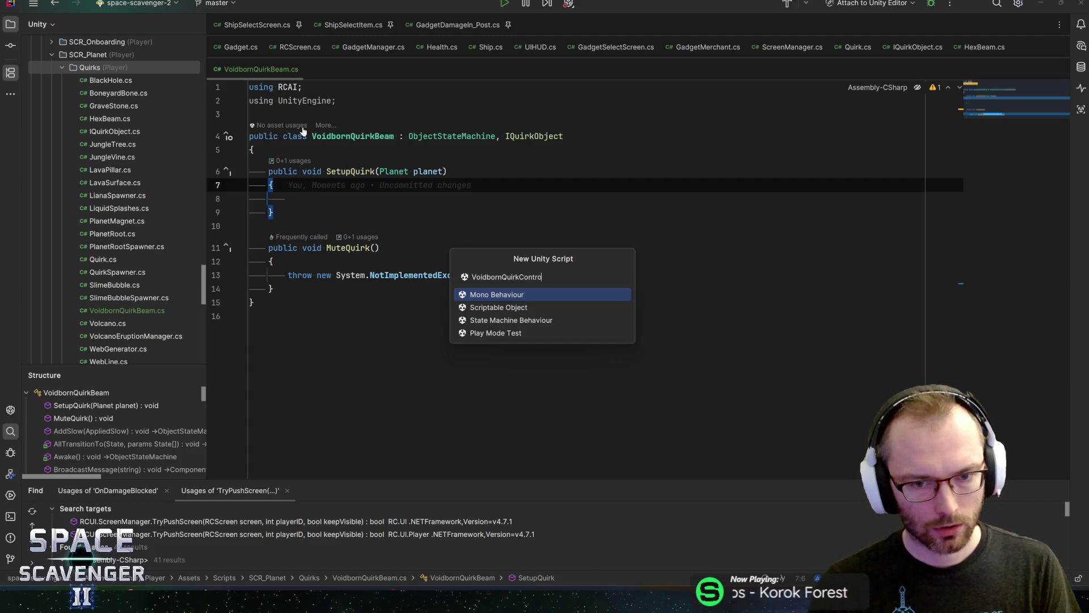
{"action": "key", "text": "BackSpace"}
{"action": "key", "text": "BackSpace"}
{"action": "key", "text": "BackSpace"}
{"action": "type", "text": "Manager"}
{"action": "key", "text": "Return"}
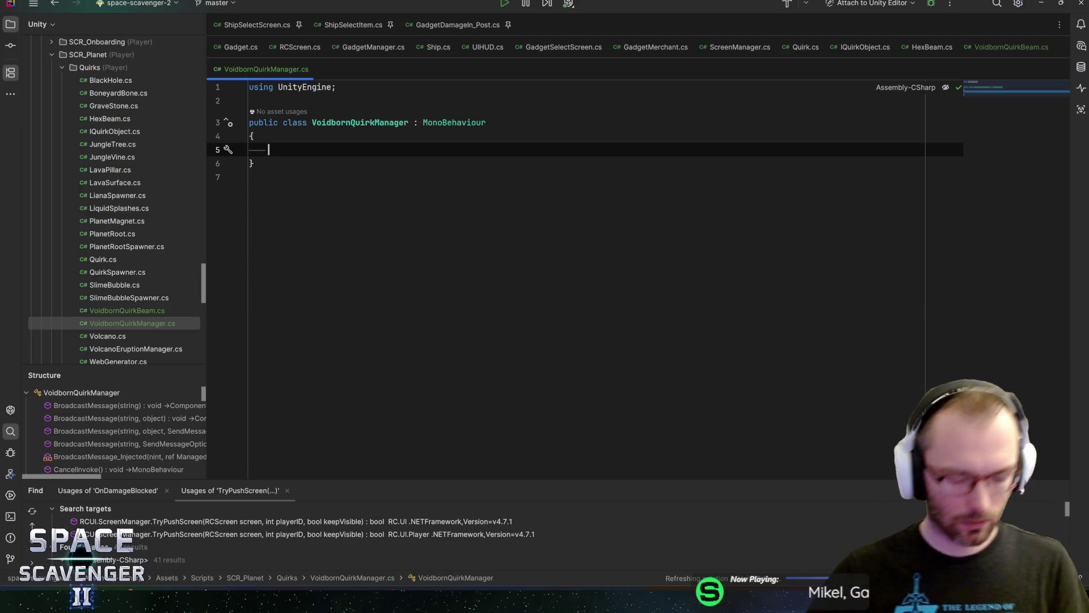
- Add an empty public void AddBeam(VoidbornQuirkBeam beam) method
{"action": "type", "text": "publi"}
{"action": "type", "text": "d "}
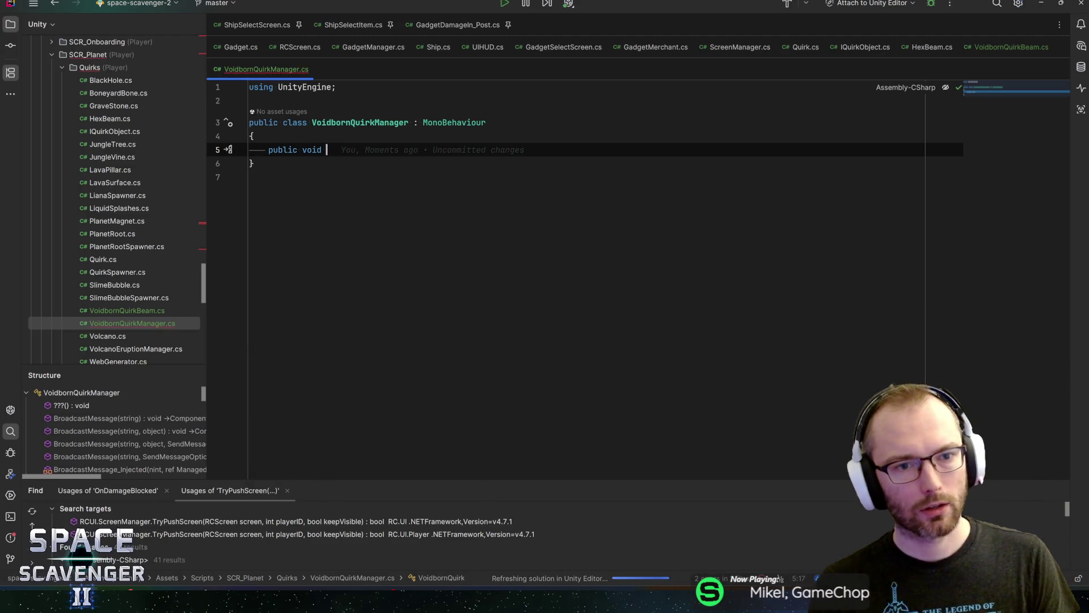
{"action": "type", "text": "AddBeam("}
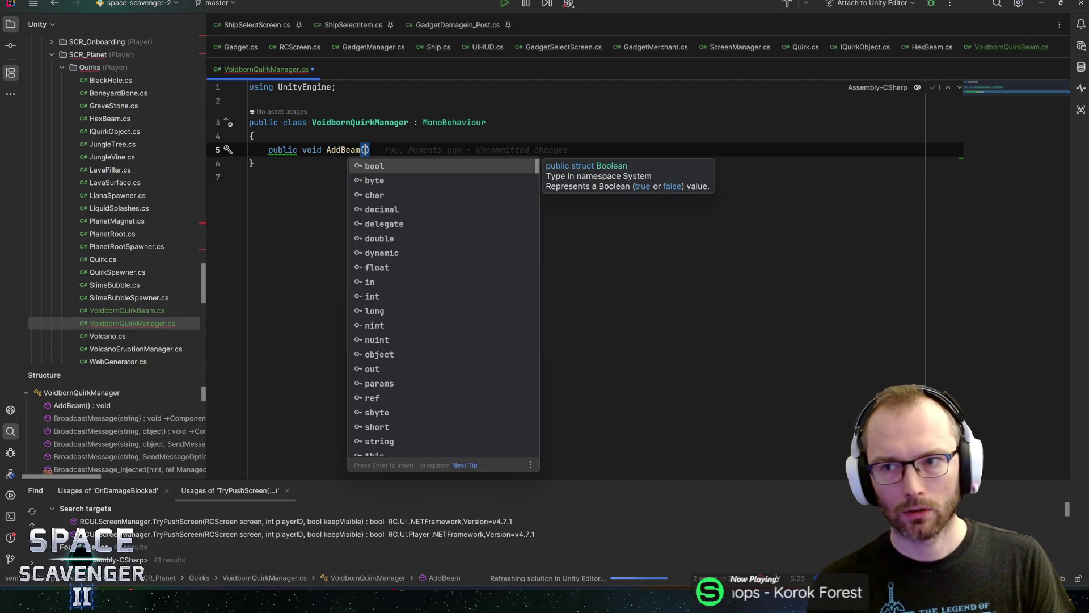
{"action": "type", "text": "Quirkbe"}
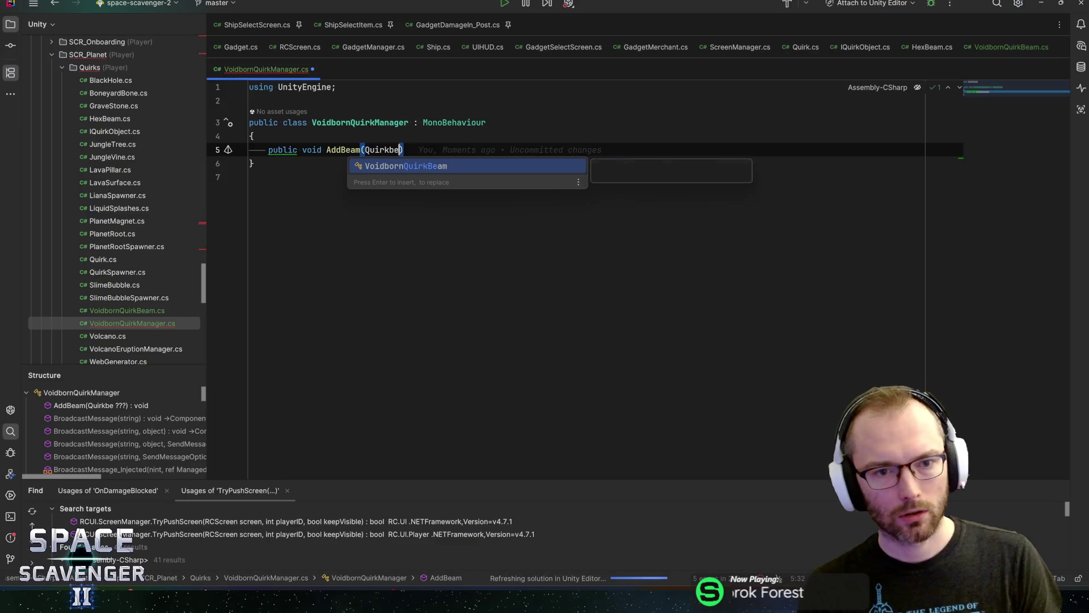
{"action": "key", "text": "Return"}
{"action": "type", "text": "beam"}
{"action": "key", "text": "ctrl+shift+Return"}
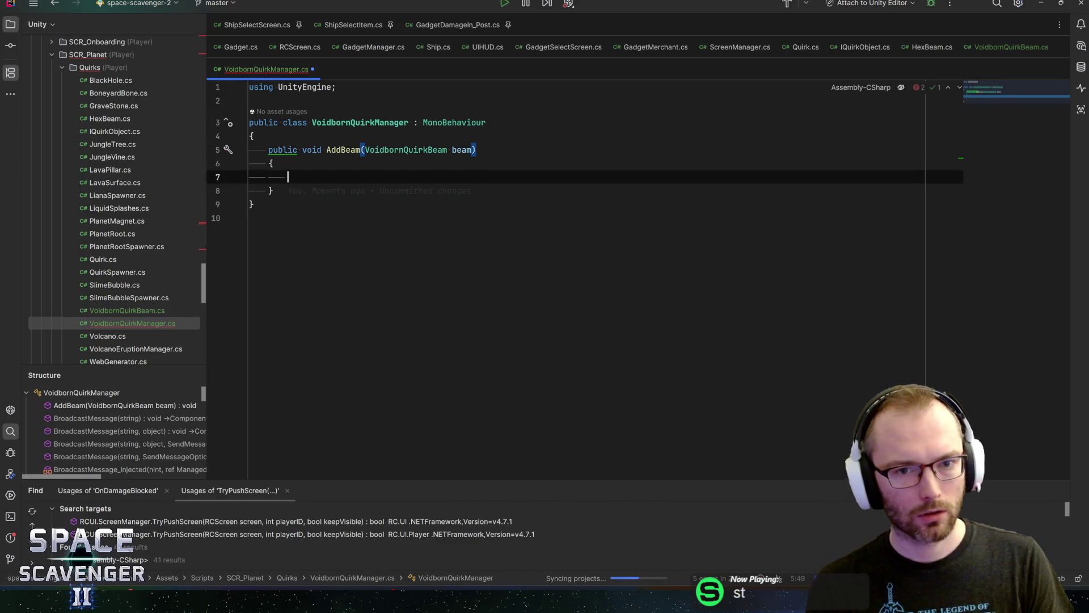
- Declare private List<VoidbornQuirkBeam> allBeams = new(), importing System.Collections.Generic
{"action": "key", "text": "ctrl+alt+Return"}
{"action": "key", "text": "ctrl+alt+Return"}
{"action": "type", "text": "private List<"}
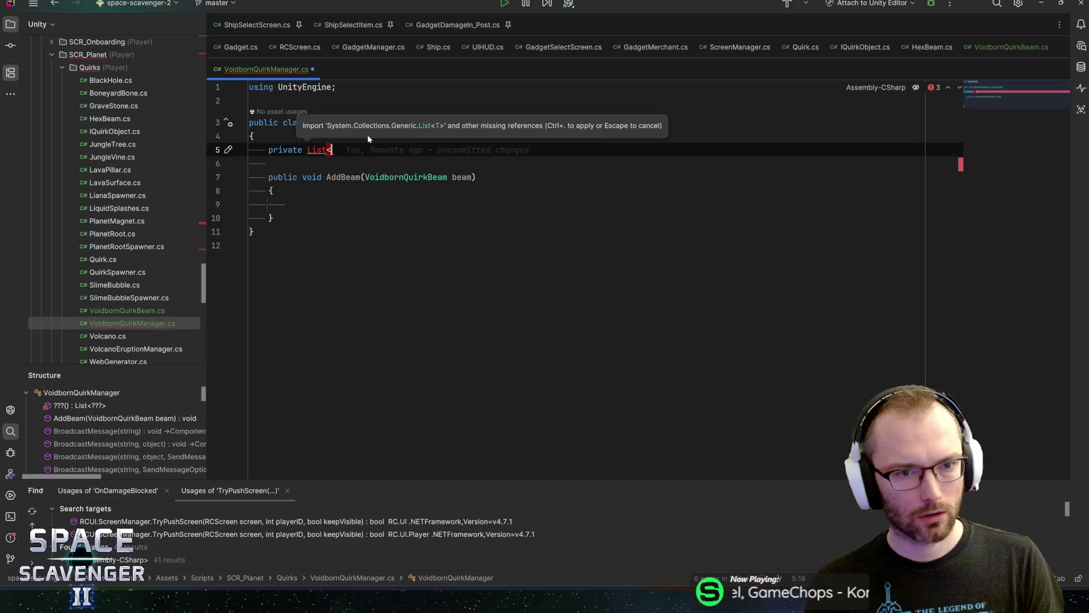
{"action": "type", "text": "Voidb"}
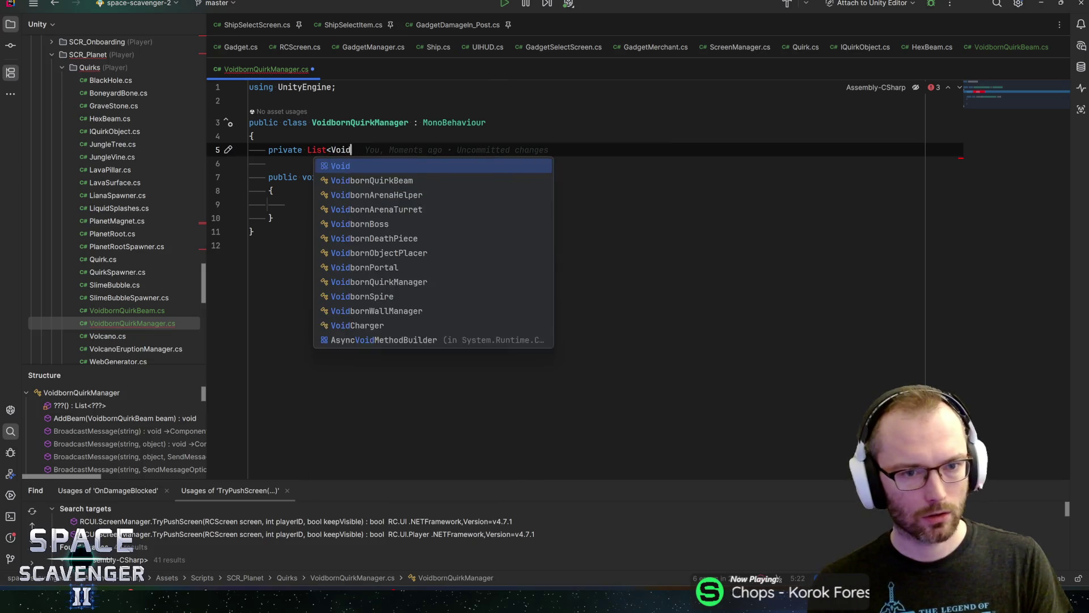
{"action": "key", "text": "Return"}
{"action": "type", "text": "> allBeam"}
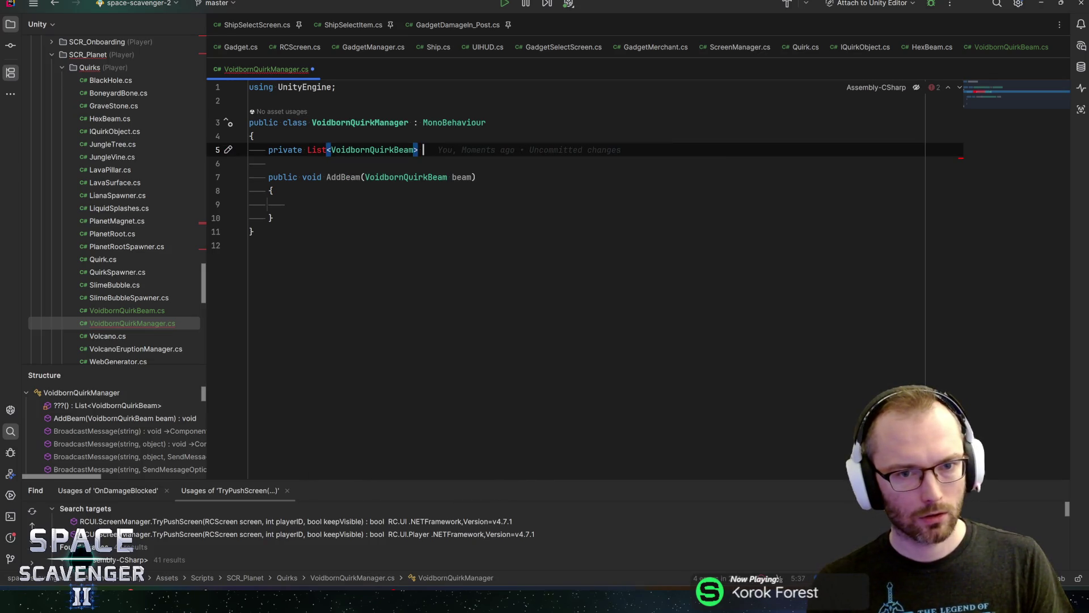
{"action": "type", "text": "s;"}
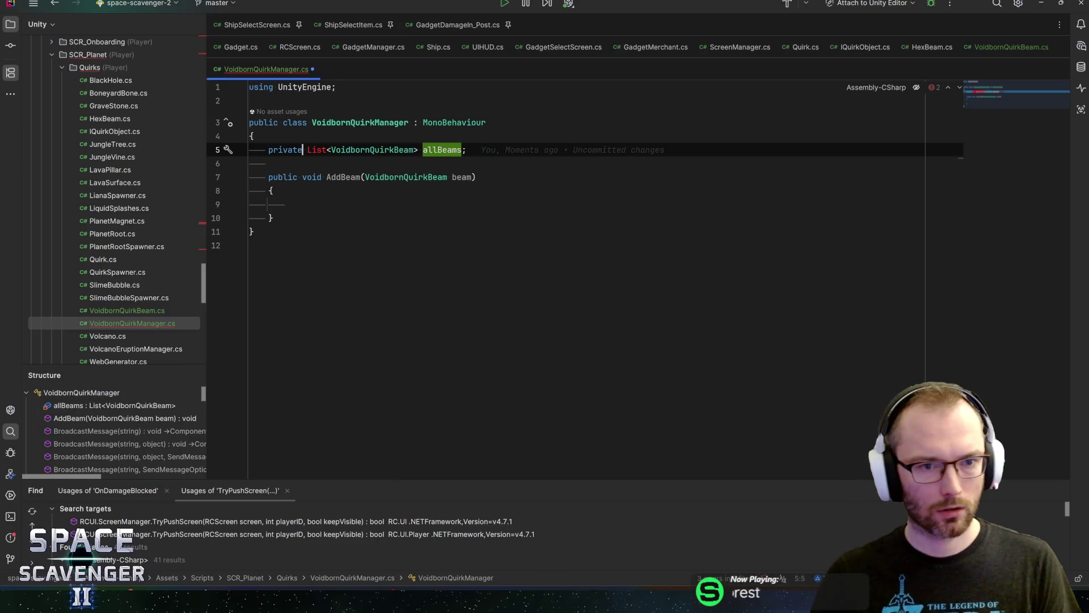
{"action": "key", "text": "alt+Return"}
{"action": "key", "text": "Return"}
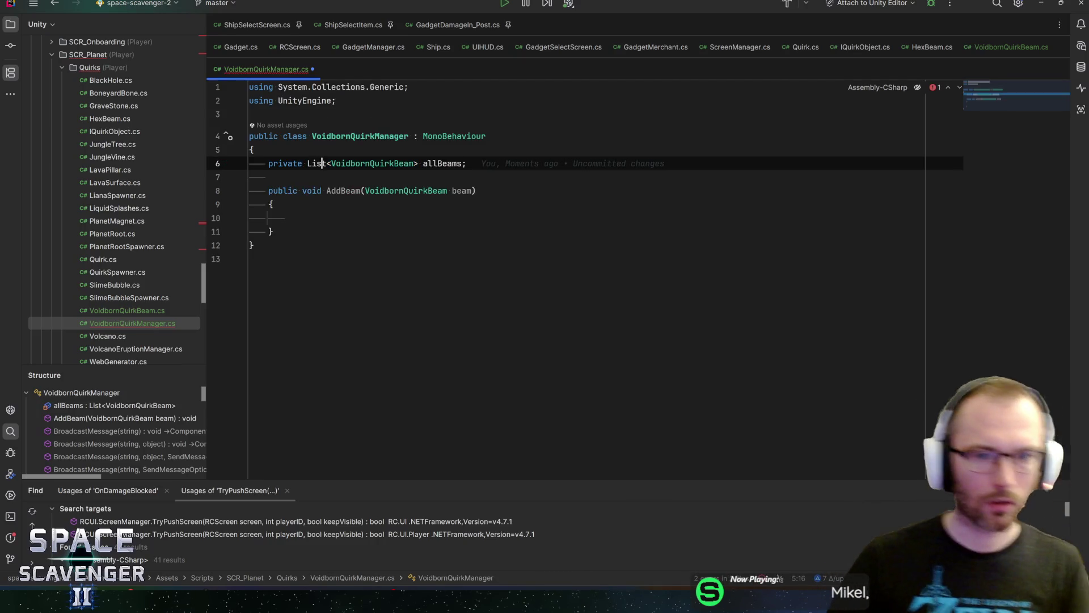
{"action": "left_click", "coordinate": [423, 163]}
{"action": "key", "text": "ctrl+Right"}
{"action": "type", "text": "= new()"}
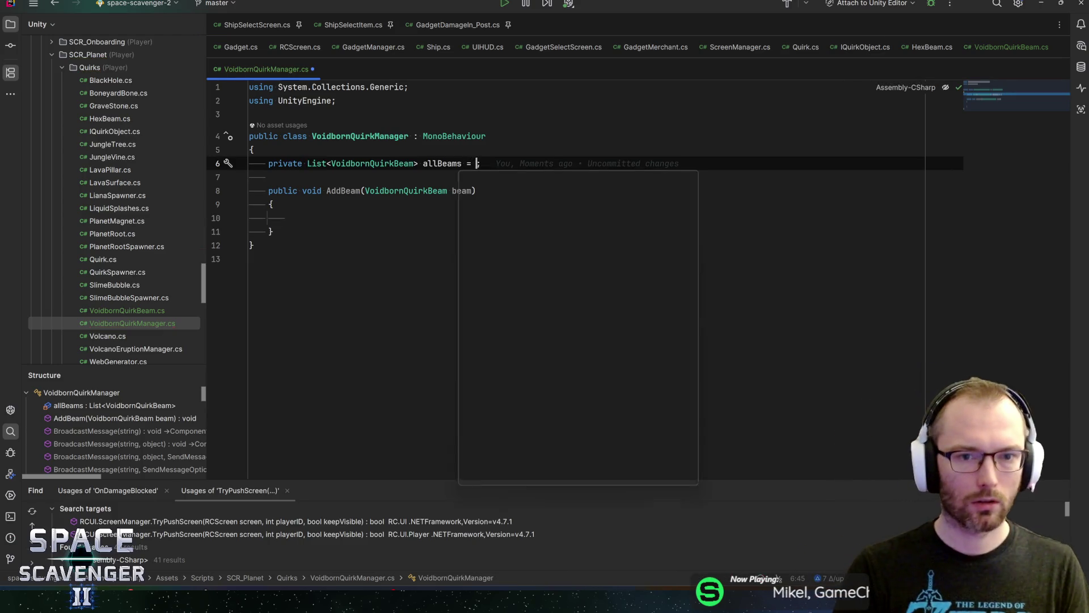
- Make AddBeam call allBeams.Add(beam) and save the script
{"action": "key", "text": "Down"}
{"action": "key", "text": "Down"}
{"action": "key", "text": "Down"}
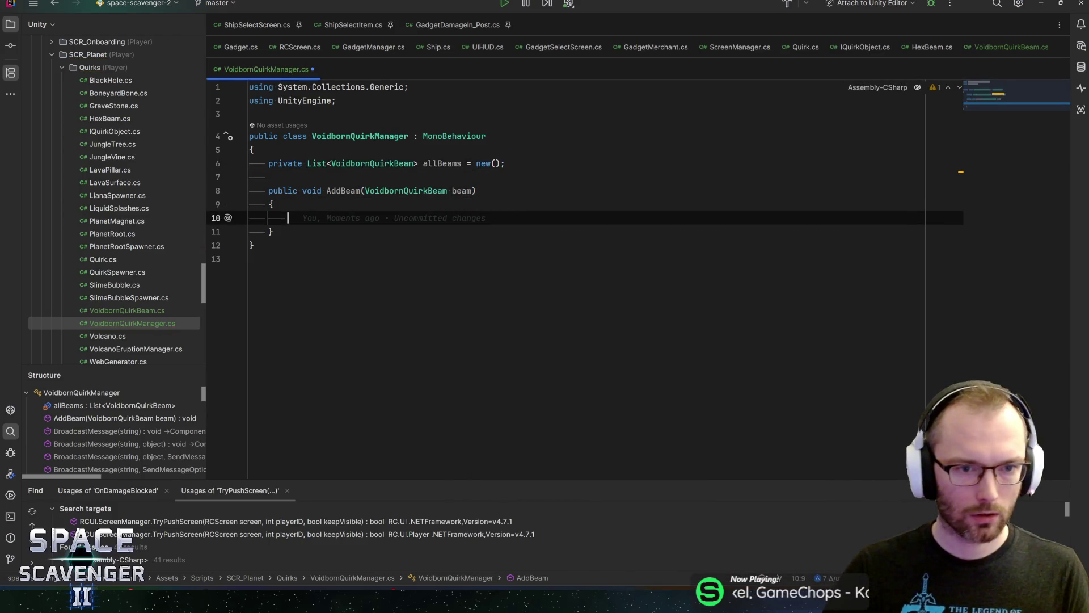
{"action": "type", "text": "allb"}
{"action": "key", "text": "Return"}
{"action": "type", "text": "allBeams."}
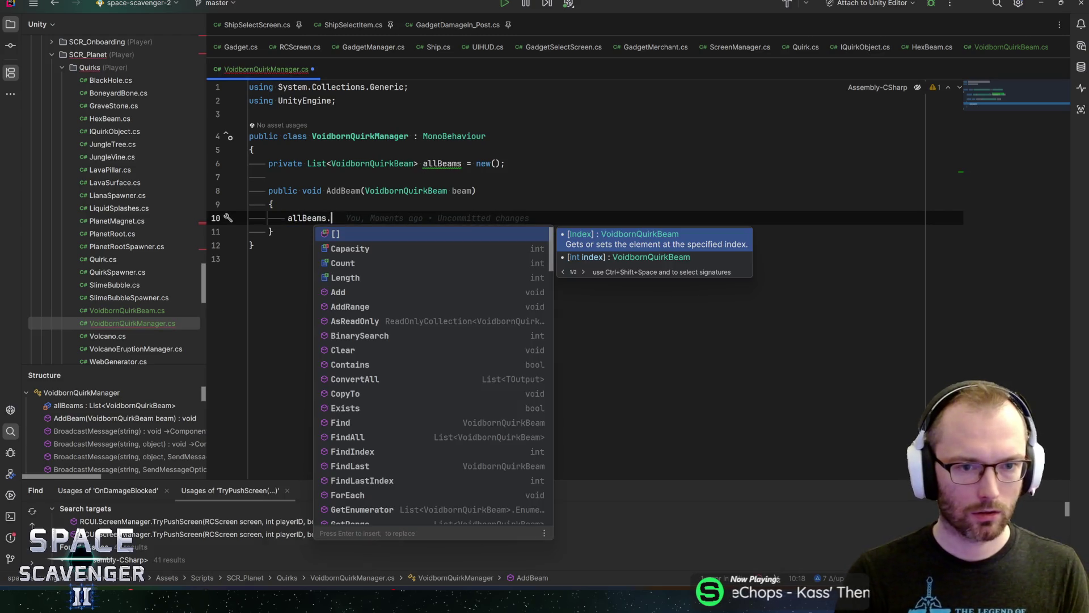
{"action": "key", "text": "BackSpace"}
{"action": "key", "text": "ctrl+space"}
{"action": "key", "text": "Escape"}
{"action": "type", "text": ".ad"}
{"action": "key", "text": "Return"}
{"action": "type", "text": "beam);"}
{"action": "left_click", "coordinate": [273, 232]}
{"action": "key", "text": "ctrl+s"}
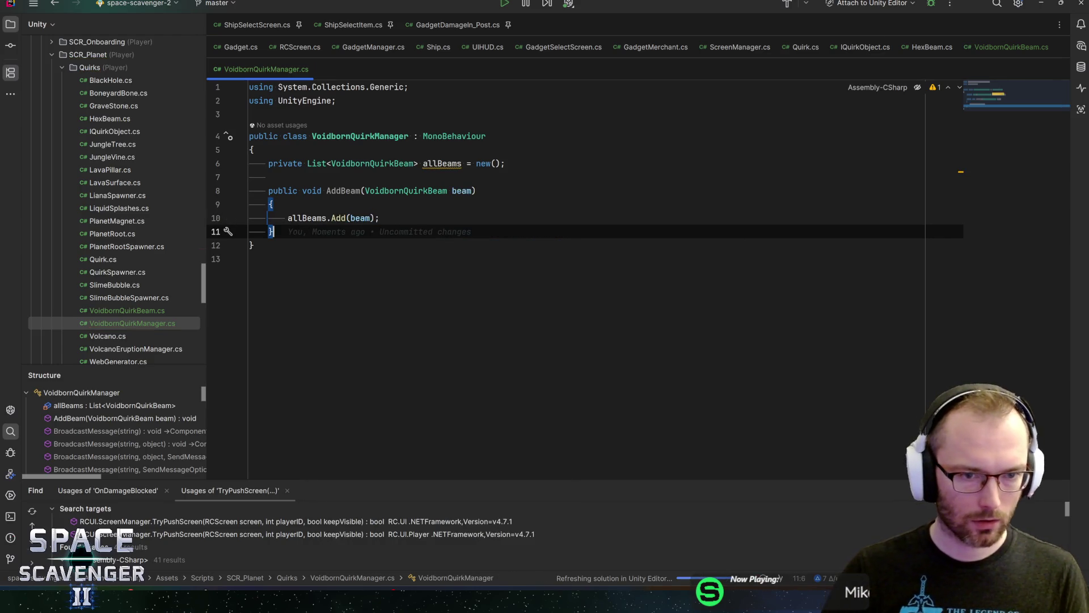
- Insert a blank line above AddBeam for a new method
{"action": "key", "text": "Return"}
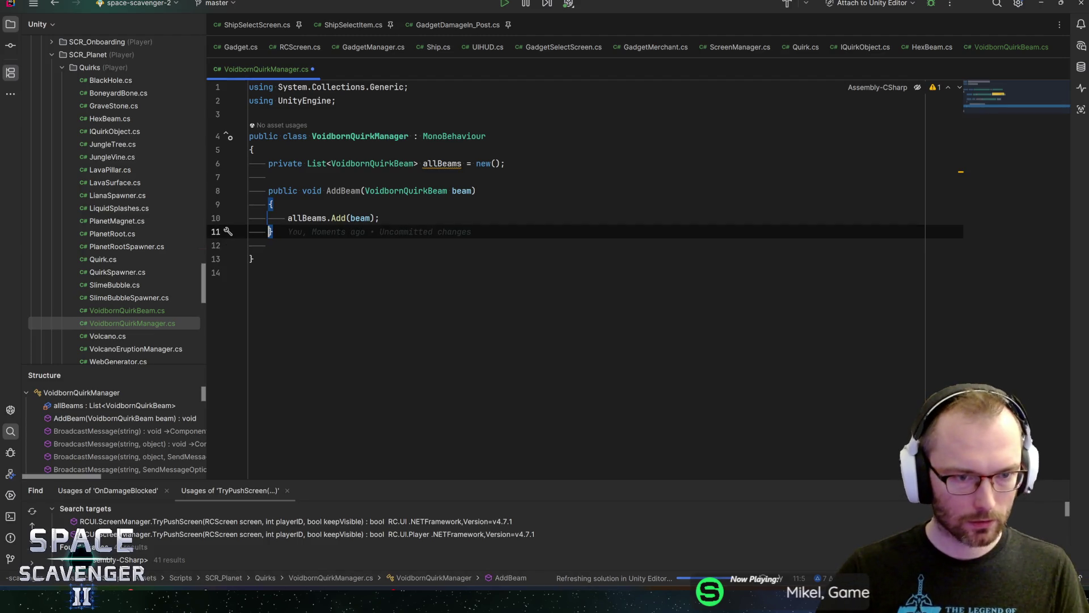
{"action": "key", "text": "Up"}
{"action": "key", "text": "Up"}
{"action": "key", "text": "Up"}
{"action": "key", "text": "Return"}
{"action": "key", "text": "Return"}
- Add a Start method holding a for loop from i to allBeams.Count
{"action": "key", "text": "Up"}
{"action": "type", "text": "Sta"}
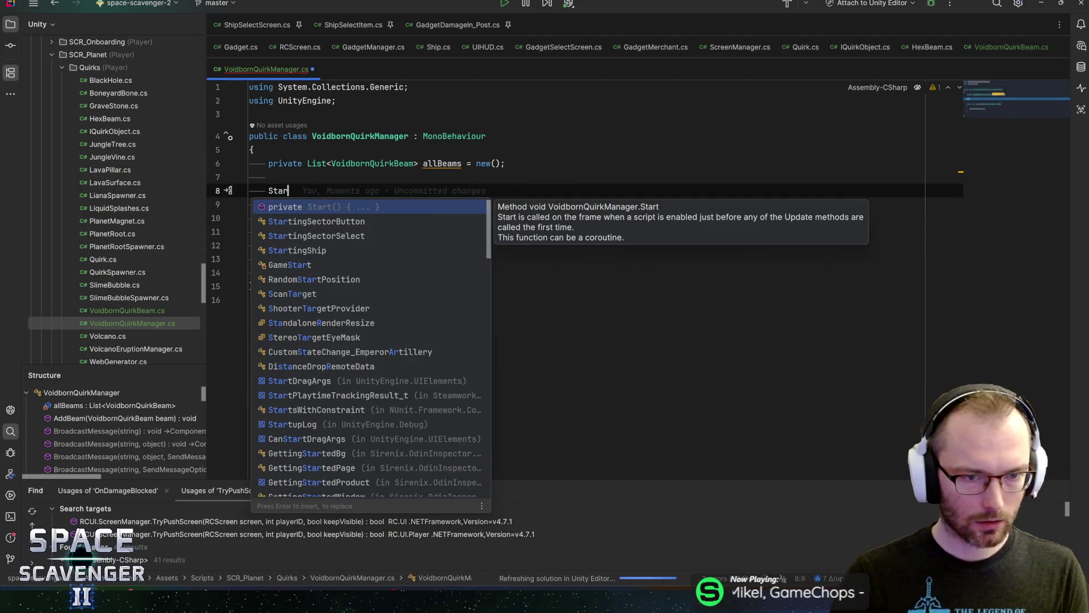
{"action": "key", "text": "Return"}
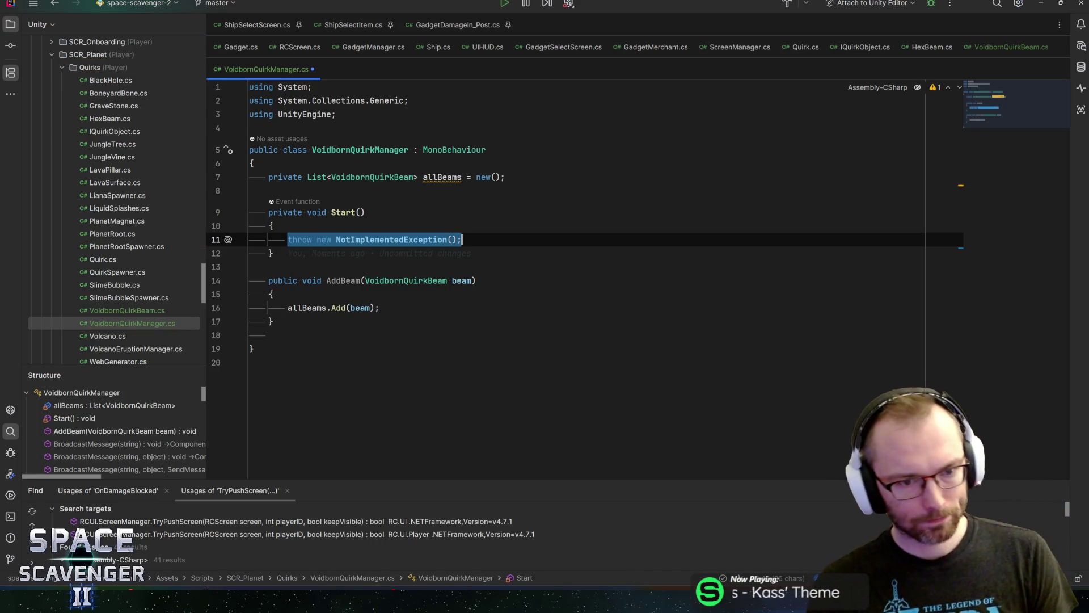
{"action": "type", "text": "for"}
{"action": "key", "text": "Return"}
{"action": "type", "text": "i"}
{"action": "key", "text": "Tab"}
{"action": "type", "text": "all"}
{"action": "key", "text": "Return"}
{"action": "key", "text": "Tab"}
{"action": "key", "text": "shift+Tab"}
{"action": "type", "text": "."}
{"action": "key", "text": "Return"}
{"action": "key", "text": "Tab"}
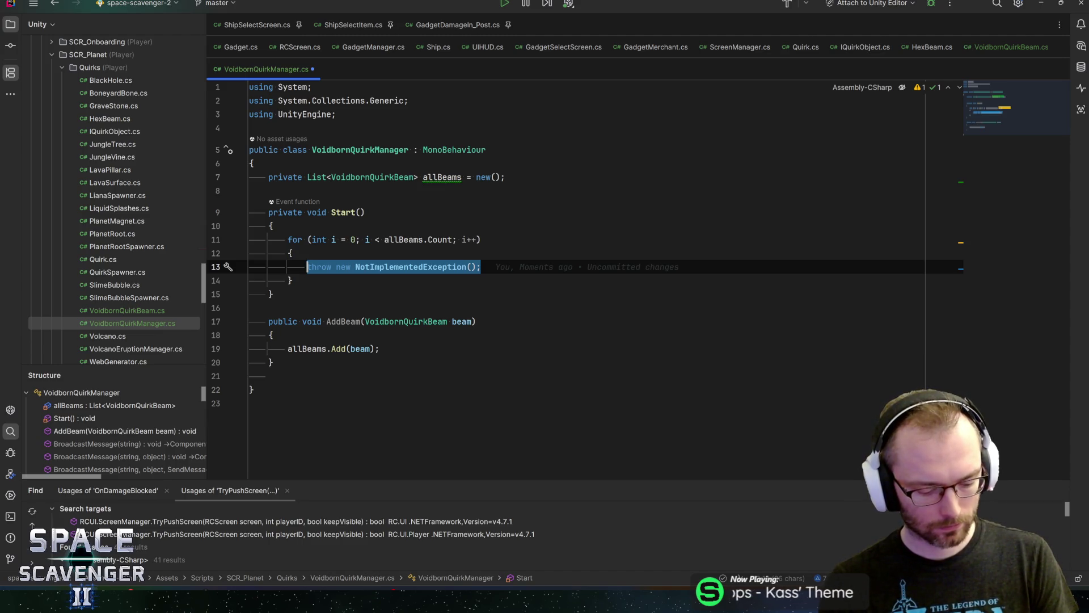
- Inside the loop add an empty if (i % 2 == 0) / else branch and save
{"action": "type", "text": "be"}
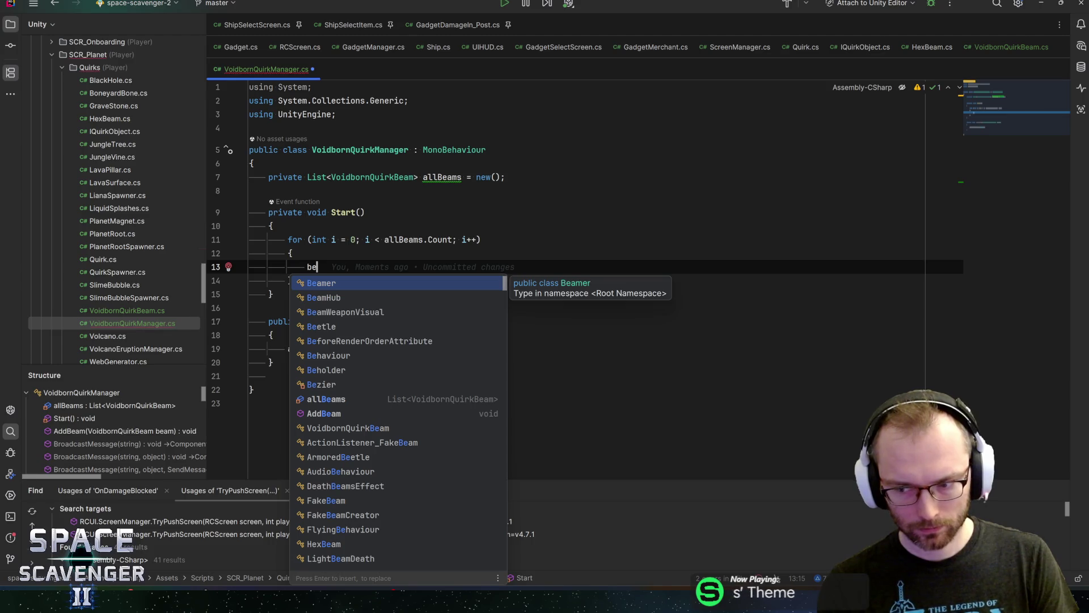
{"action": "type", "text": "am"}
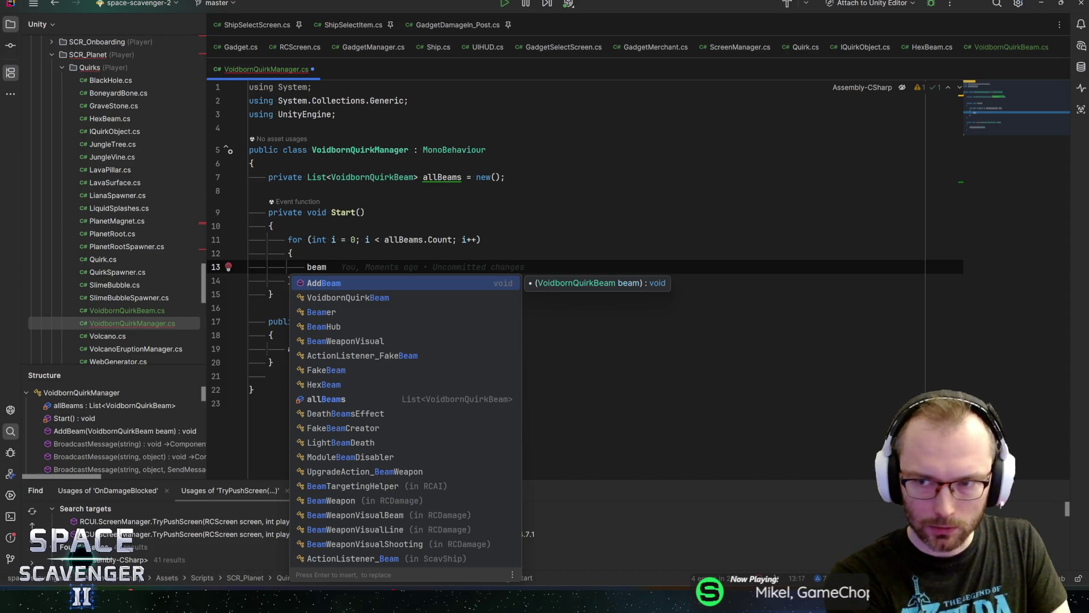
{"action": "key", "text": "BackSpace"}
{"action": "key", "text": "BackSpace"}
{"action": "key", "text": "BackSpace"}
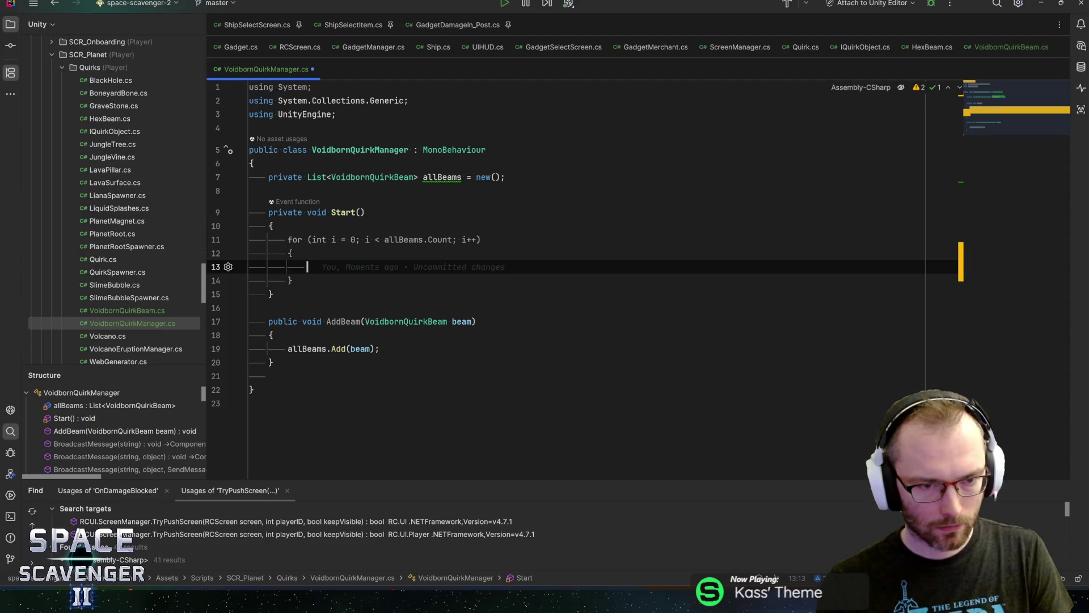
{"action": "type", "text": "if ("}
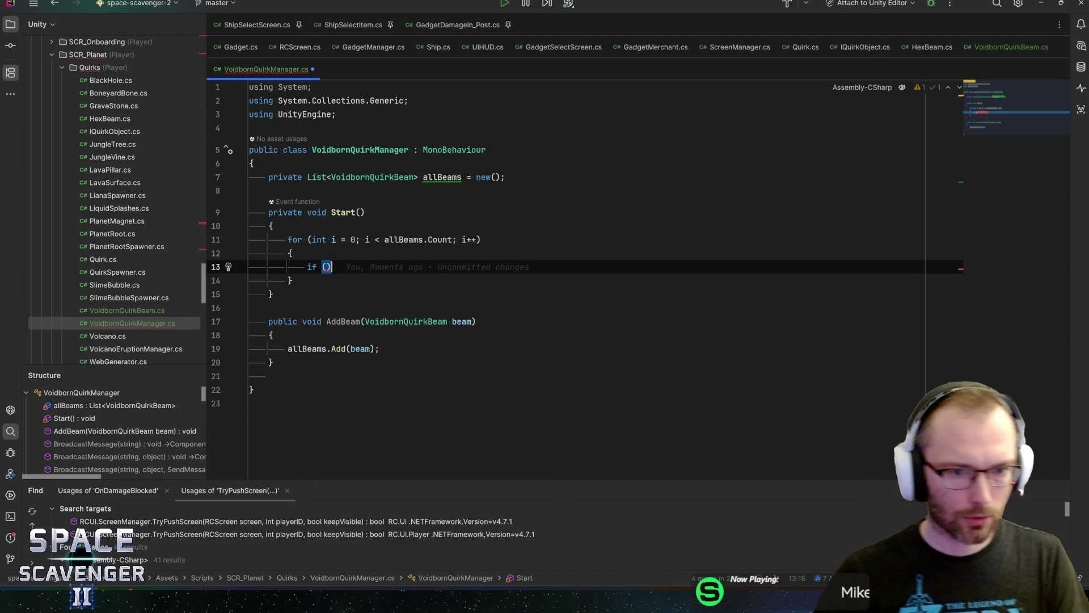
{"action": "key", "text": "Escape"}
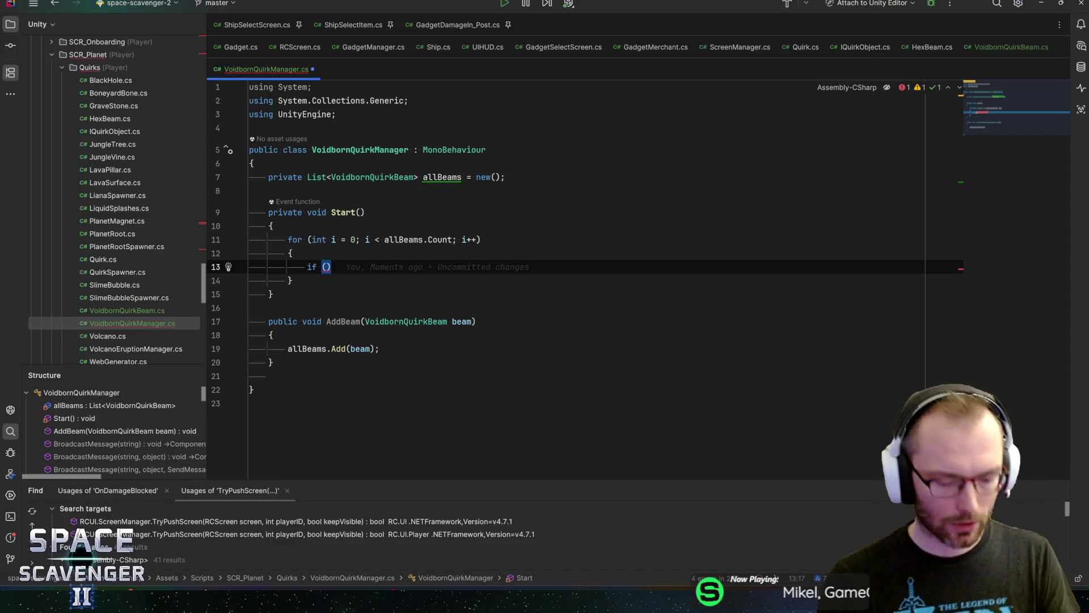
{"action": "type", "text": "i % "}
{"action": "type", "text": "2 == 0"}
{"action": "type", "text": "{"}
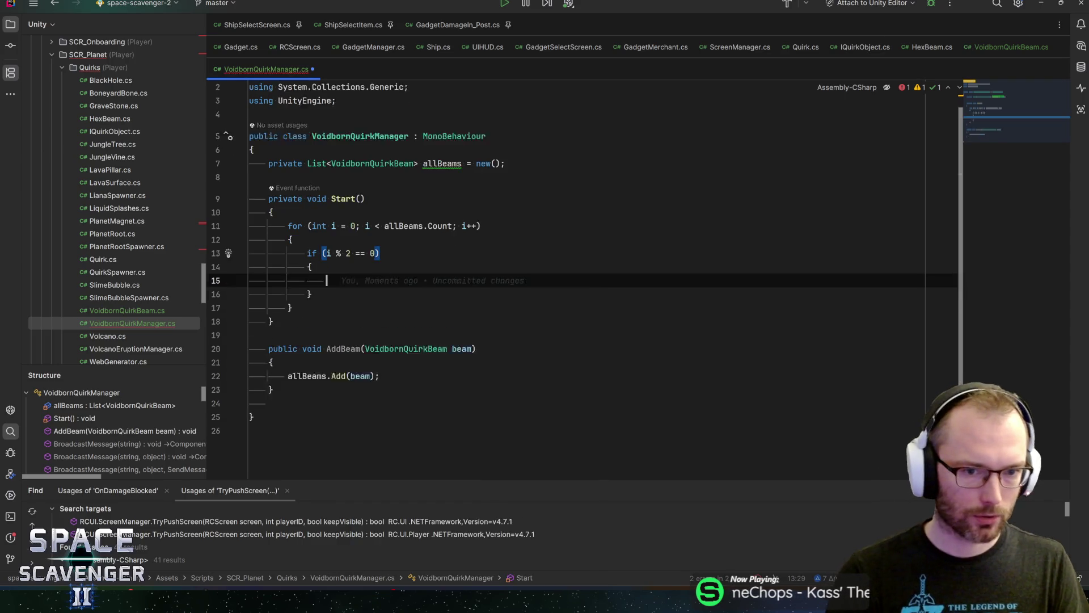
{"action": "key", "text": "Return"}
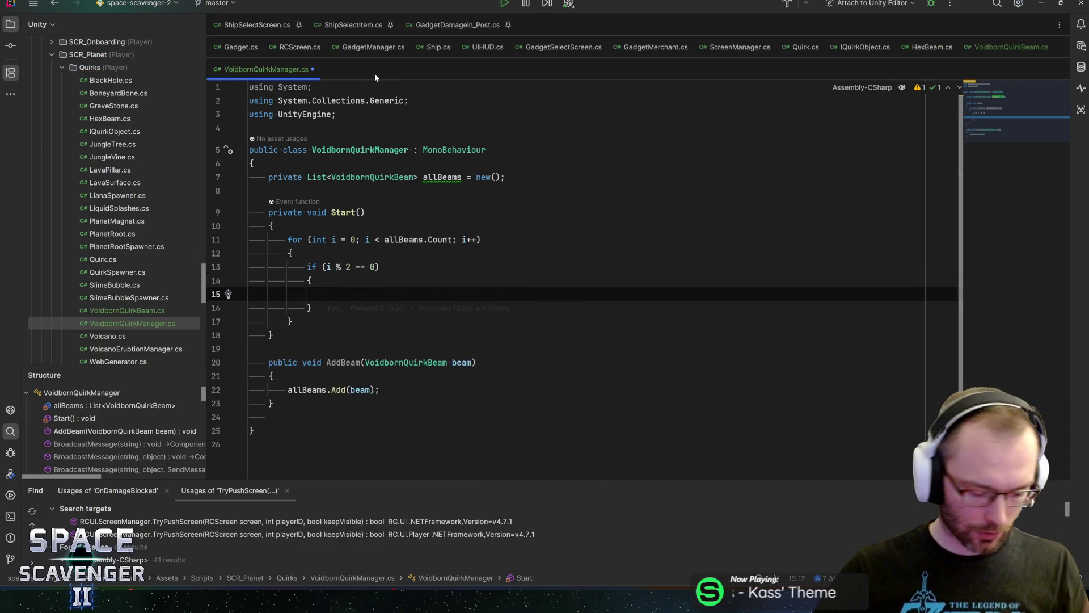
{"action": "key", "text": "Down"}
{"action": "key", "text": "Return"}
{"action": "type", "text": "else"}
{"action": "key", "text": "Return"}
{"action": "type", "text": "{"}
{"action": "key", "text": "Return"}
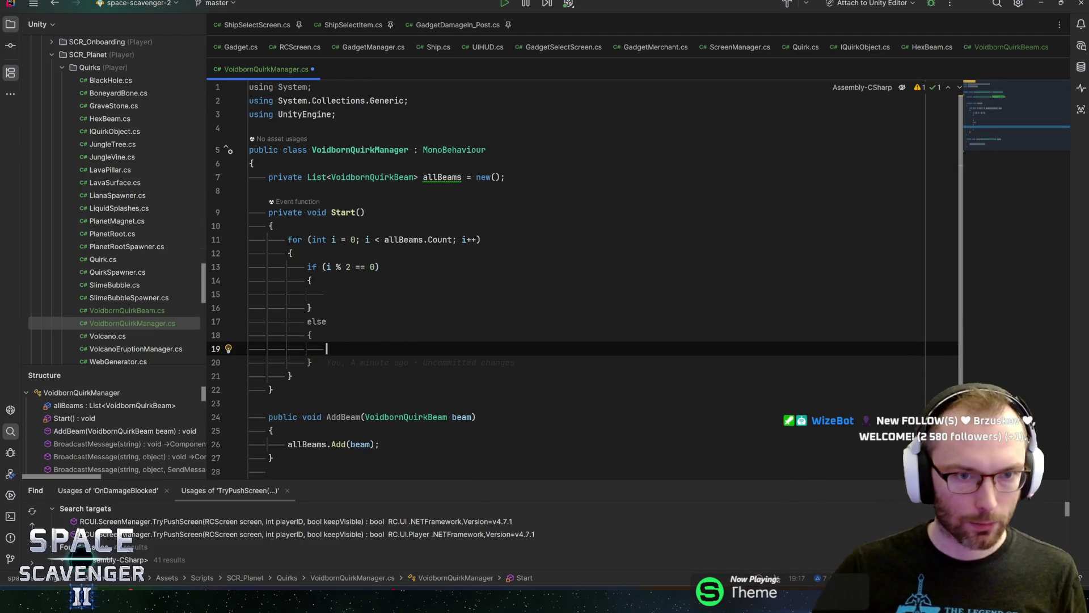
{"action": "key", "text": "ctrl+s"}
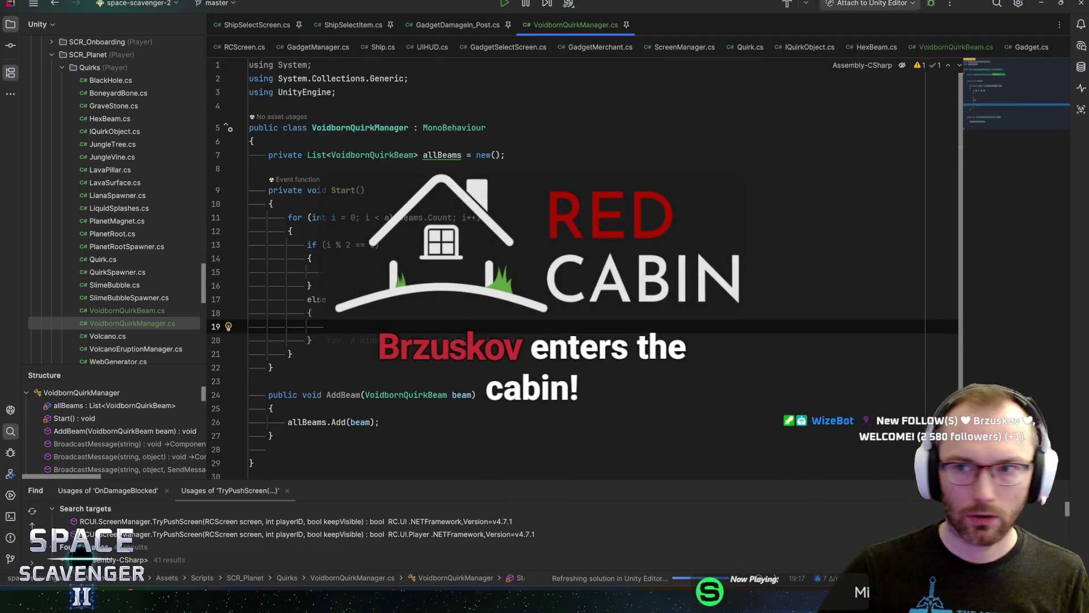
{"action": "left_click", "coordinate": [956, 47]}
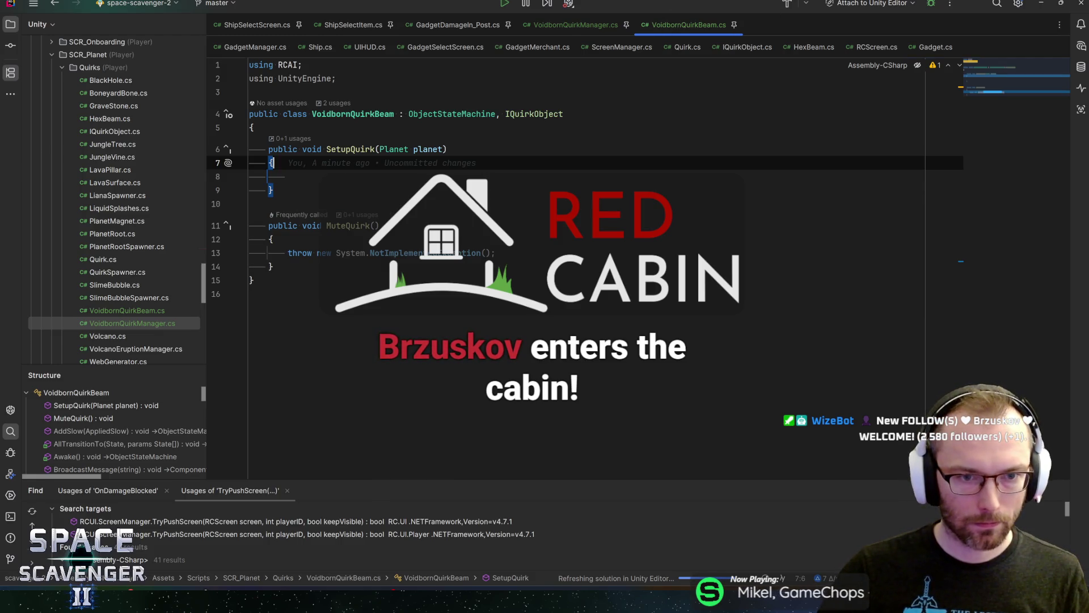
- In SetupQuirk declare manager = planet.GetComponent<VoidbornQuirkManager>() and save
{"action": "left_click", "coordinate": [287, 176]}
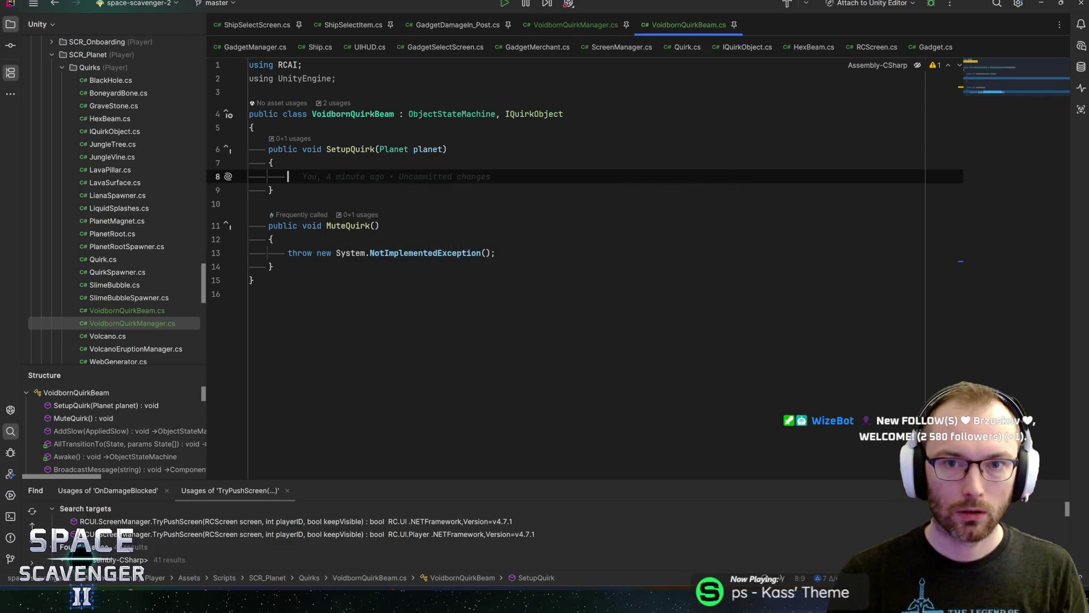
{"action": "type", "text": "voidbornq"}
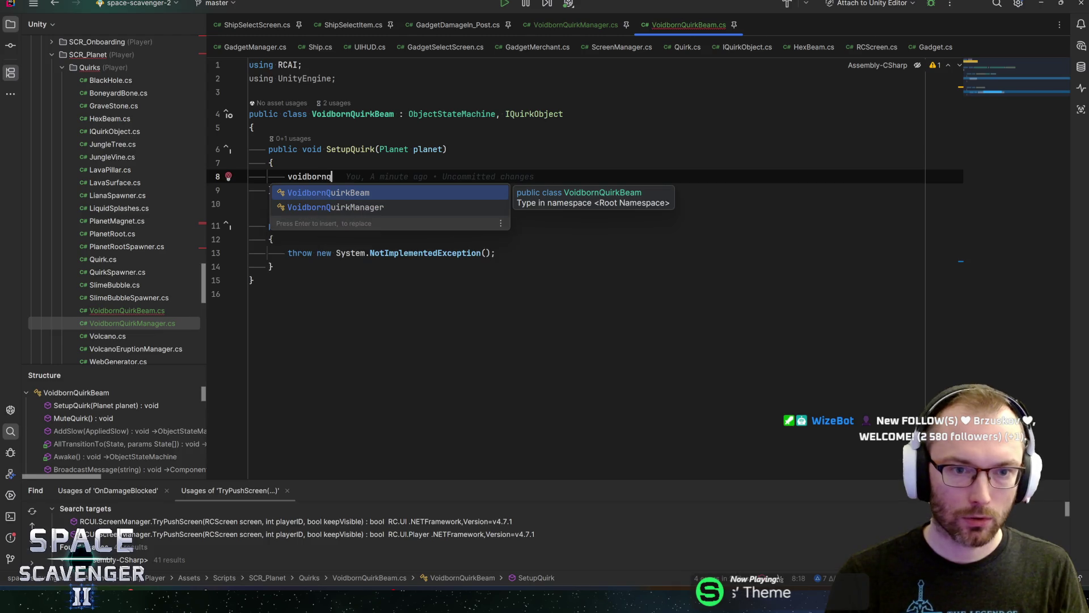
{"action": "key", "text": "Return"}
{"action": "type", "text": "manager"}
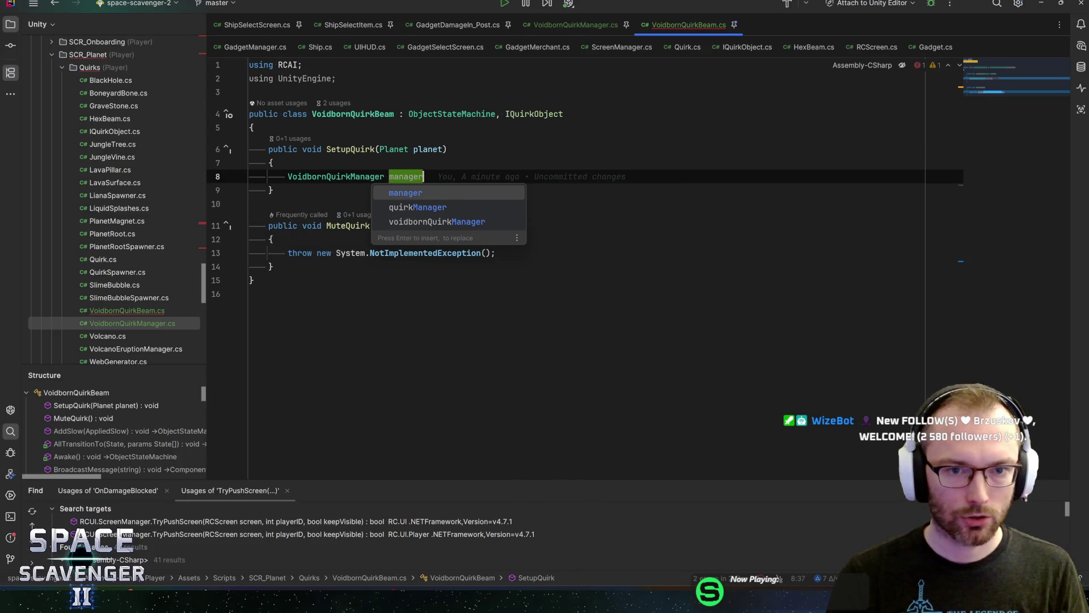
{"action": "type", "text": " = planet.getcomponent<>("}
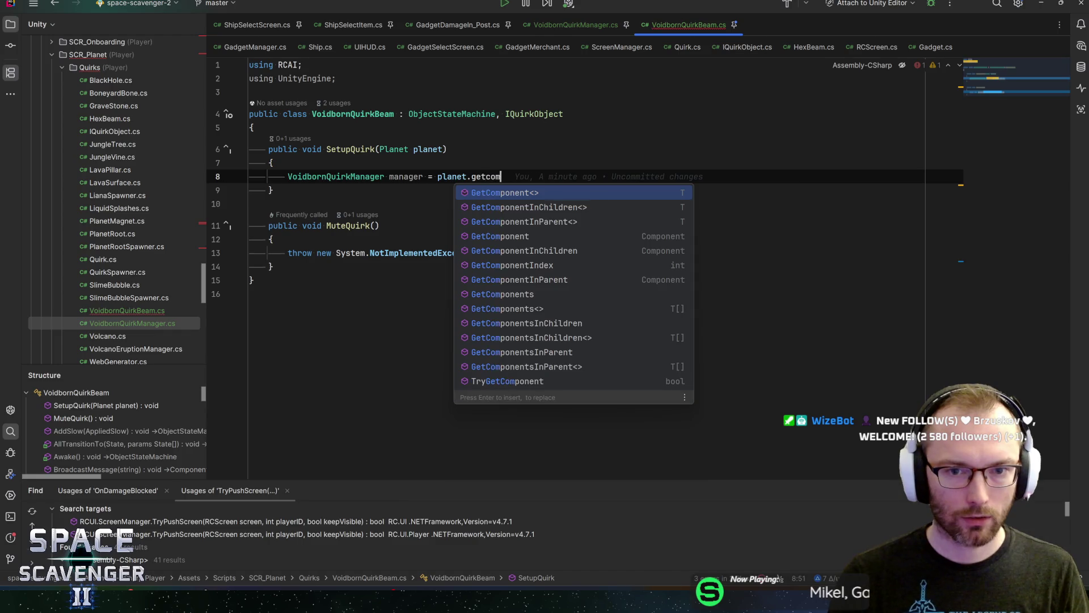
{"action": "key", "text": "Return"}
{"action": "key", "text": "ctrl+space"}
{"action": "key", "text": "Return"}
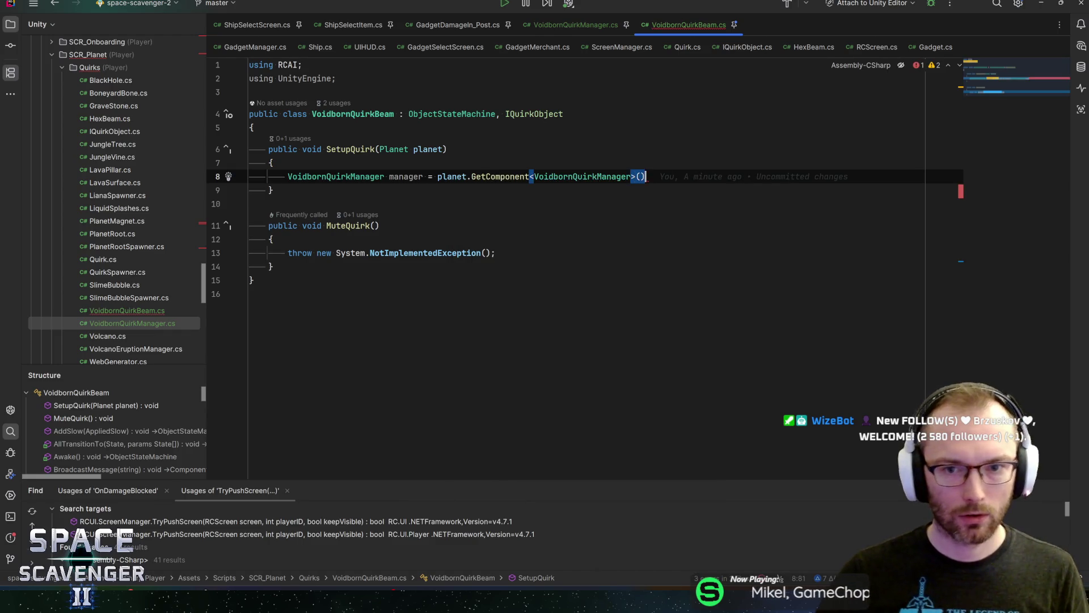
{"action": "key", "text": "End"}
{"action": "type", "text": ";"}
{"action": "key", "text": "ctrl+s"}
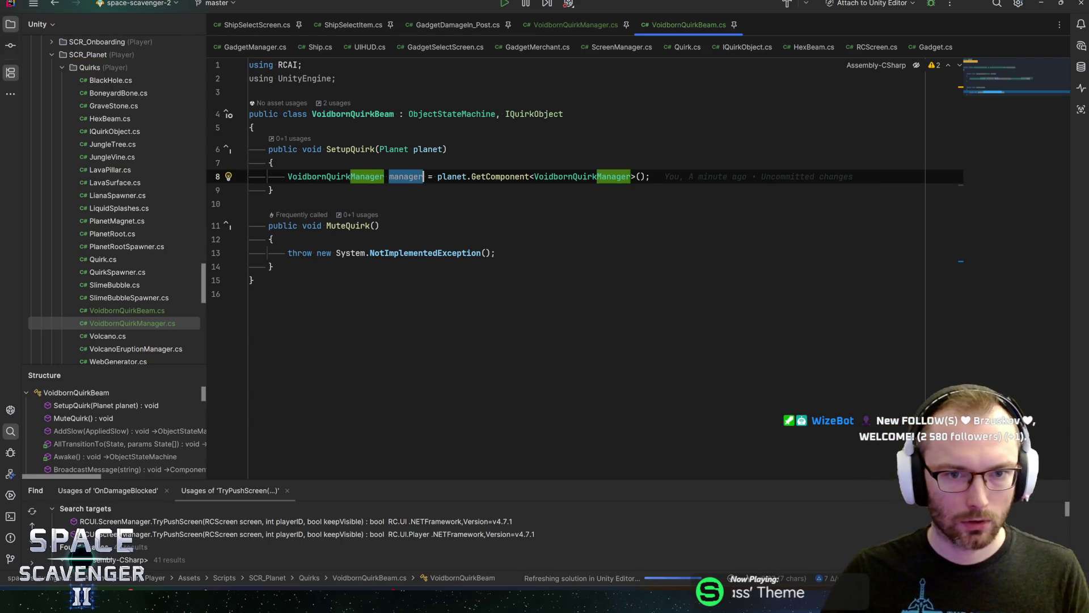
- Below it add if (manager) { manager.AddBeam(this); }
{"action": "key", "text": "Return"}
{"action": "type", "text": "if (mana"}
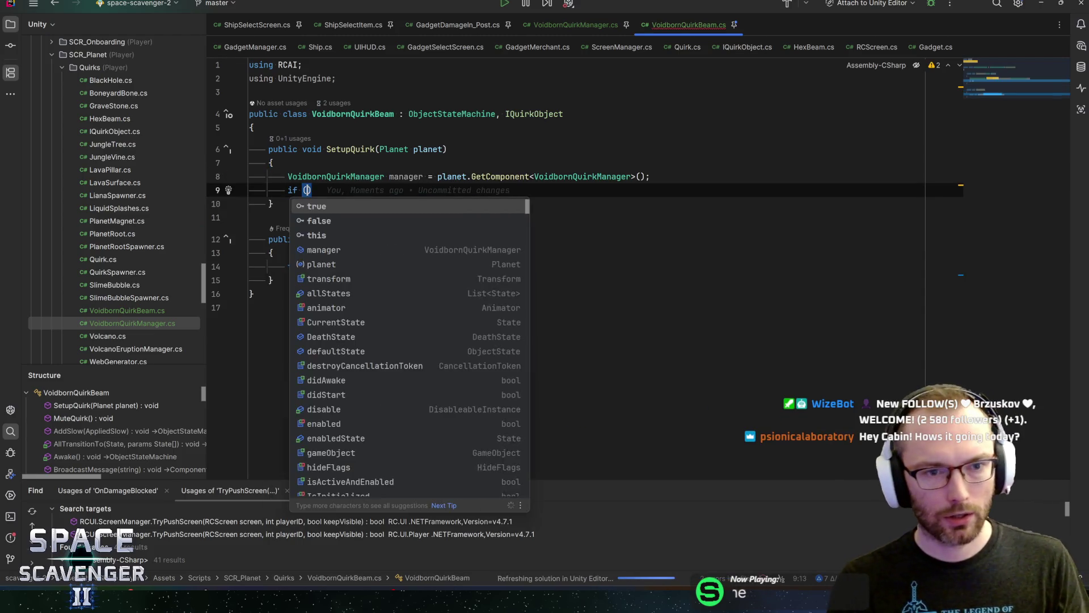
{"action": "type", "text": "ger)"}
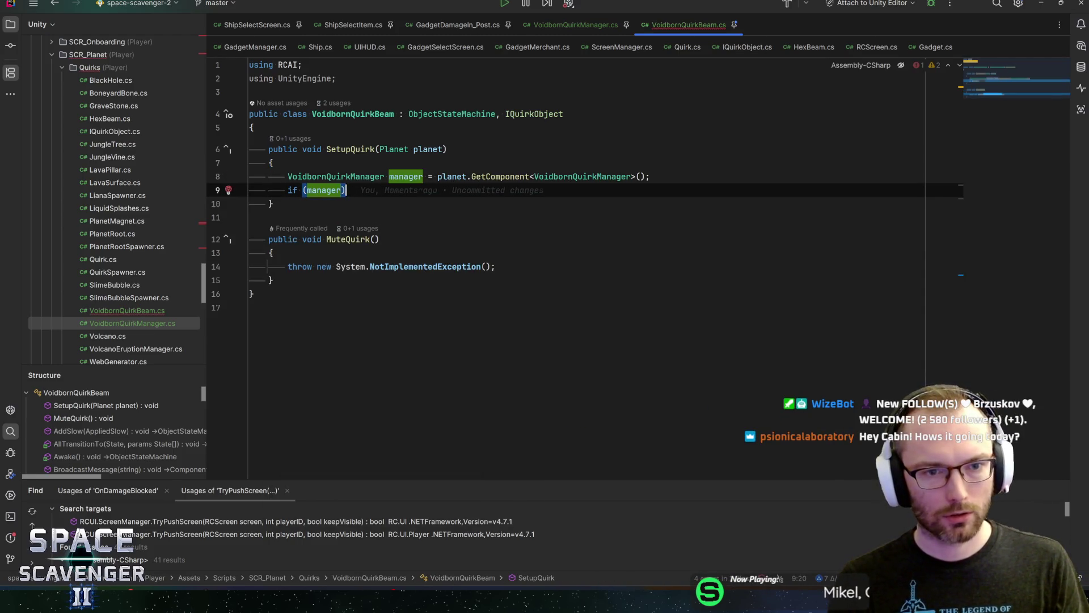
{"action": "type", "text": "{"}
{"action": "key", "text": "Return"}
{"action": "type", "text": "manager.addb"}
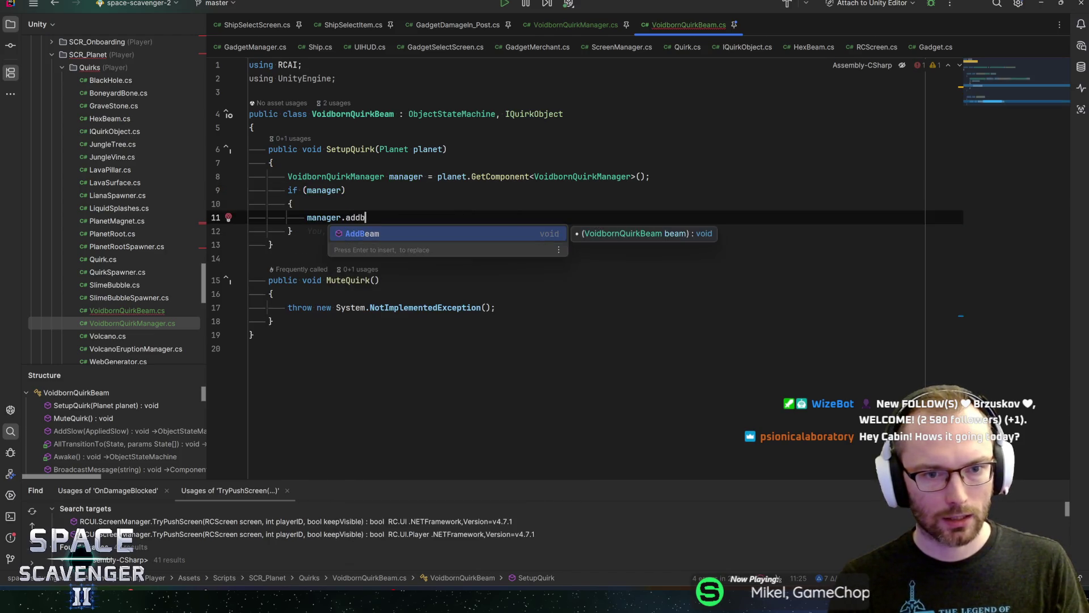
{"action": "key", "text": "Return"}
{"action": "type", "text": "this;"}
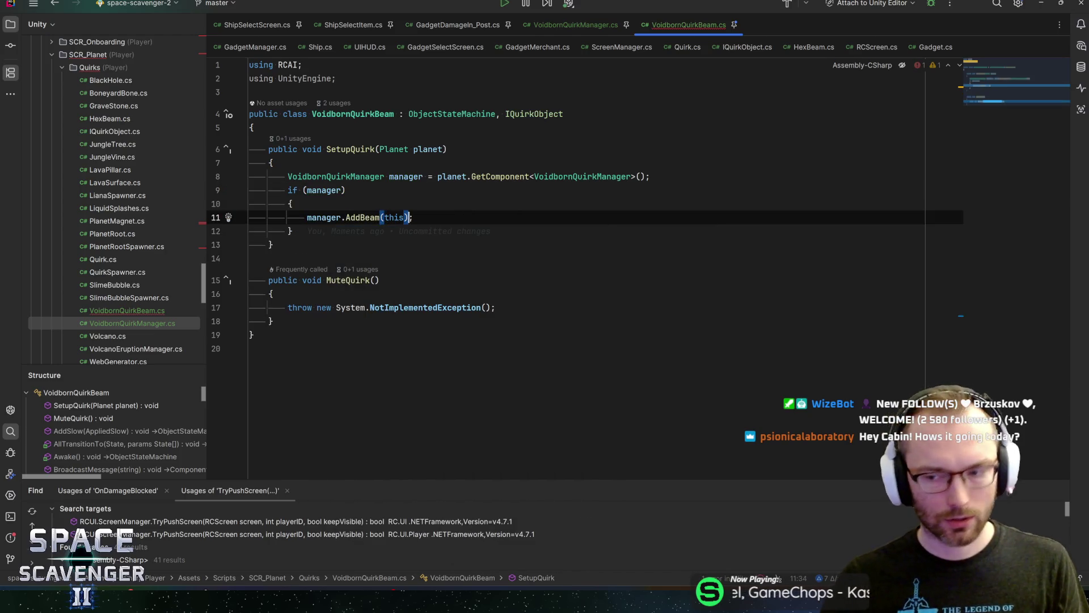
{"action": "key", "text": "End"}
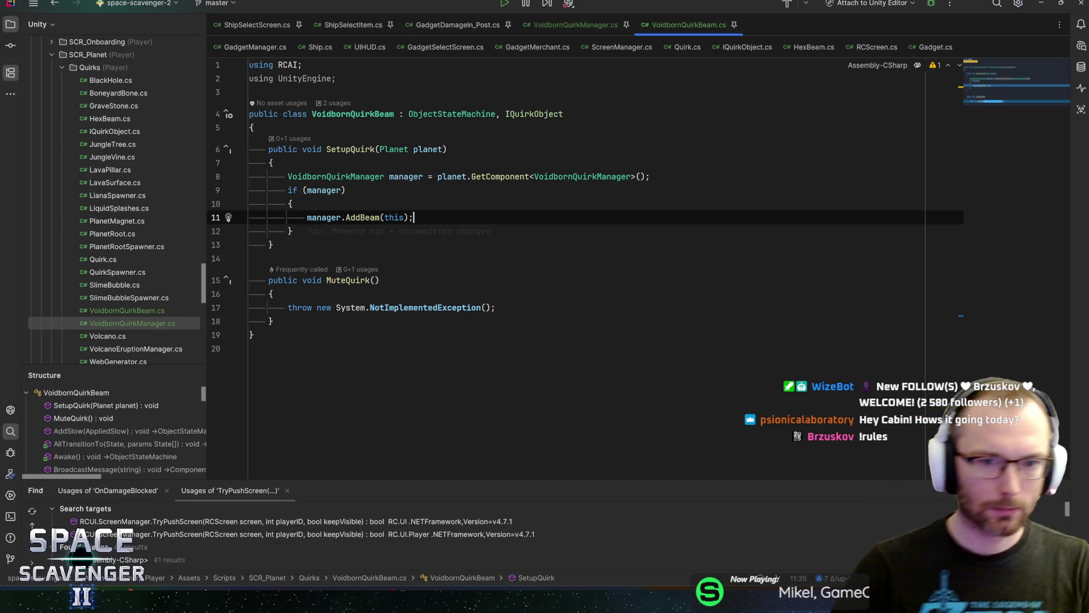
{"action": "key", "text": "Up"}
{"action": "key", "text": "Up"}
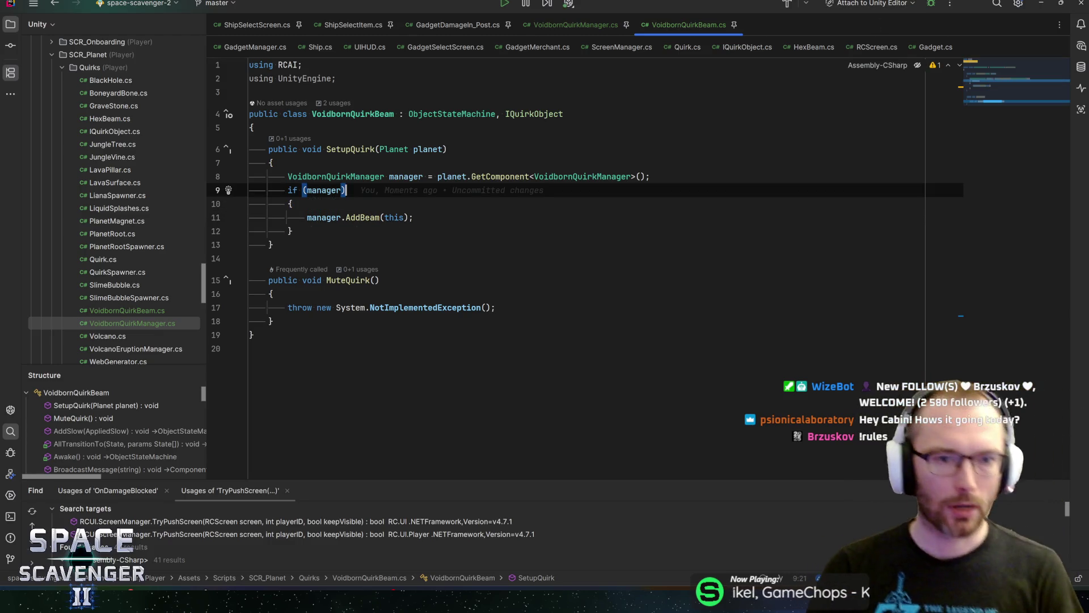
{"action": "key", "text": "Down"}
{"action": "key", "text": "Down"}
{"action": "key", "text": "Down"}
{"action": "key", "text": "Up"}
{"action": "key", "text": "Up"}
{"action": "key", "text": "Up"}
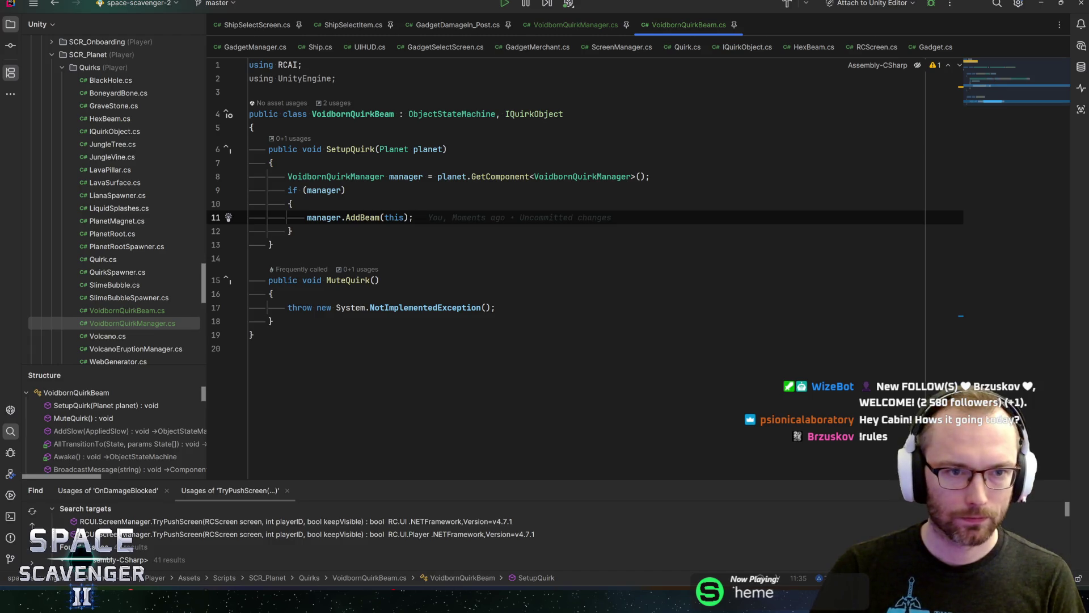
- Delete the 'using UnityEngine;' line and MuteQuirk's placeholder throw line
{"action": "left_click", "coordinate": [270, 79]}
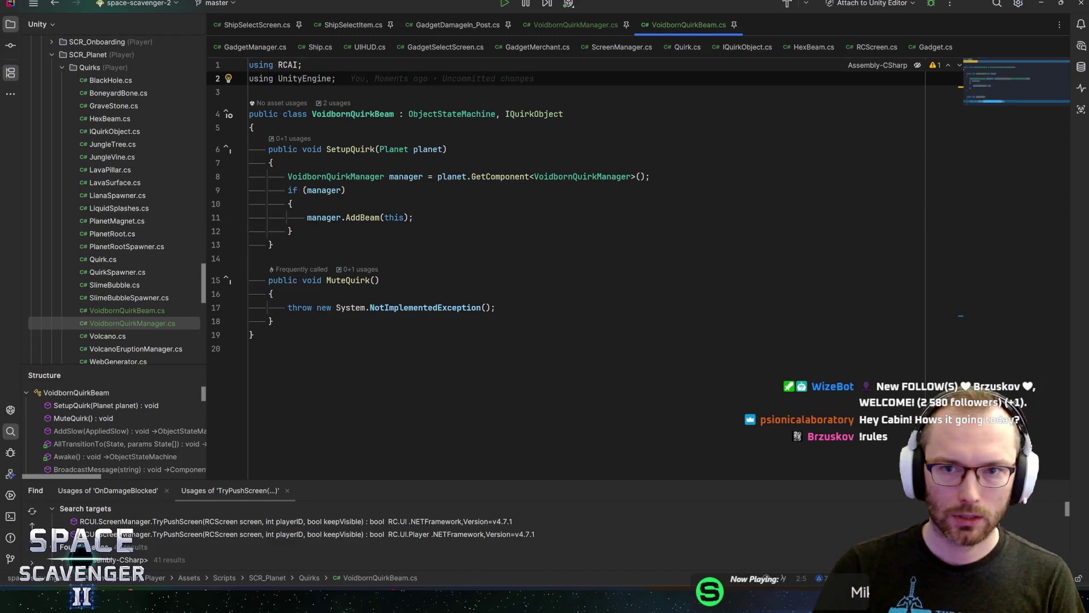
{"action": "key", "text": "ctrl+y"}
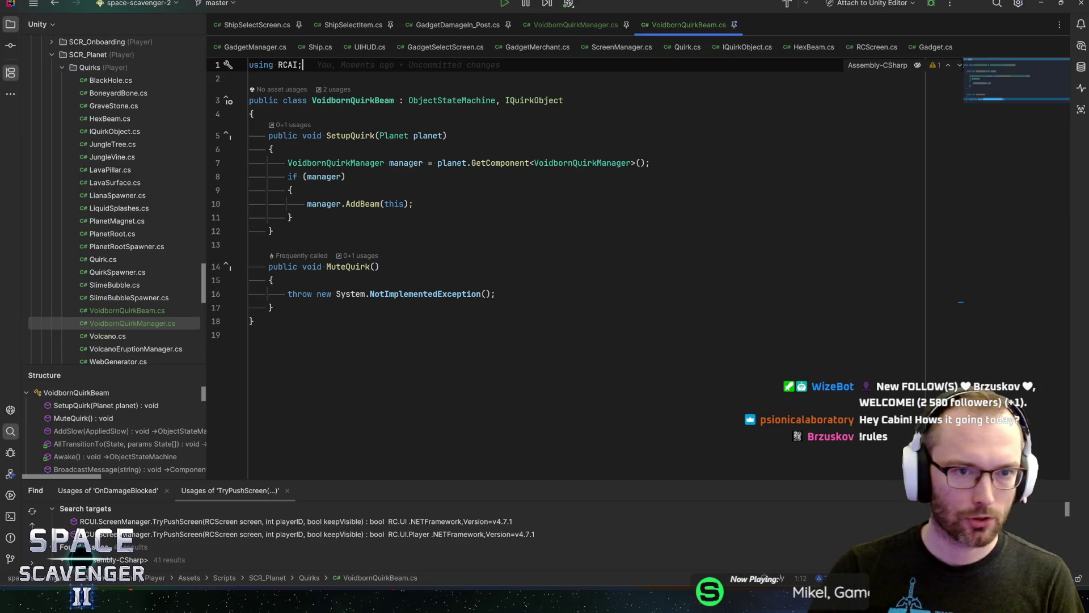
{"action": "left_click", "coordinate": [273, 231]}
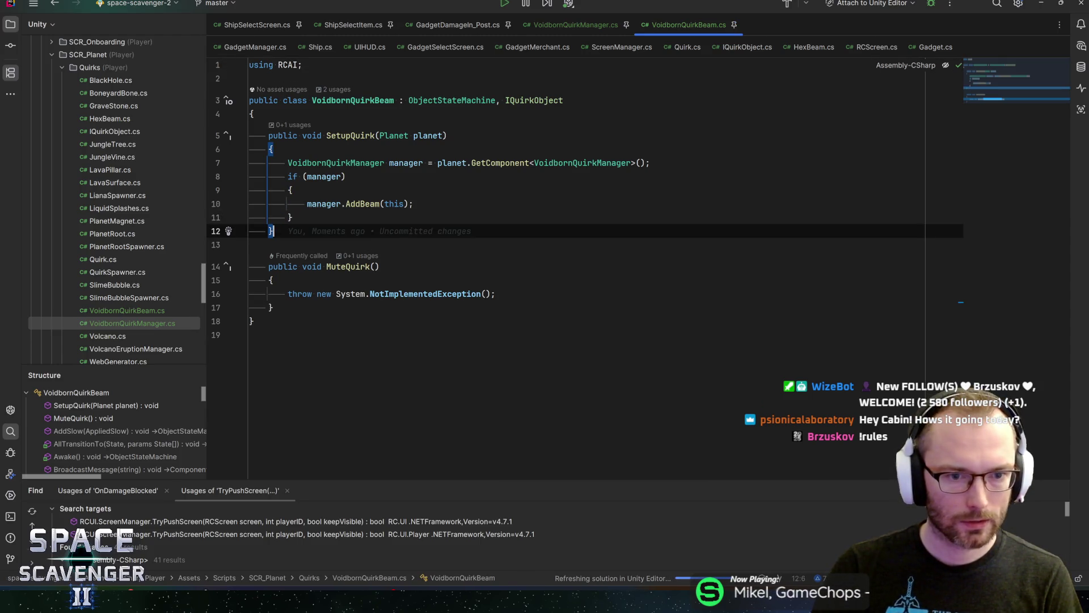
{"action": "key", "text": "Down"}
{"action": "key", "text": "Down"}
{"action": "key", "text": "Down"}
{"action": "left_click_drag", "start_coordinate": [288, 294], "coordinate": [495, 293]}
{"action": "key", "text": "BackSpace"}
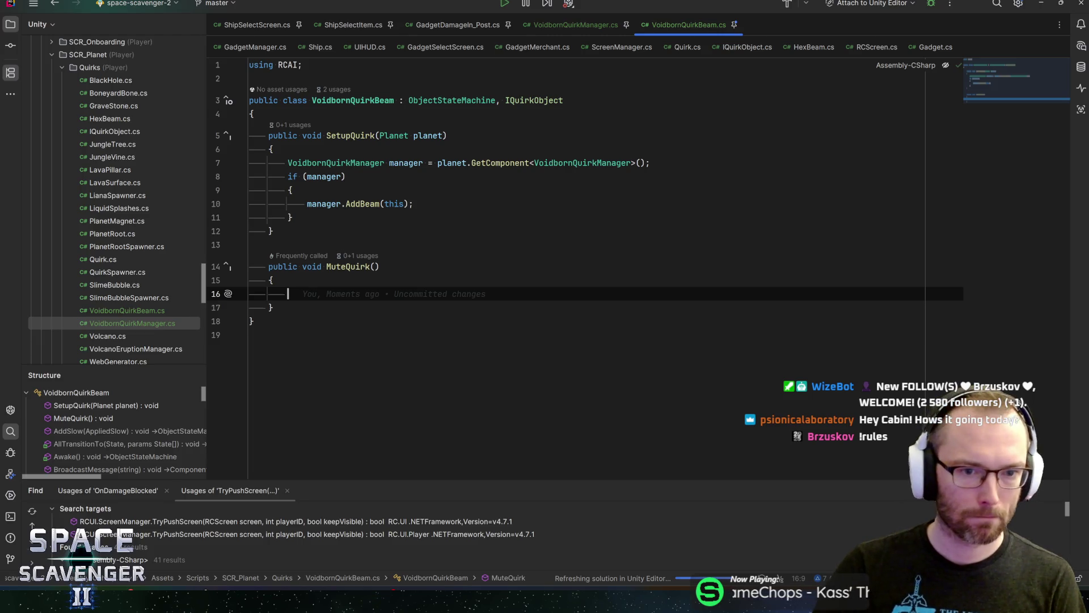
{"action": "key", "text": "Up"}
{"action": "key", "text": "Down"}
{"action": "key", "text": "Up"}
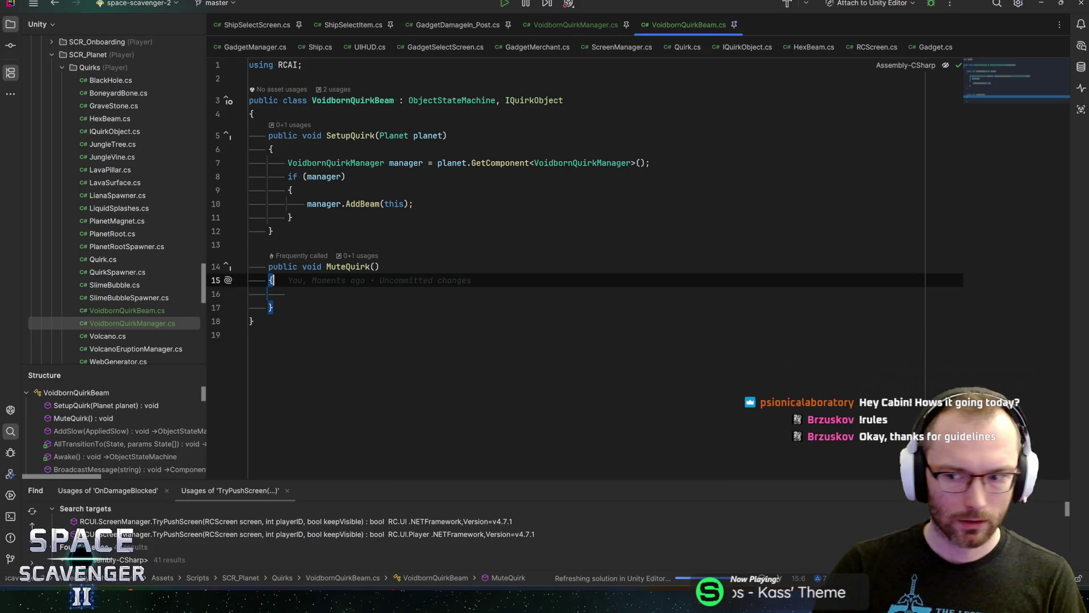
{"action": "key", "text": "Down"}
{"action": "key", "text": "Up"}
{"action": "key", "text": "Up"}
{"action": "key", "text": "Down"}
{"action": "key", "text": "Down"}
{"action": "key", "text": "Down"}
{"action": "left_click", "coordinate": [288, 293]}
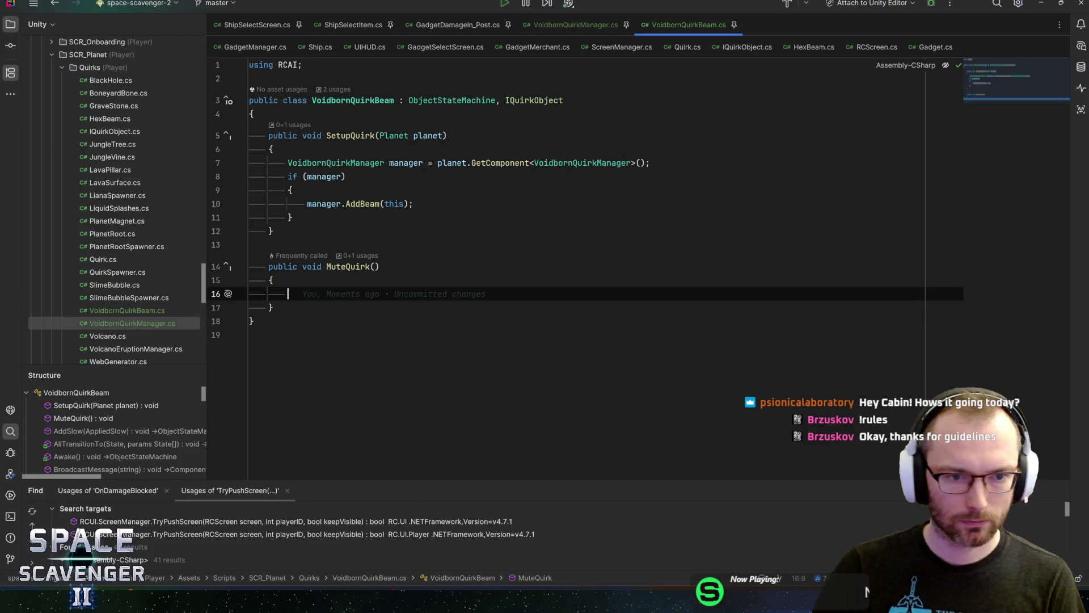
- Highlight usages of the manager variable and VoidbornQuirkManager type in SetupQuirk
{"action": "left_click_drag", "start_coordinate": [623, 477], "coordinate": [624, 454]}
{"action": "key", "text": "Up"}
{"action": "key", "text": "Down"}
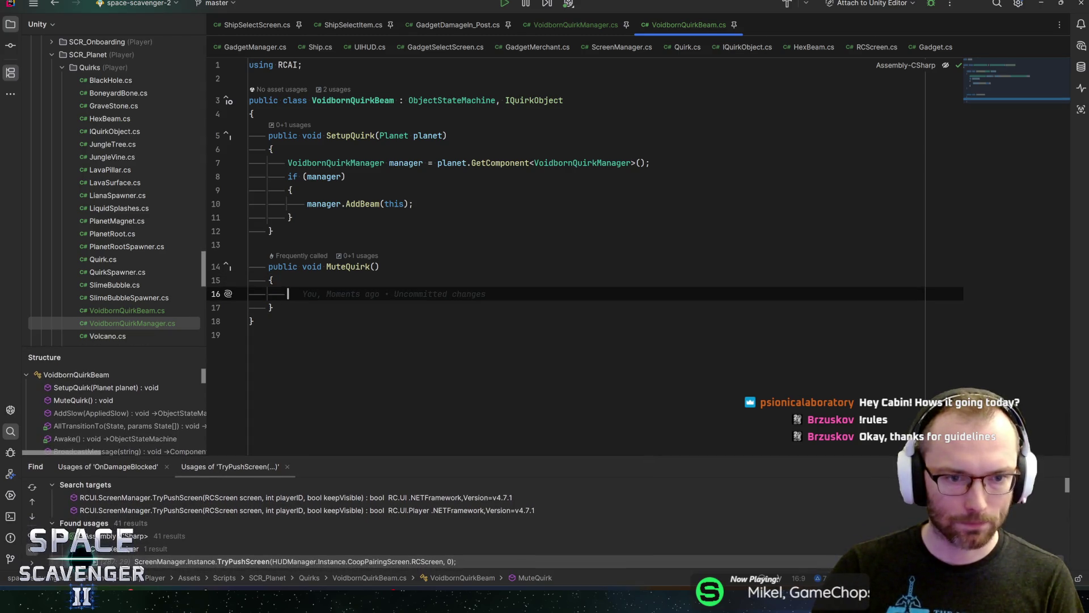
{"action": "left_click", "coordinate": [254, 114]}
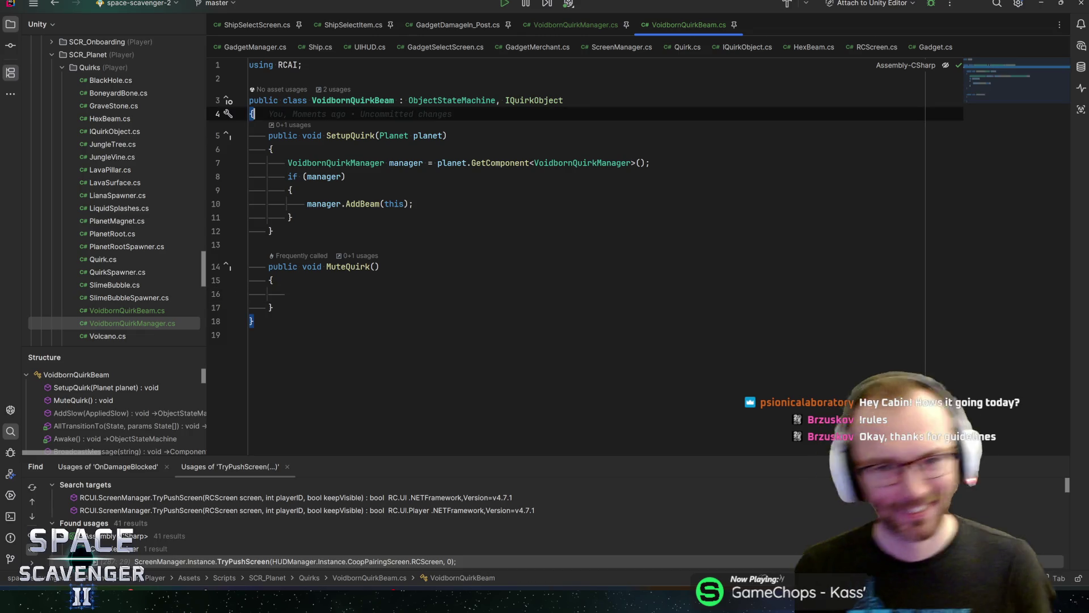
{"action": "left_click", "coordinate": [448, 135]}
{"action": "key", "text": "Down"}
{"action": "key", "text": "Down"}
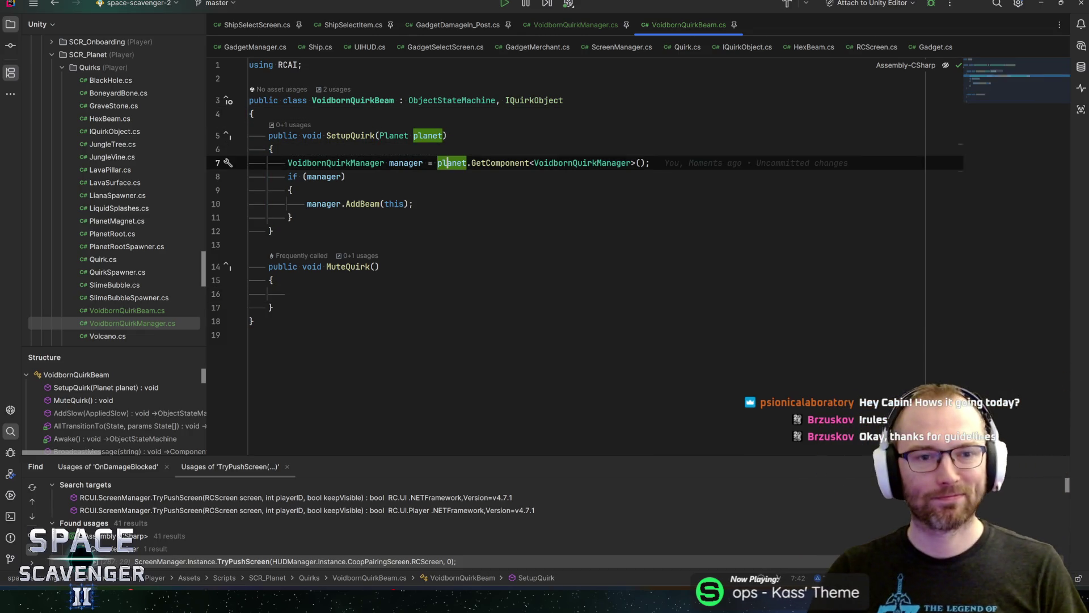
{"action": "key", "text": "Left"}
{"action": "key", "text": "Left"}
{"action": "key", "text": "Left"}
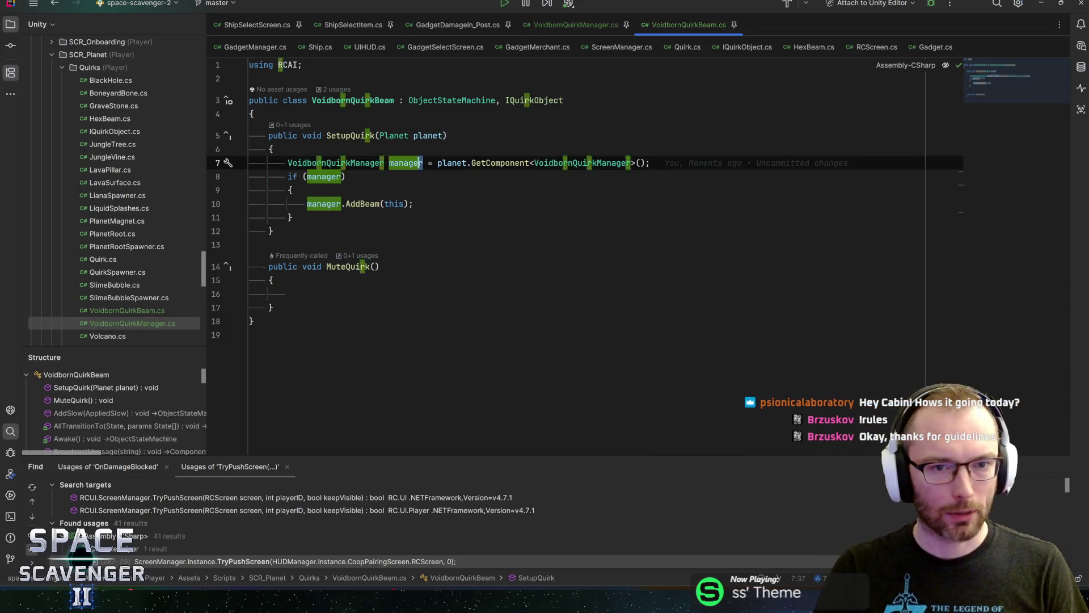
{"action": "left_click", "coordinate": [287, 162]}
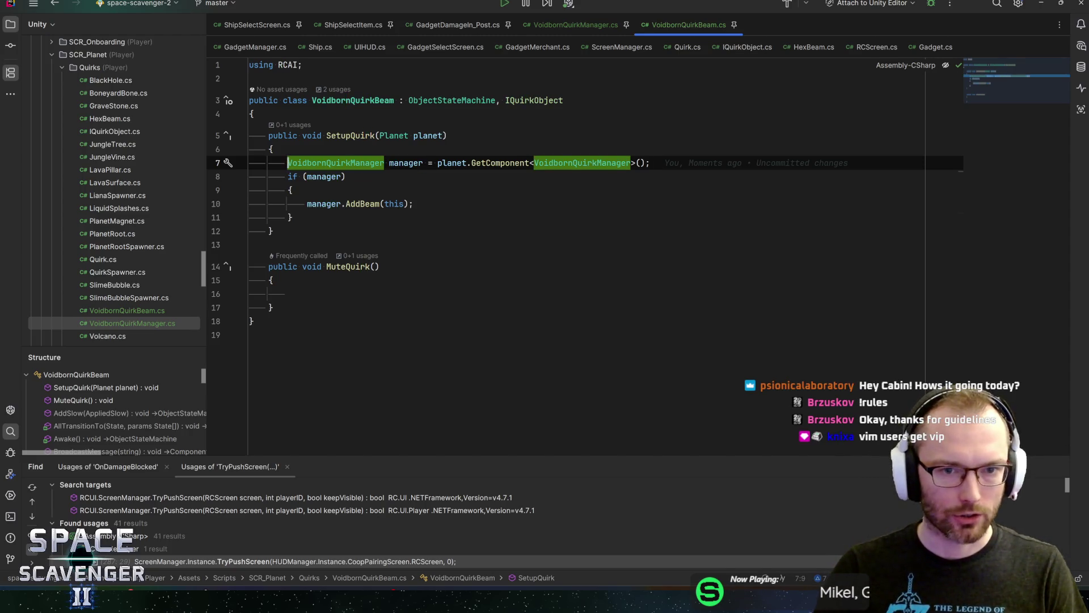
{"action": "left_click", "coordinate": [408, 163]}
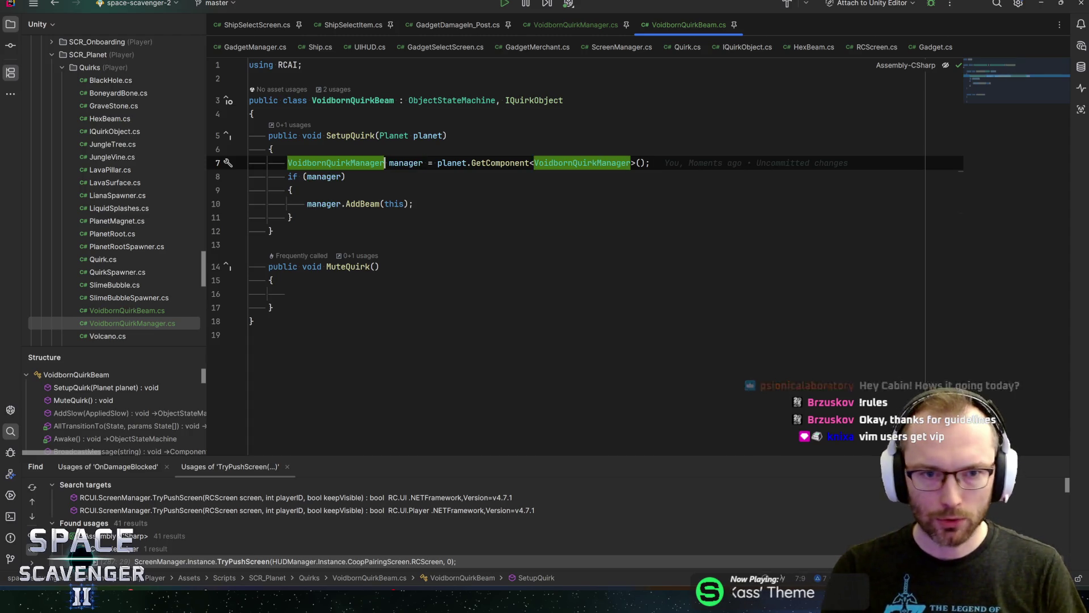
{"action": "left_click", "coordinate": [390, 163]}
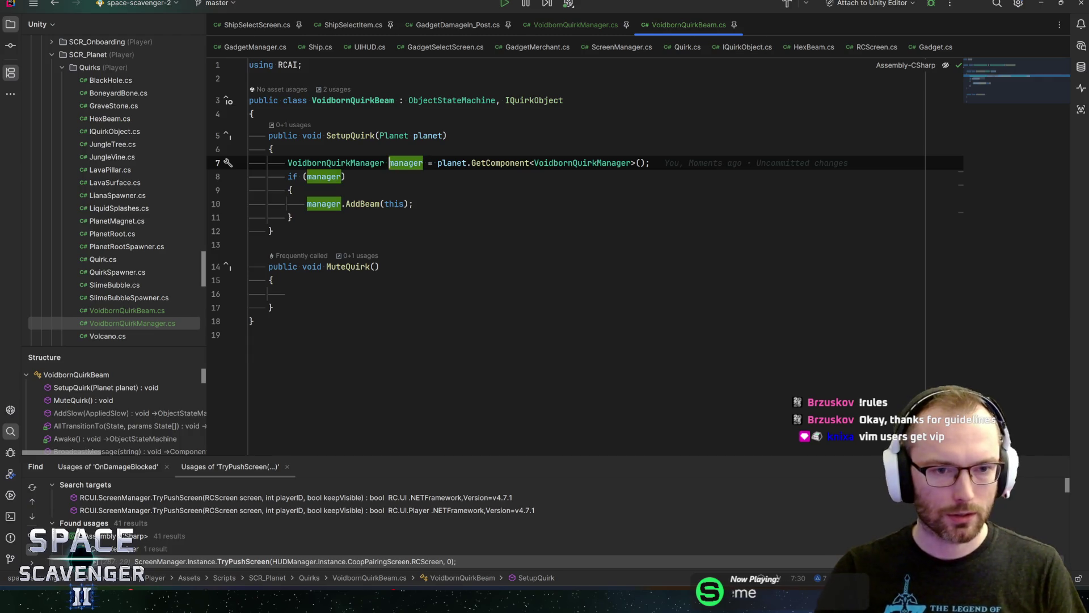
- Open the AddBeam declaration in VoidbornQuirkManager, then return to Unity
{"action": "key", "text": "j"}
{"action": "key", "text": "j"}
{"action": "key", "text": "j"}
{"action": "key", "text": "w"}
{"action": "key", "text": "w"}
{"action": "key", "text": "ctrl+b"}
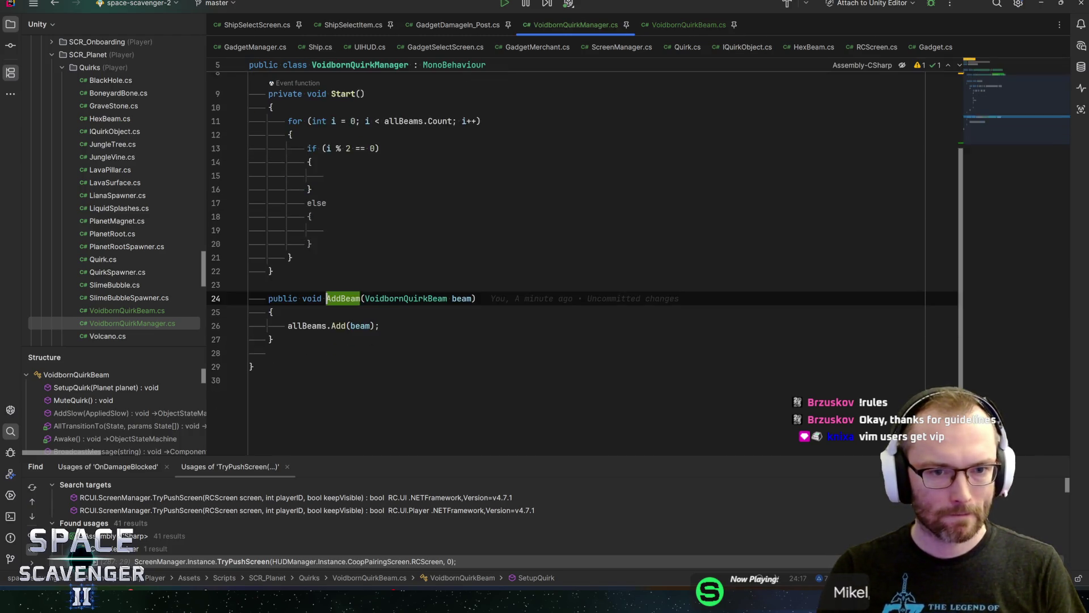
{"action": "scroll", "coordinate": [567, 255], "scroll_direction": "up", "scroll_amount": 2}
{"action": "scroll", "coordinate": [567, 255], "scroll_direction": "down", "scroll_amount": 2}
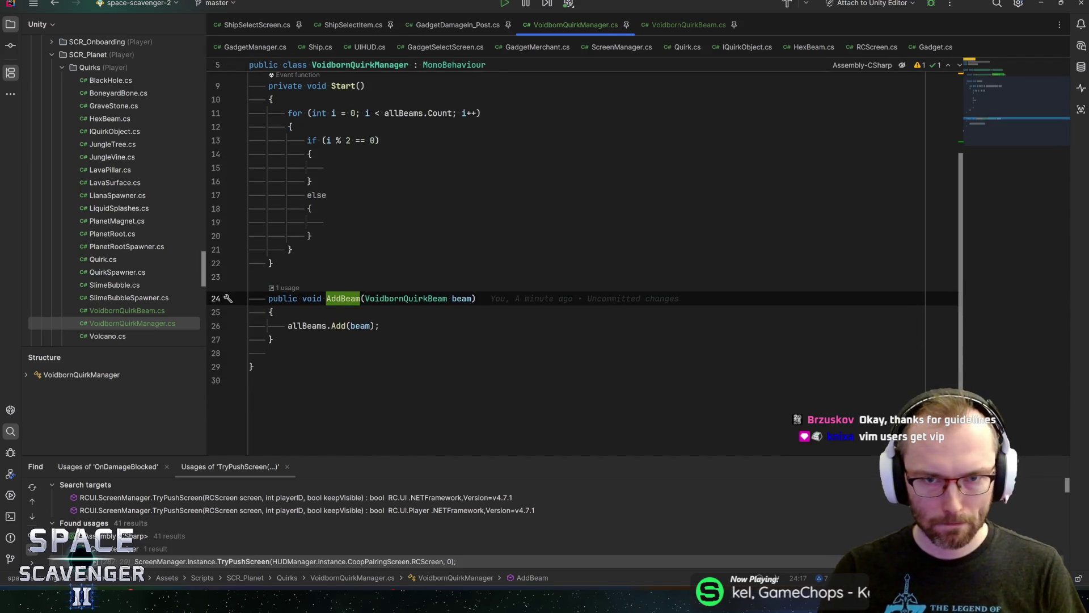
{"action": "scroll", "coordinate": [567, 255], "scroll_direction": "up", "scroll_amount": 1}
{"action": "key", "text": "alt+Tab"}
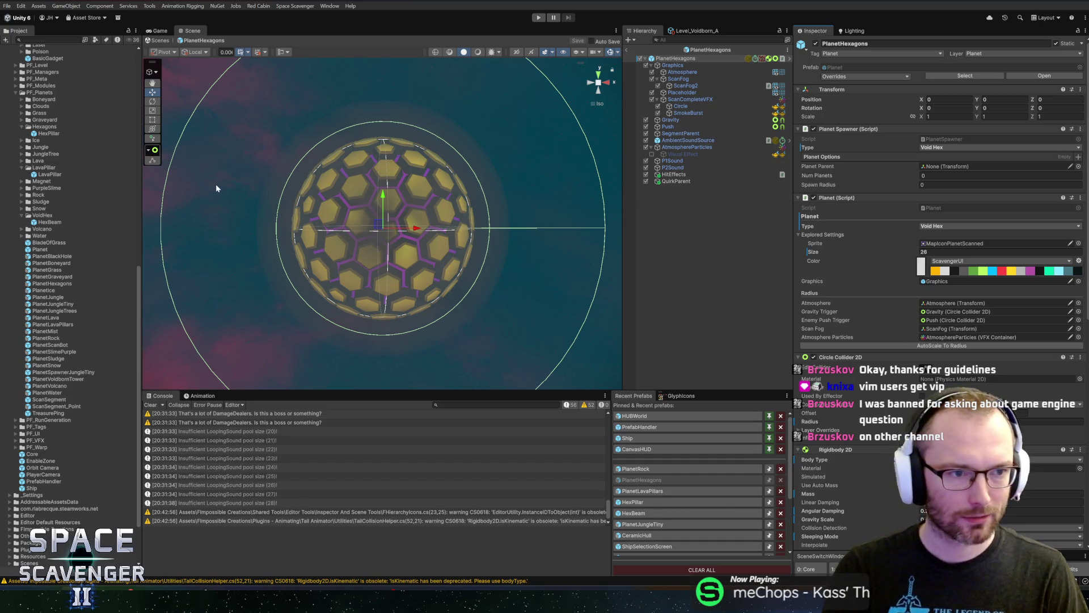
- Open HexPillar, add Voidborn Quirk Beam via a 'voidborn' search, and drag it above Lava Pillar
{"action": "left_click", "coordinate": [39, 223]}
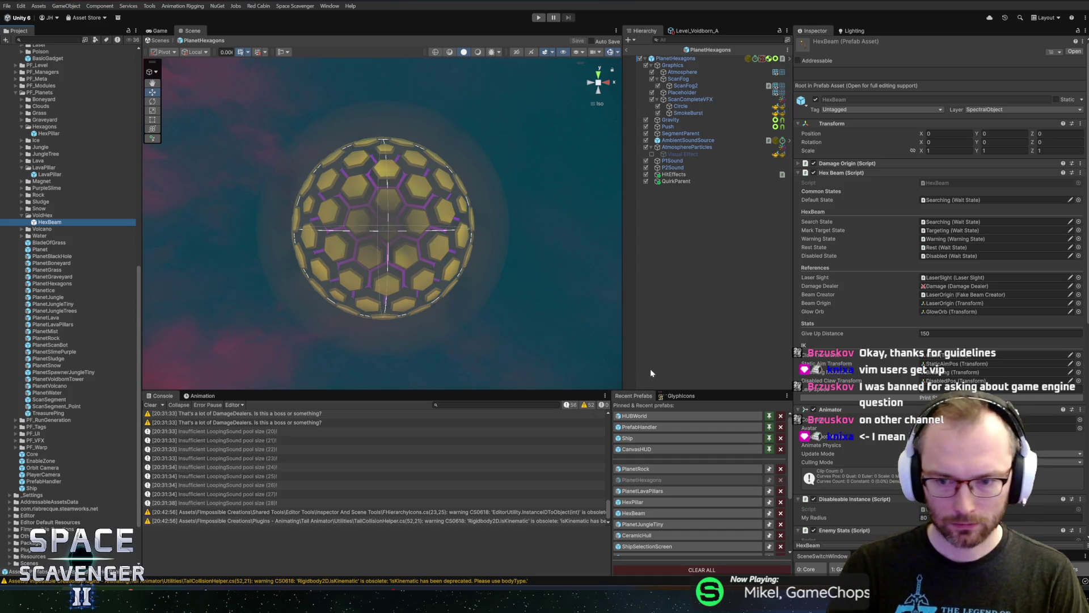
{"action": "left_click", "coordinate": [645, 500]}
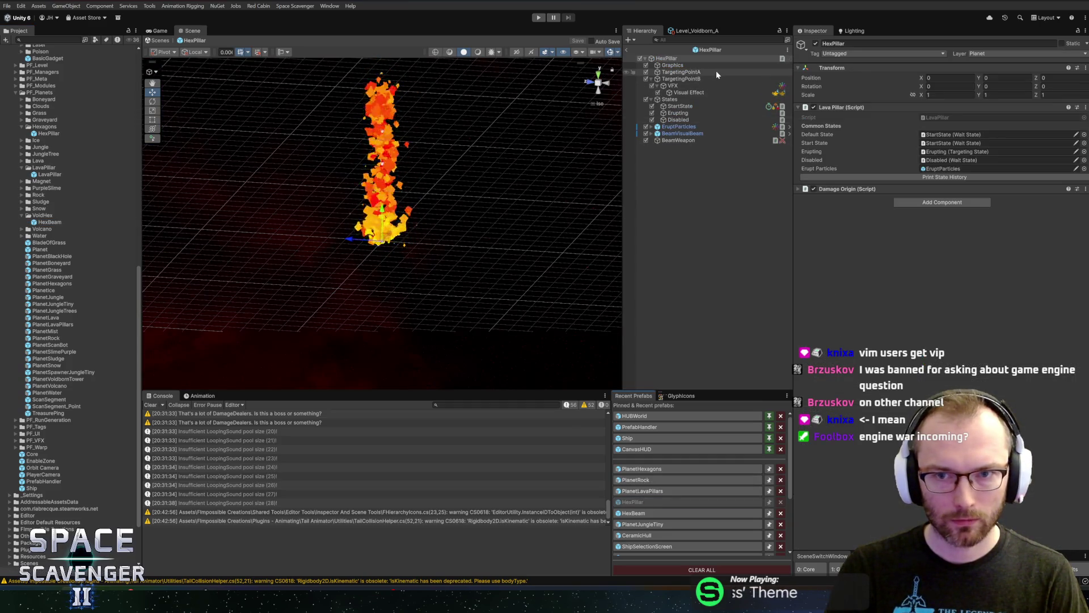
{"action": "left_click", "coordinate": [933, 203]}
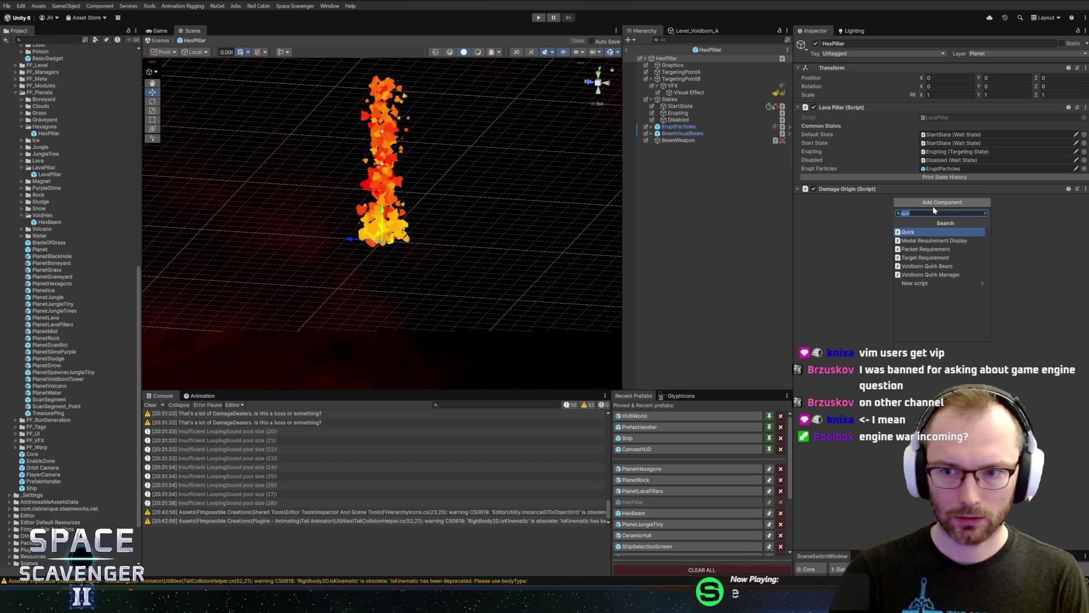
{"action": "type", "text": "voidborn"}
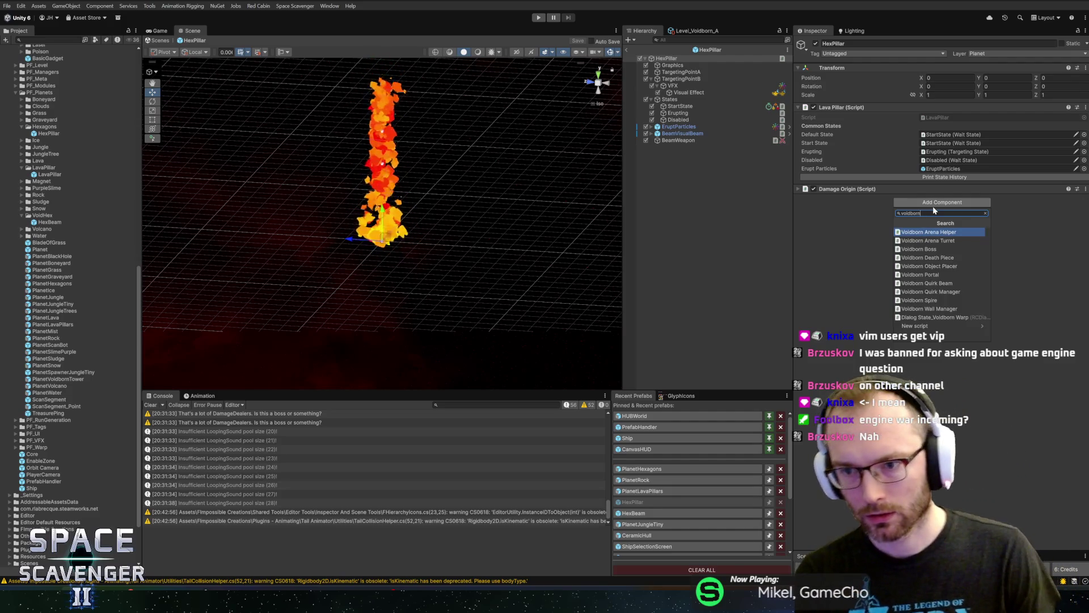
{"action": "key", "text": "Down"}
{"action": "key", "text": "Down"}
{"action": "key", "text": "Down"}
{"action": "key", "text": "Down"}
{"action": "key", "text": "Down"}
{"action": "key", "text": "Down"}
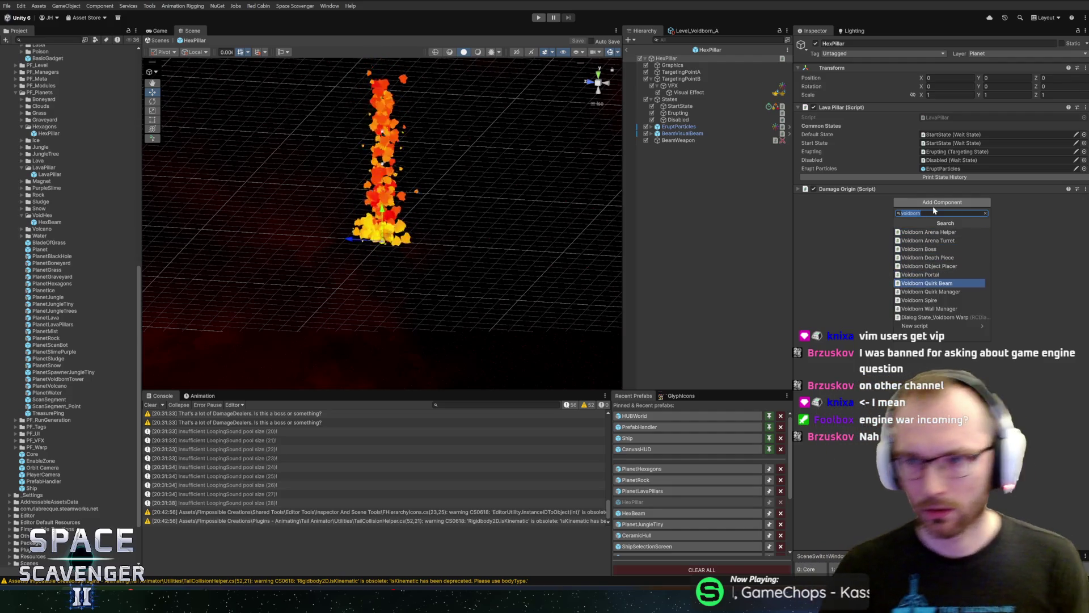
{"action": "key", "text": "Return"}
{"action": "mouse_move", "coordinate": [848, 202]}
{"action": "left_mouse_down"}
{"action": "mouse_move", "coordinate": [837, 190]}
{"action": "mouse_move", "coordinate": [834, 104]}
{"action": "left_mouse_up"}
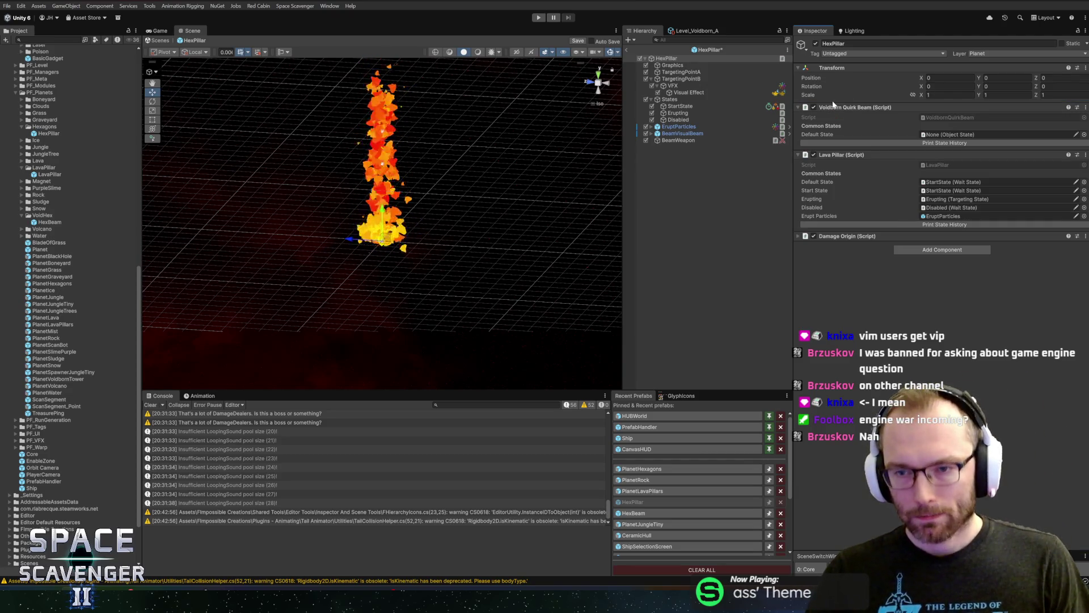
{"action": "scroll", "coordinate": [503, 202], "scroll_direction": "up", "scroll_amount": 3}
- Set BeamWeapon's Damage Dealer Type to Laser, then check Beam Width and orbit the pillar
{"action": "left_click", "coordinate": [698, 141]}
{"action": "left_click", "coordinate": [941, 143]}
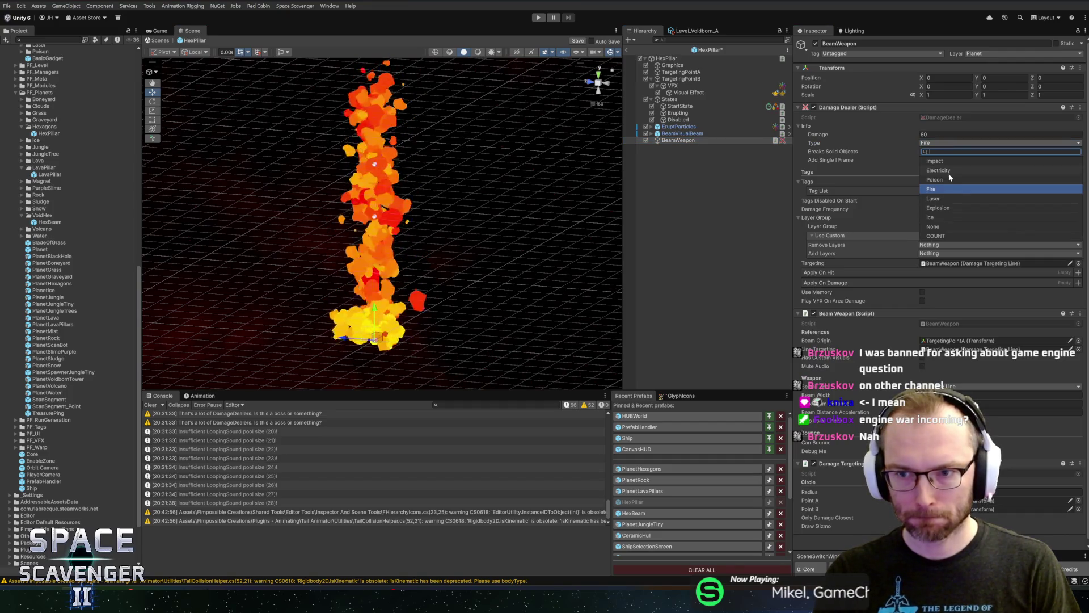
{"action": "left_click", "coordinate": [946, 197]}
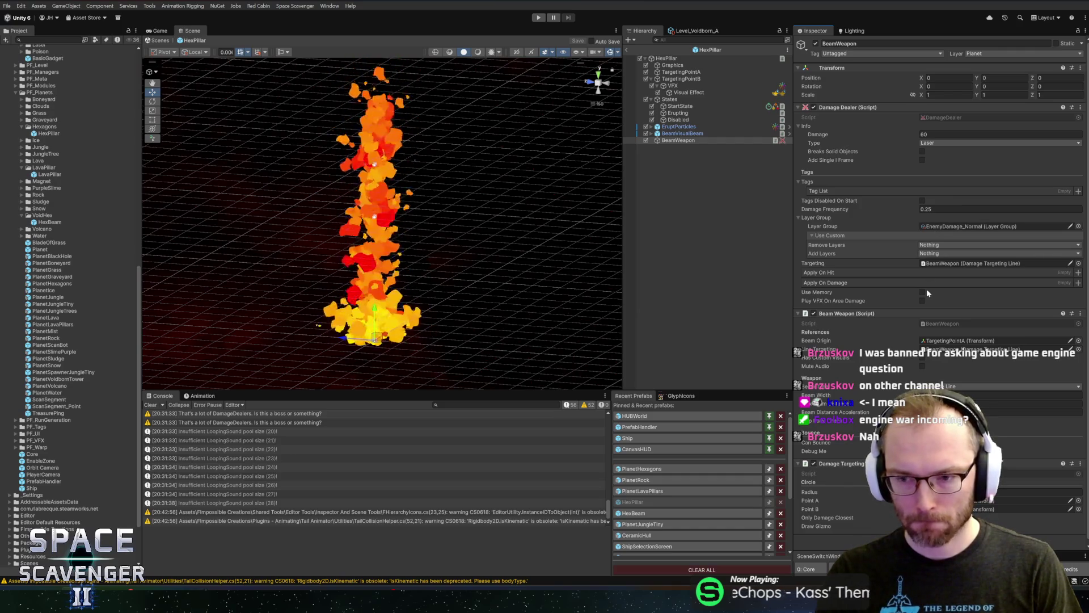
{"action": "scroll", "coordinate": [925, 295], "scroll_direction": "down", "scroll_amount": 1}
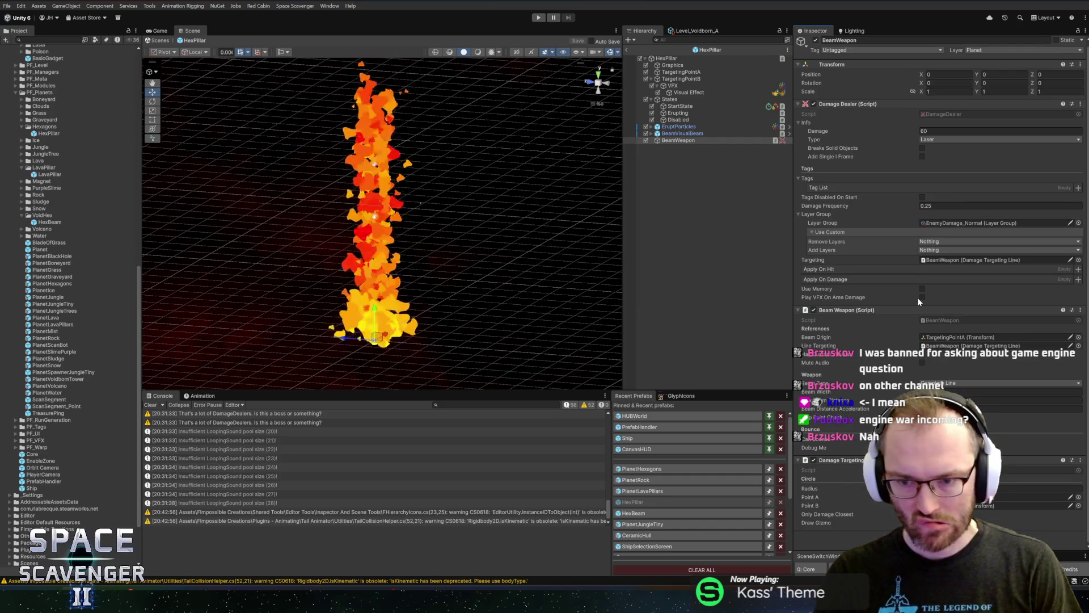
{"action": "left_click", "coordinate": [998, 400]}
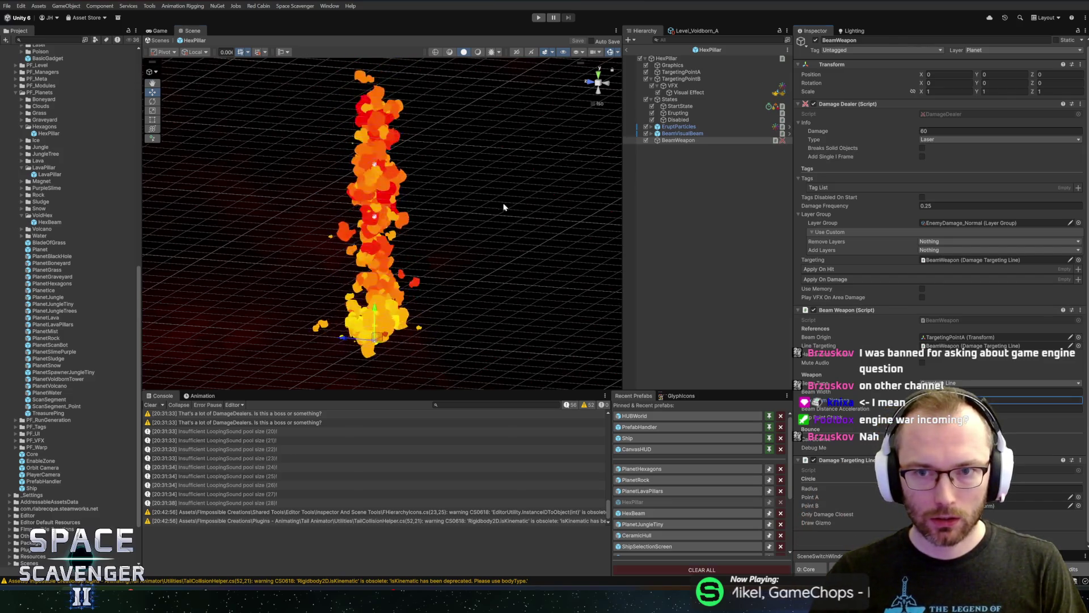
{"action": "scroll", "coordinate": [428, 194], "scroll_direction": "down", "scroll_amount": 3}
{"action": "mouse_move", "coordinate": [450, 194]}
{"action": "left_mouse_down"}
{"action": "mouse_move", "coordinate": [438, 193]}
{"action": "mouse_move", "coordinate": [555, 186]}
{"action": "mouse_move", "coordinate": [567, 170]}
{"action": "left_mouse_up"}
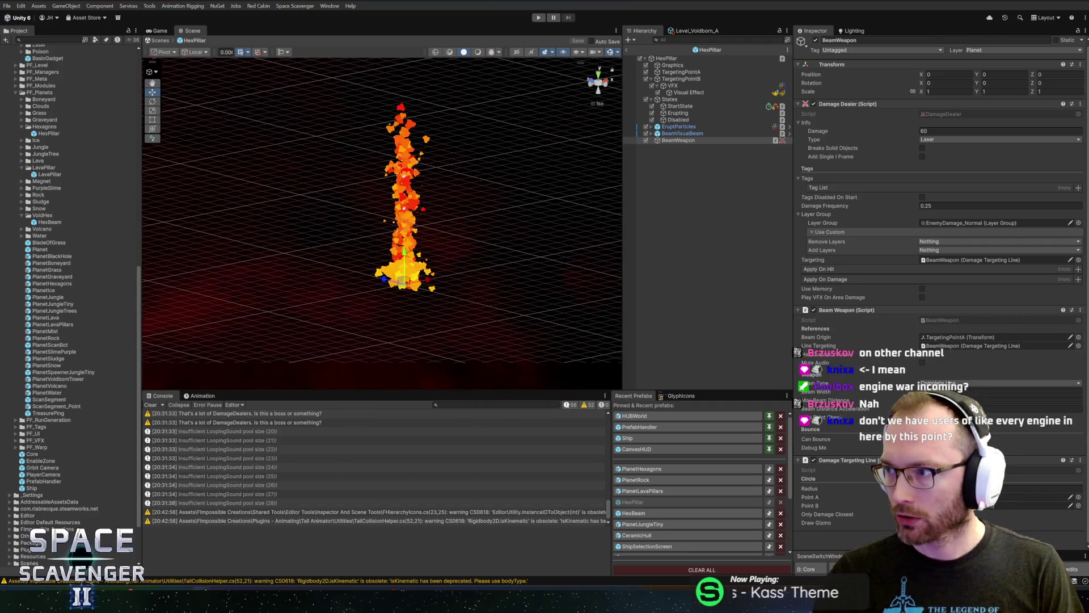
{"action": "key", "text": "alt+Tab"}
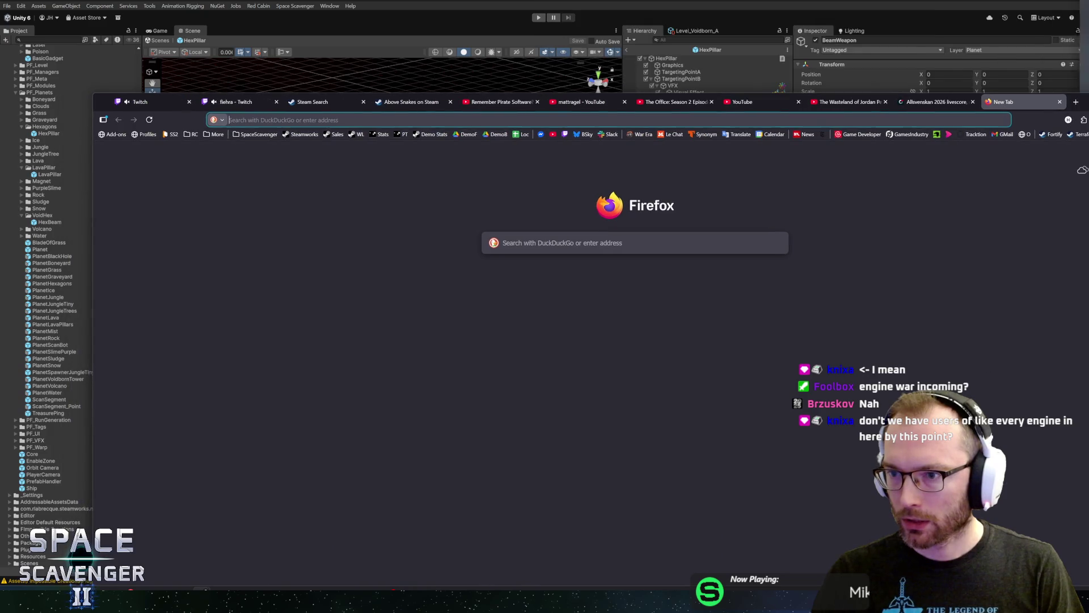
- Move from Above Snakes to the Oblivion Remastered page and play its trailer
{"action": "key", "text": "alt+Tab"}
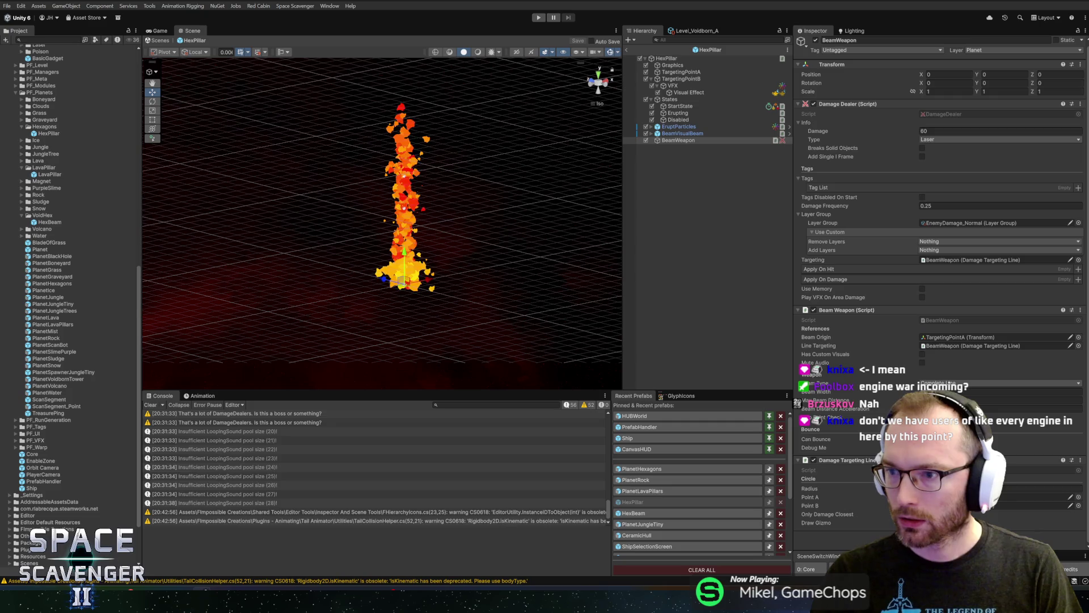
{"action": "key", "text": "alt+Tab"}
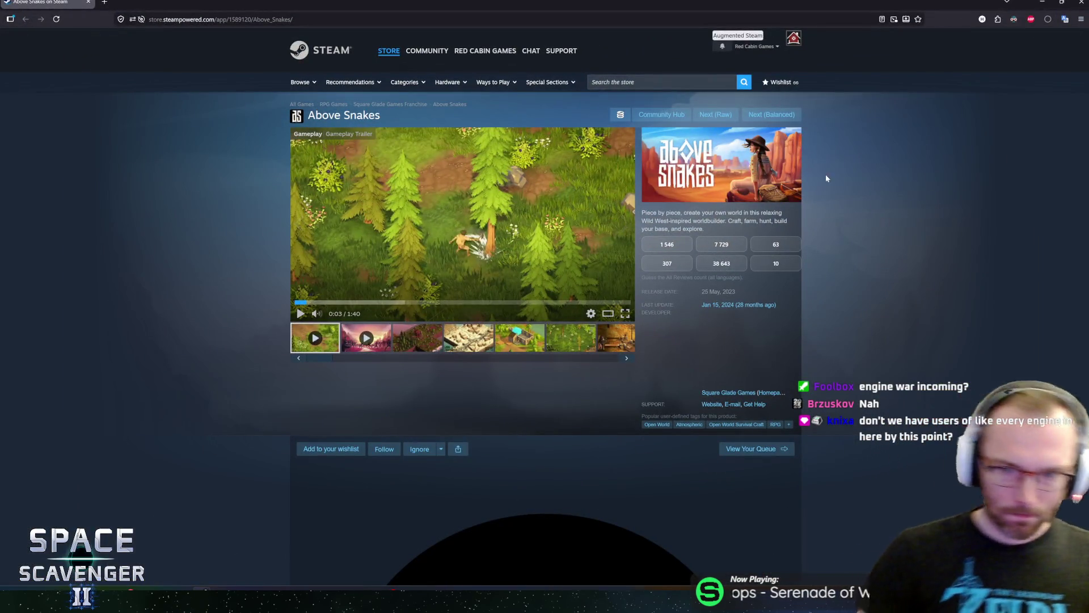
{"action": "left_click", "coordinate": [773, 119]}
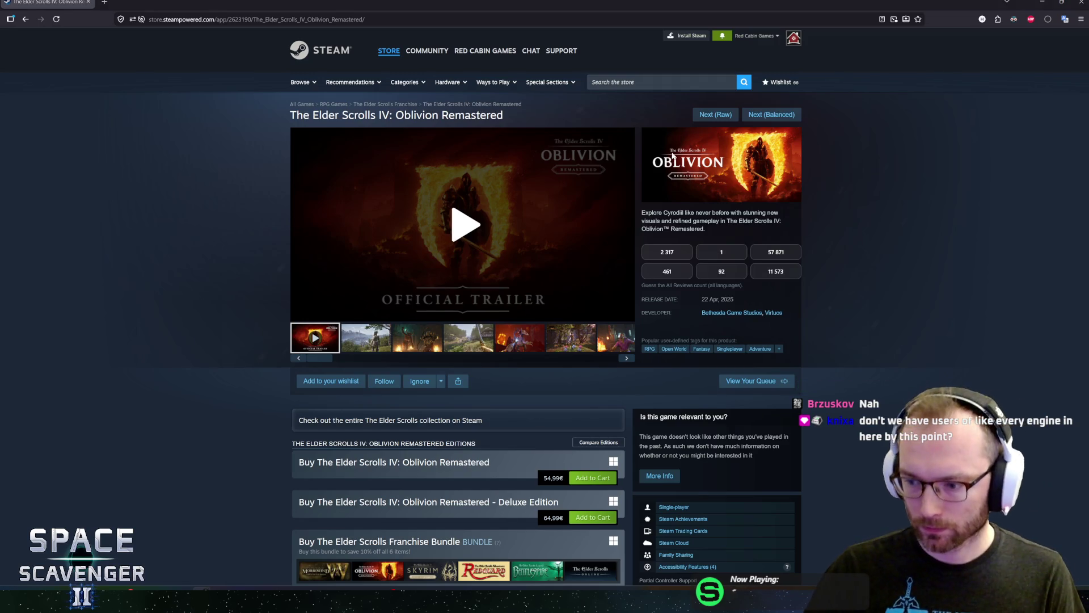
{"action": "left_click", "coordinate": [458, 236]}
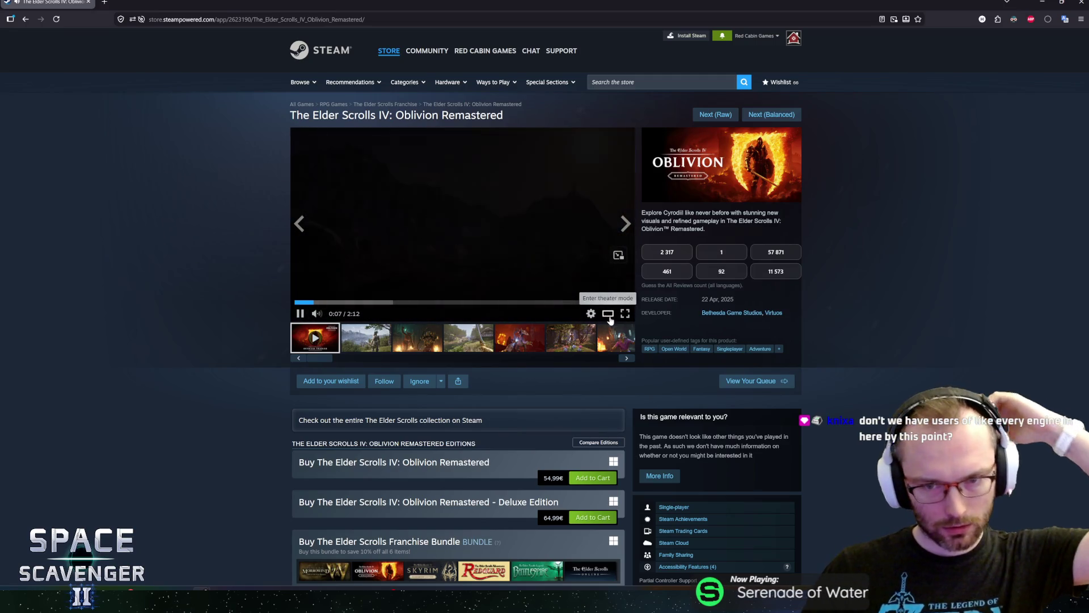
- Watch the trailer in theater mode, skip ahead to 1:37, close the viewer, and pause
{"action": "left_click", "coordinate": [609, 317]}
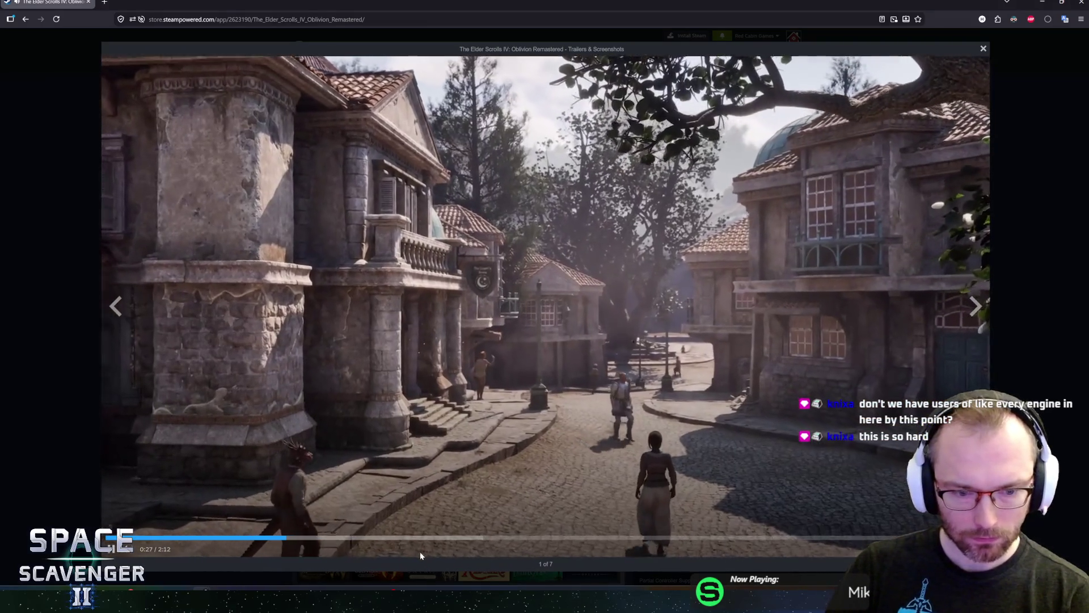
{"action": "mouse_move", "coordinate": [421, 539]}
{"action": "left_mouse_down"}
{"action": "mouse_move", "coordinate": [406, 539]}
{"action": "mouse_move", "coordinate": [518, 540]}
{"action": "left_mouse_up"}
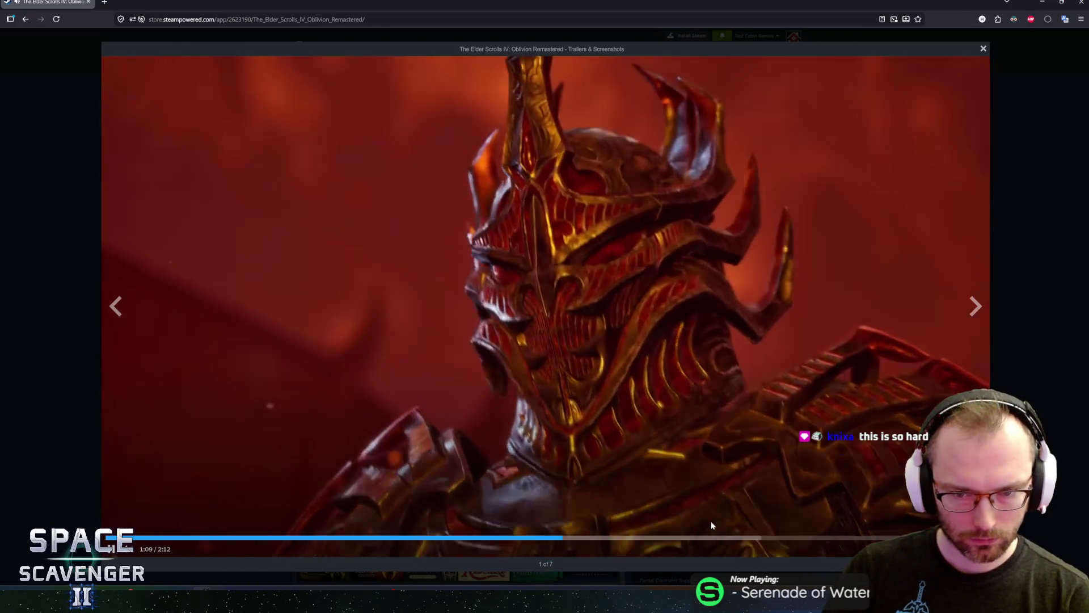
{"action": "left_click", "coordinate": [750, 537]}
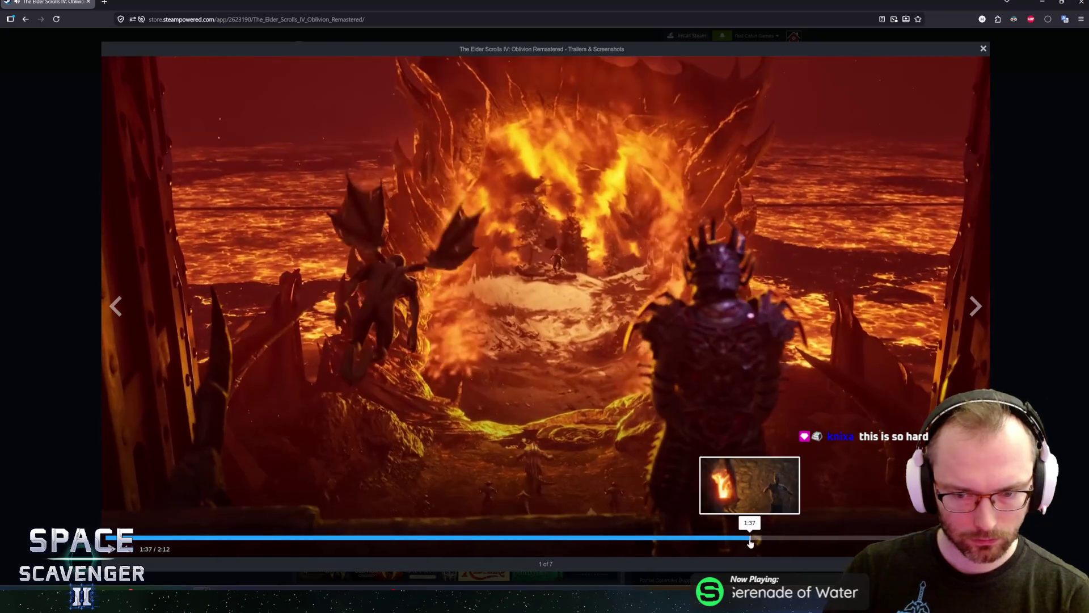
{"action": "left_click", "coordinate": [983, 48]}
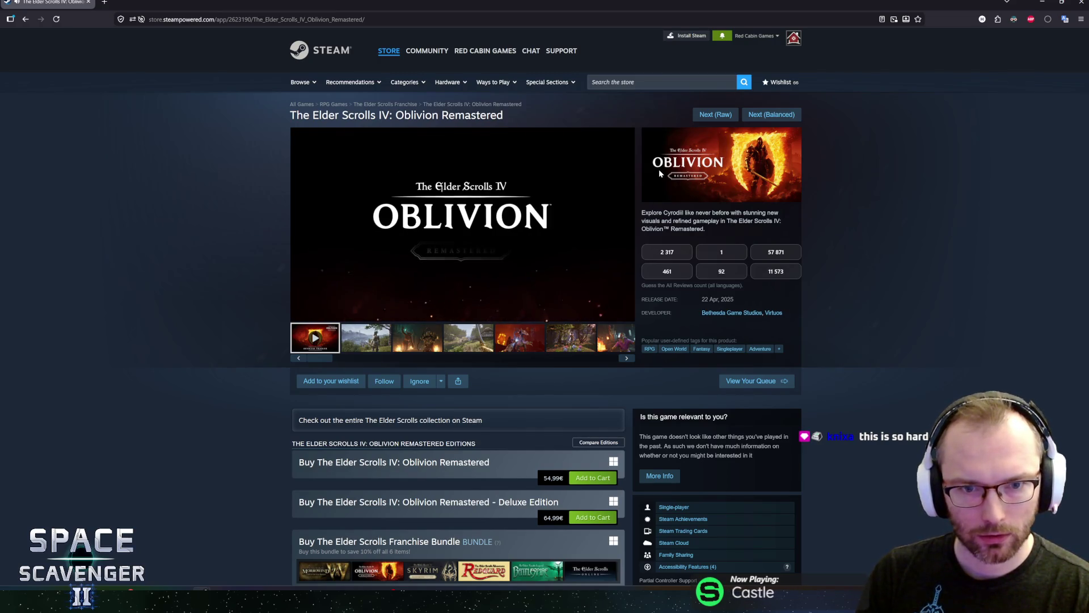
{"action": "left_click", "coordinate": [472, 223]}
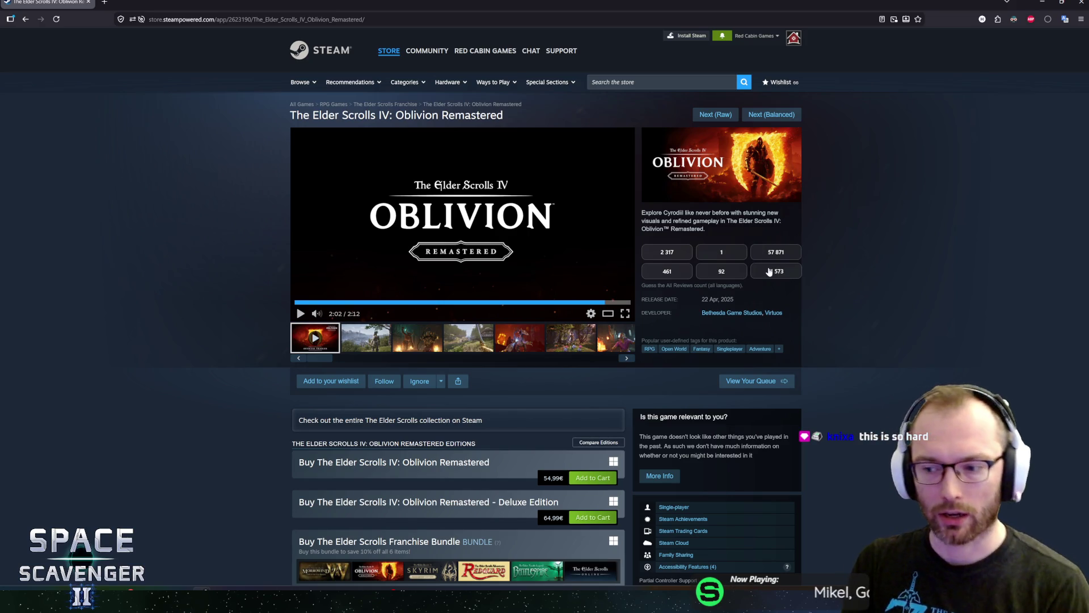
- Scroll down through the Oblivion Remastered store page and back up
{"action": "scroll", "coordinate": [245, 319], "scroll_direction": "down", "scroll_amount": 2}
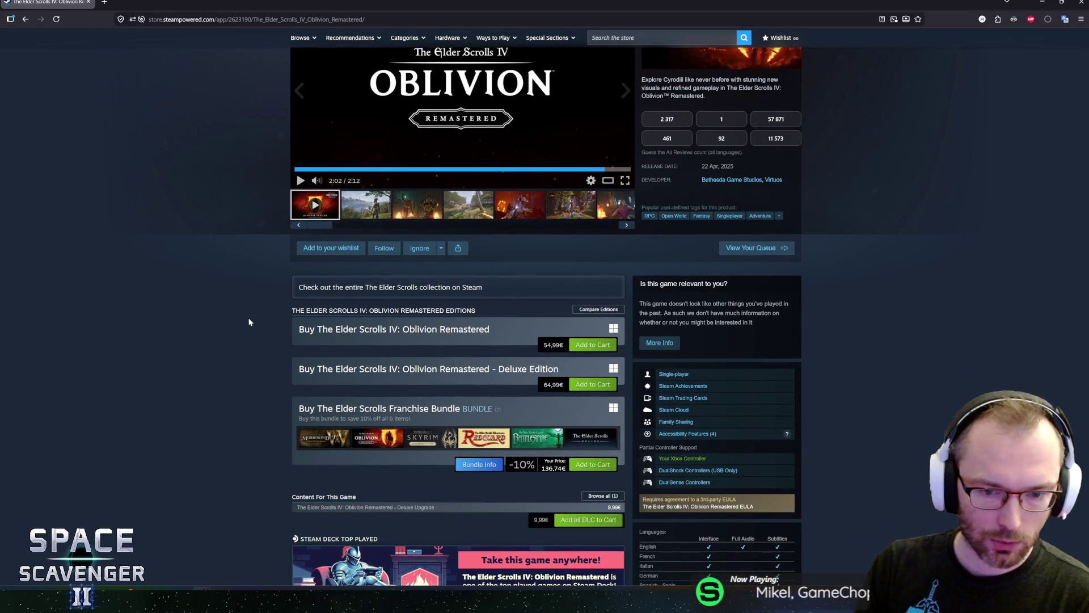
{"action": "scroll", "coordinate": [194, 326], "scroll_direction": "down", "scroll_amount": 3}
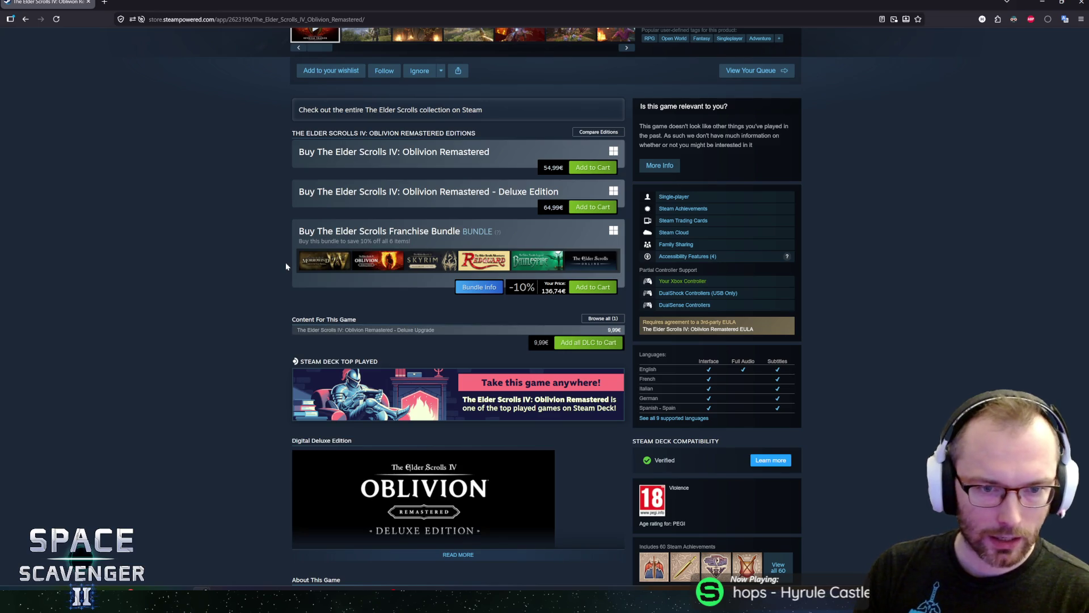
{"action": "scroll", "coordinate": [285, 270], "scroll_direction": "up", "scroll_amount": 2}
{"action": "scroll", "coordinate": [279, 284], "scroll_direction": "down", "scroll_amount": 7}
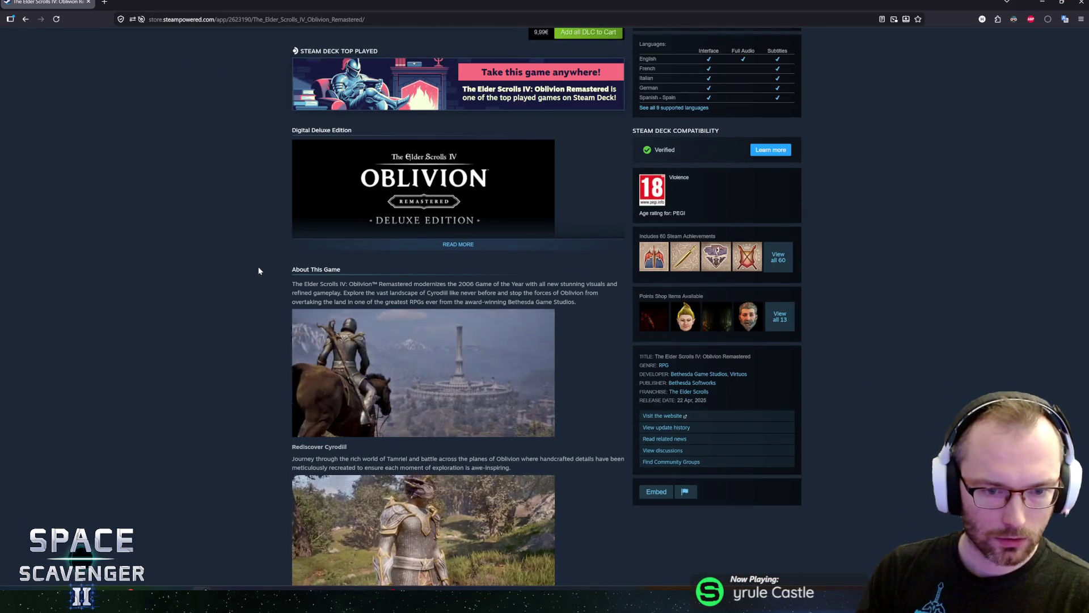
{"action": "scroll", "coordinate": [257, 271], "scroll_direction": "down", "scroll_amount": 8}
{"action": "scroll", "coordinate": [256, 271], "scroll_direction": "up", "scroll_amount": 7}
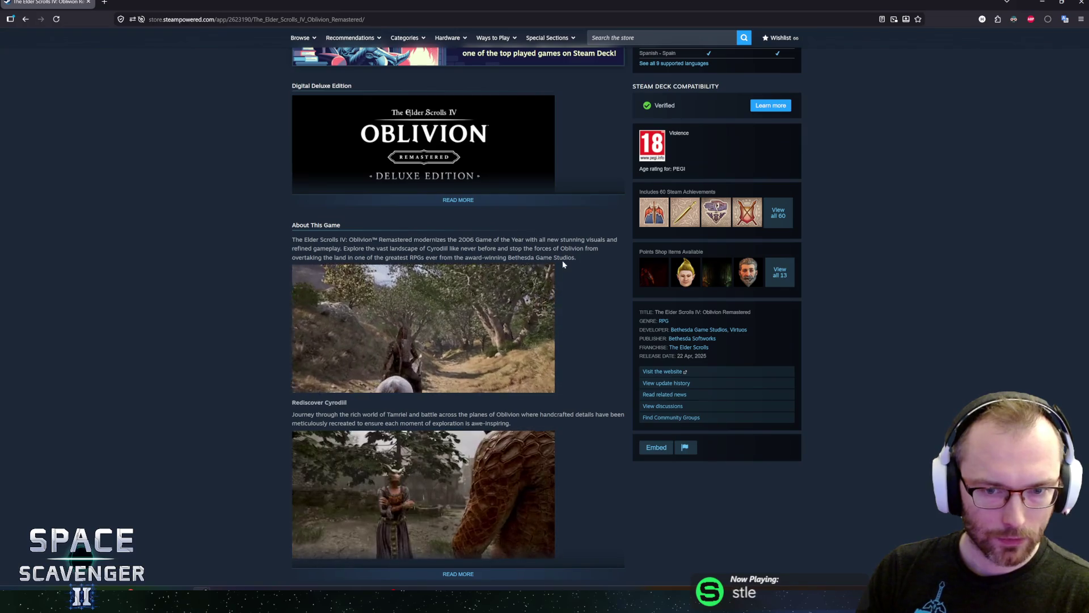
{"action": "scroll", "coordinate": [228, 294], "scroll_direction": "up", "scroll_amount": 12}
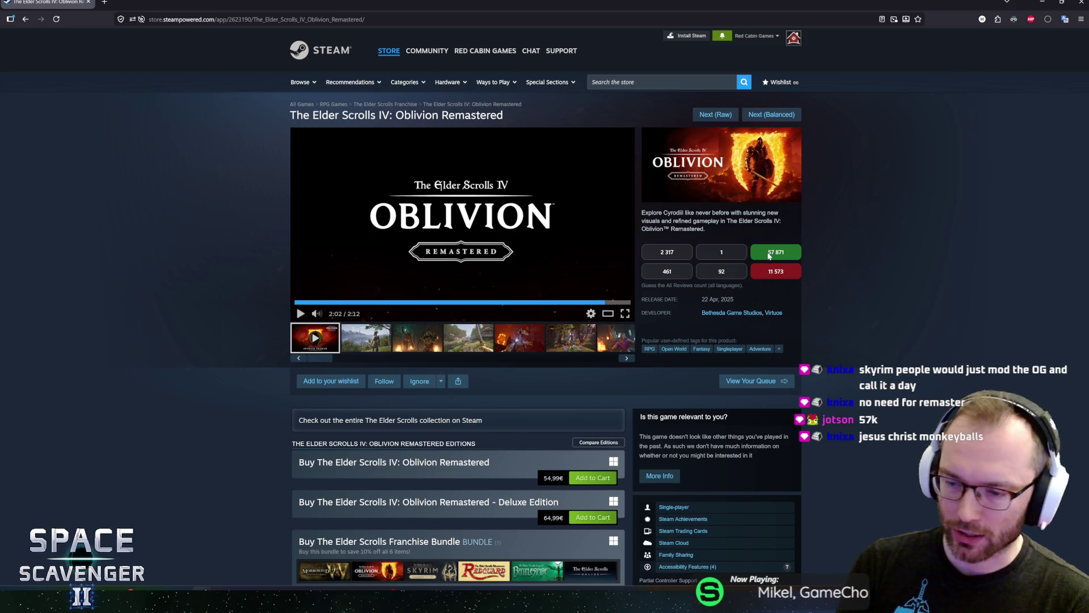
{"action": "scroll", "coordinate": [884, 306], "scroll_direction": "down", "scroll_amount": 3}
{"action": "scroll", "coordinate": [885, 334], "scroll_direction": "up", "scroll_amount": 3}
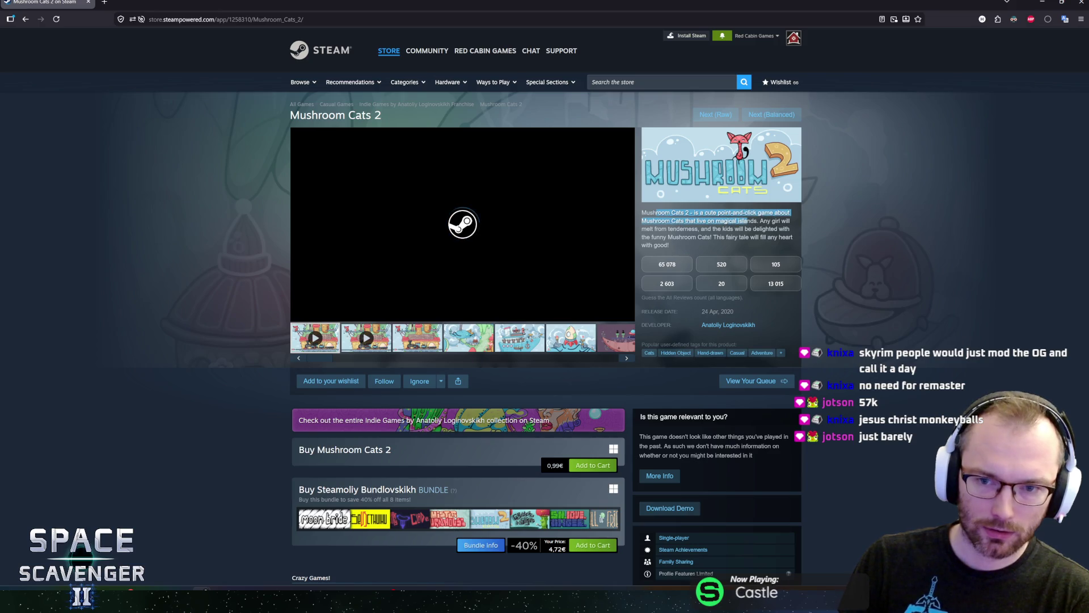
{"action": "left_click_drag", "start_coordinate": [656, 220], "coordinate": [770, 229]}
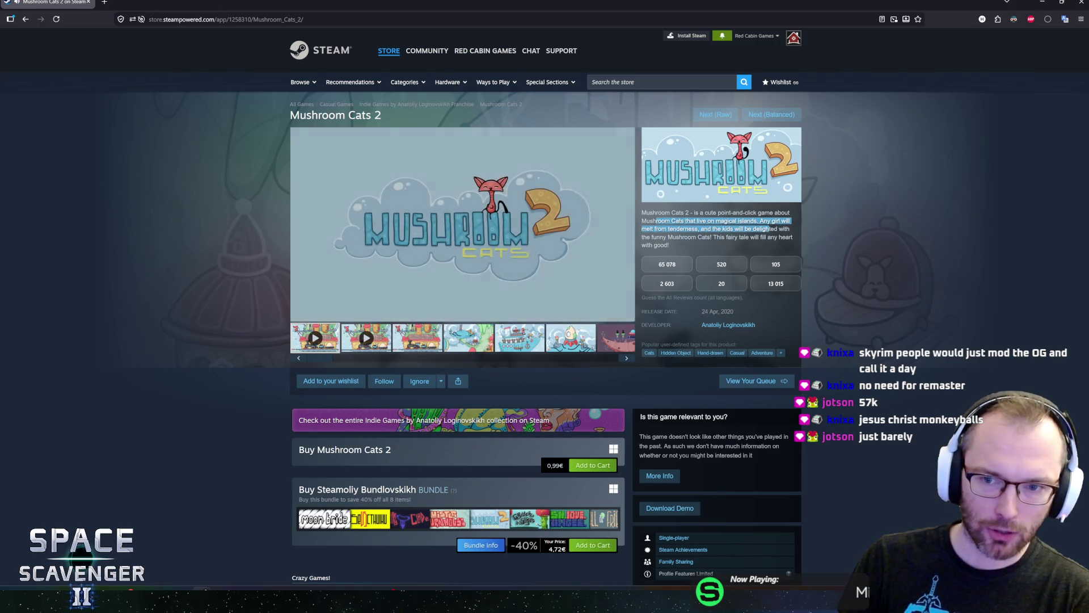
{"action": "left_click", "coordinate": [643, 233]}
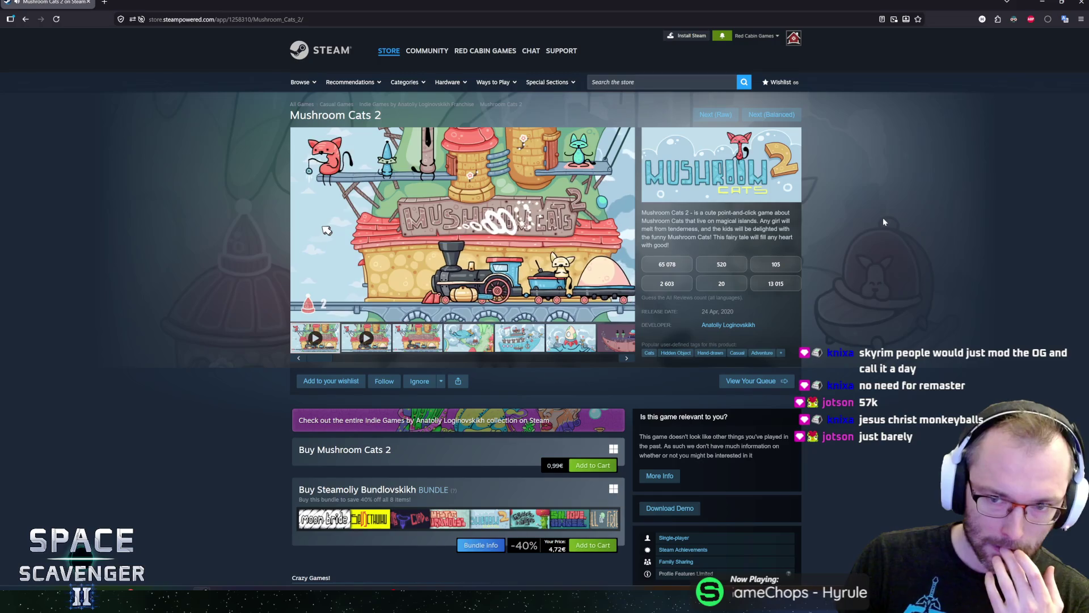
{"action": "scroll", "coordinate": [838, 280], "scroll_direction": "down", "scroll_amount": 3}
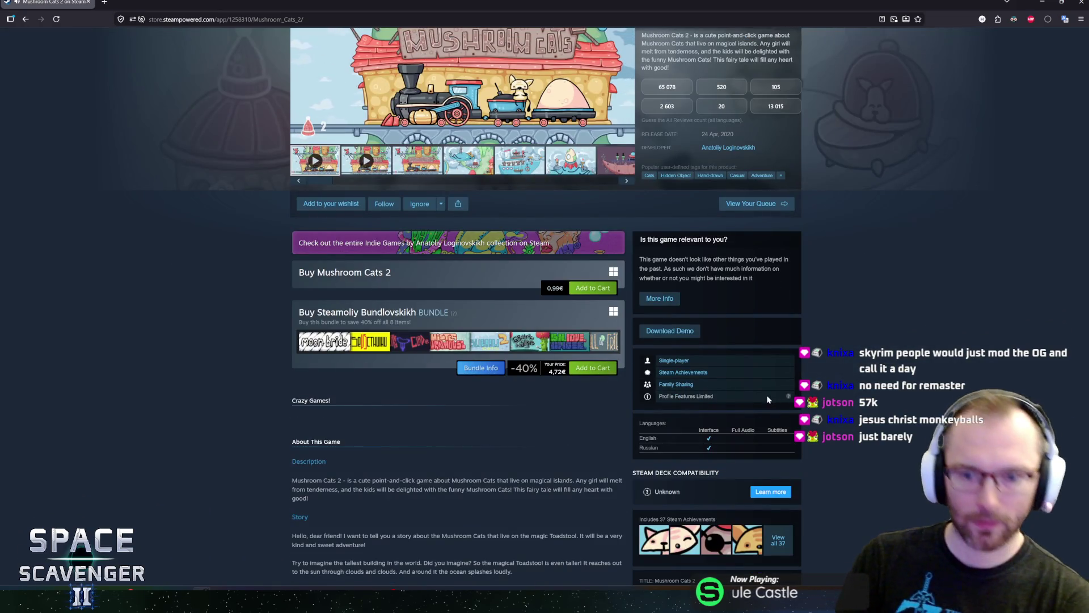
{"action": "scroll", "coordinate": [831, 392], "scroll_direction": "up", "scroll_amount": 3}
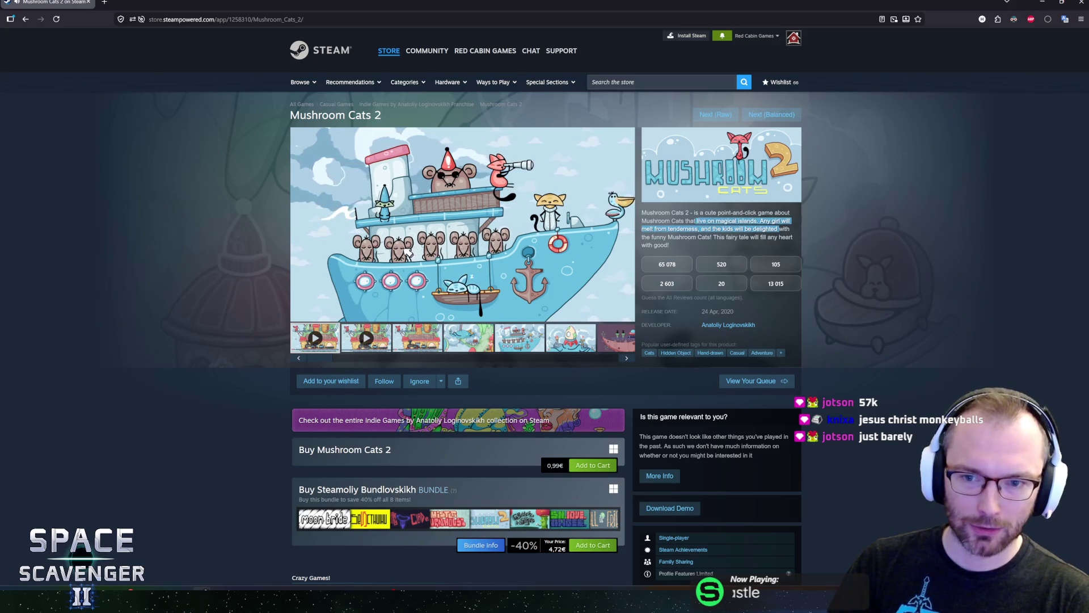
{"action": "scroll", "coordinate": [824, 454], "scroll_direction": "down", "scroll_amount": 4}
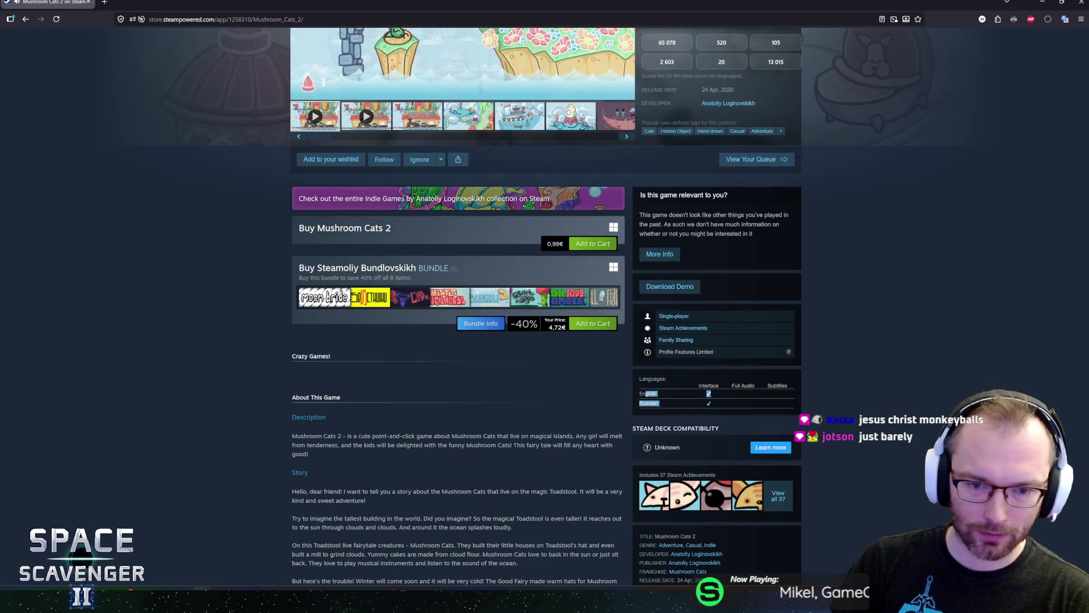
{"action": "scroll", "coordinate": [621, 396], "scroll_direction": "up", "scroll_amount": 4}
{"action": "mouse_move", "coordinate": [418, 316]}
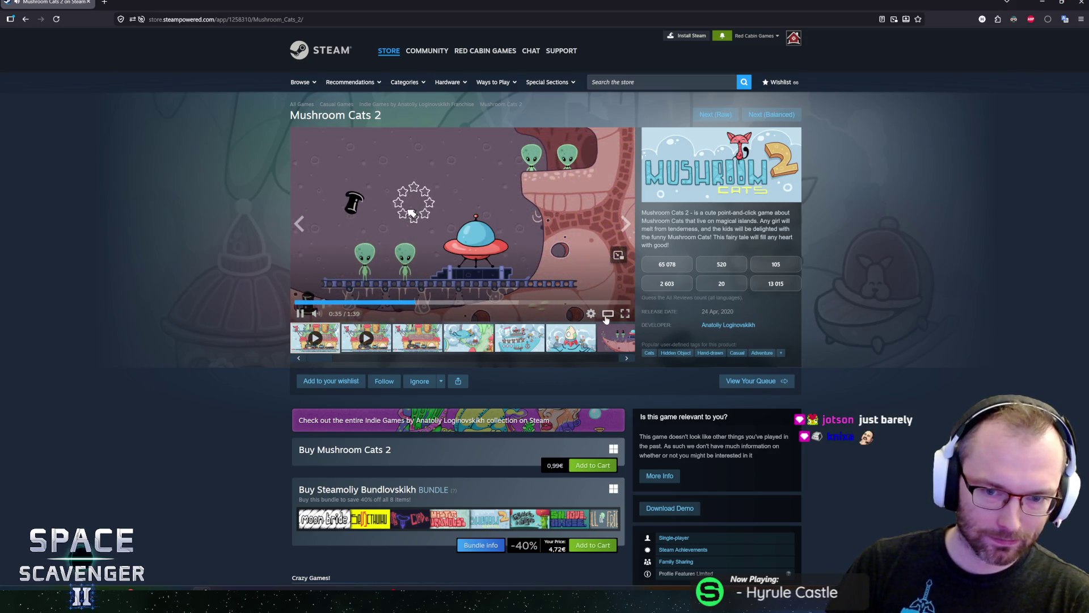
{"action": "left_click", "coordinate": [606, 316]}
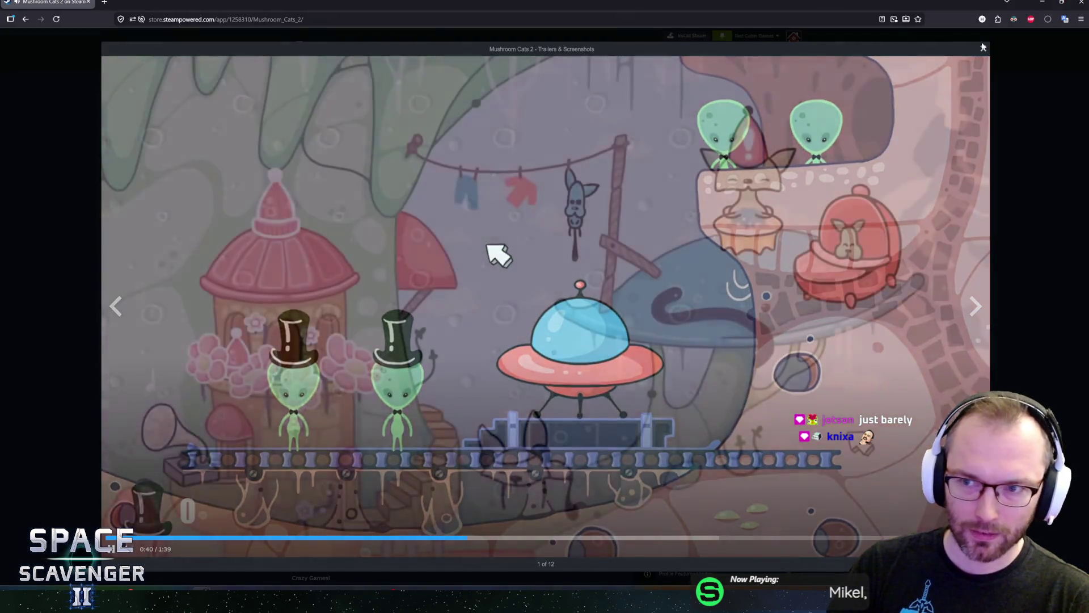
{"action": "left_click", "coordinate": [983, 48]}
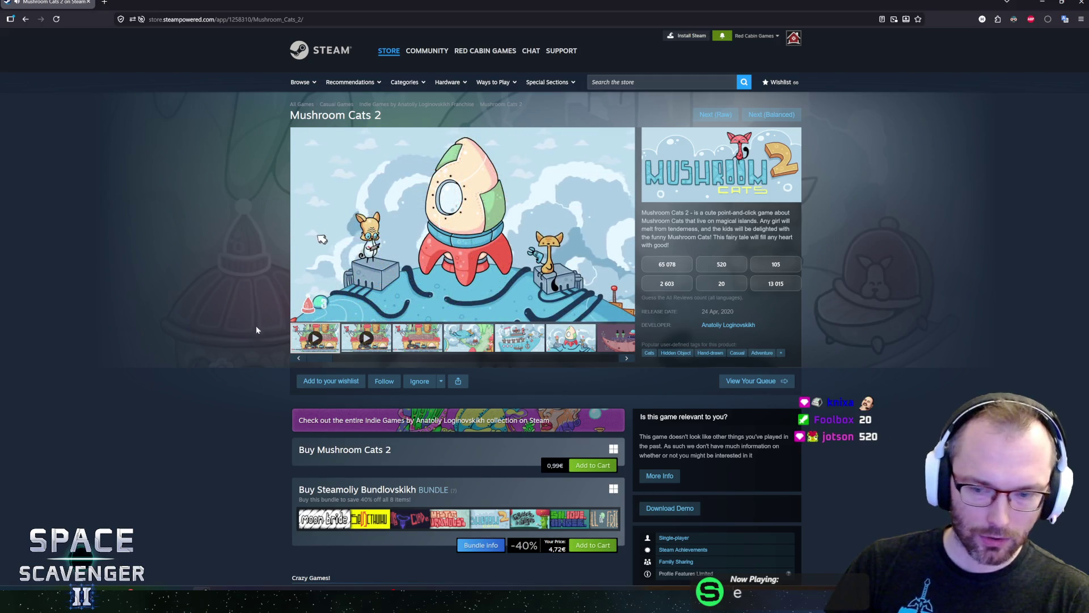
- Highlight Mushroom Cats 2's release date and scroll through its store page
{"action": "left_click_drag", "start_coordinate": [701, 312], "coordinate": [732, 316]}
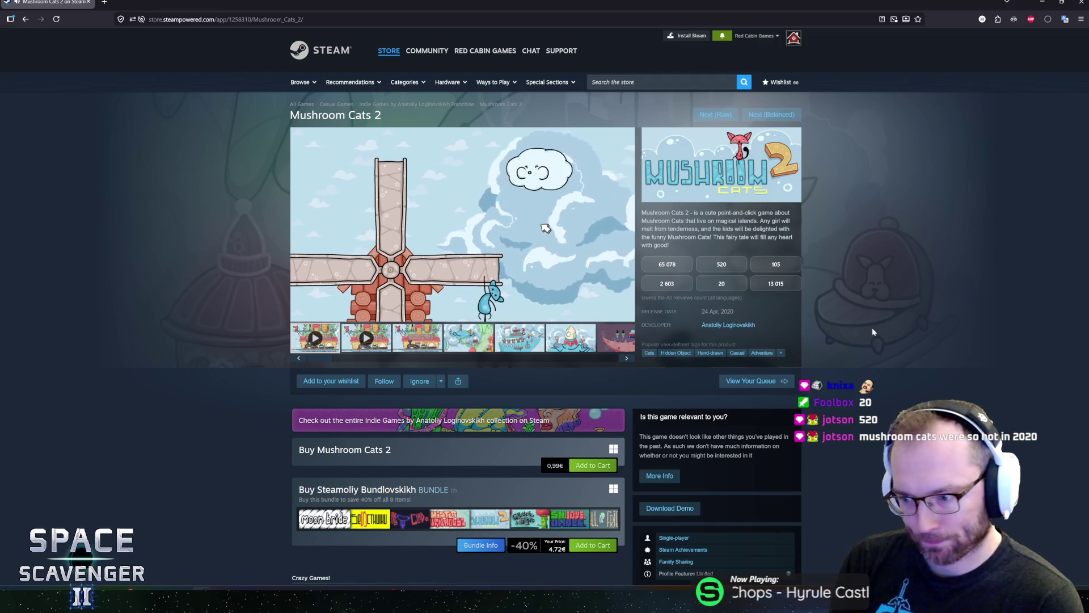
{"action": "scroll", "coordinate": [872, 328], "scroll_direction": "down", "scroll_amount": 1}
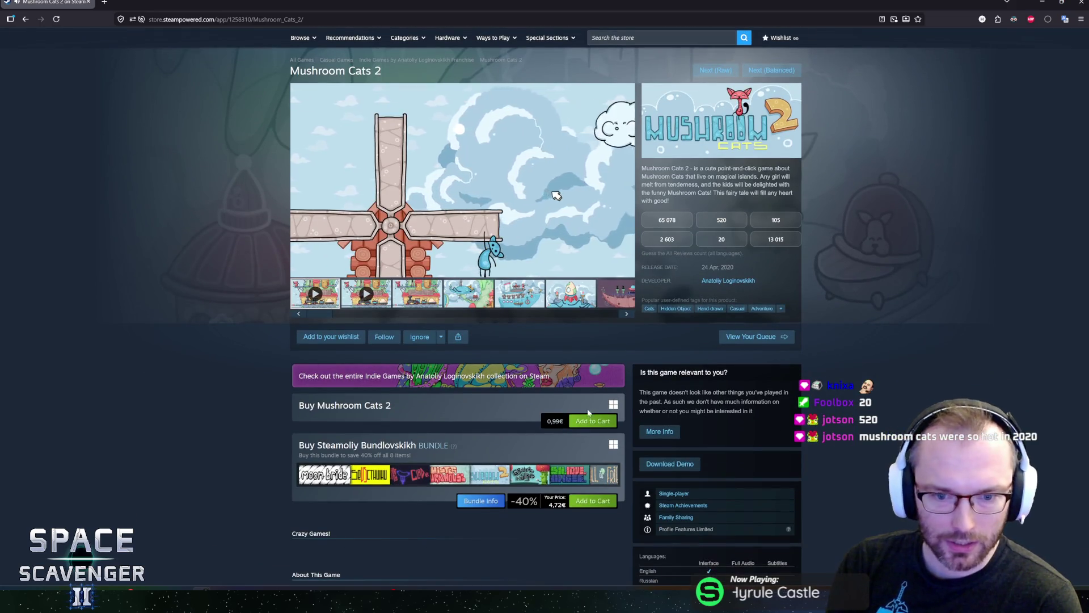
{"action": "scroll", "coordinate": [363, 422], "scroll_direction": "down", "scroll_amount": 1}
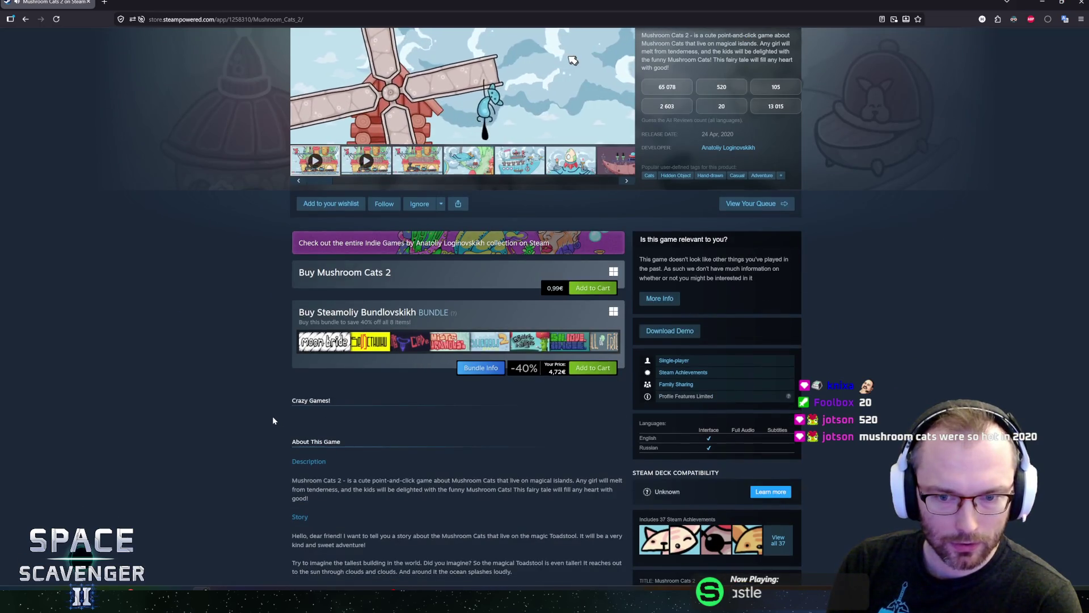
{"action": "scroll", "coordinate": [272, 416], "scroll_direction": "down", "scroll_amount": 4}
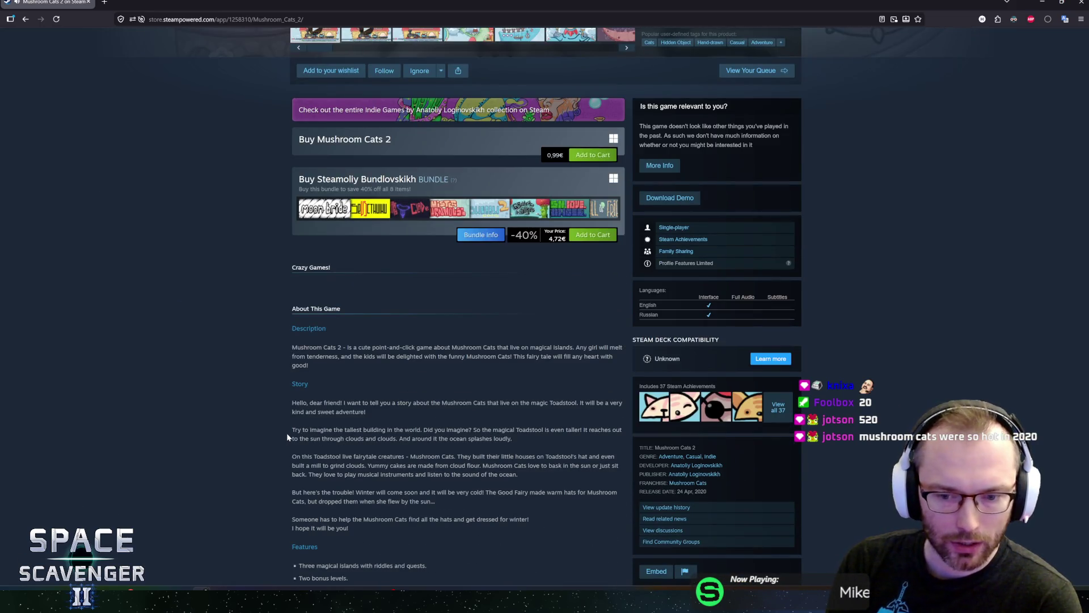
{"action": "scroll", "coordinate": [287, 430], "scroll_direction": "down", "scroll_amount": 2}
{"action": "scroll", "coordinate": [287, 424], "scroll_direction": "up", "scroll_amount": 5}
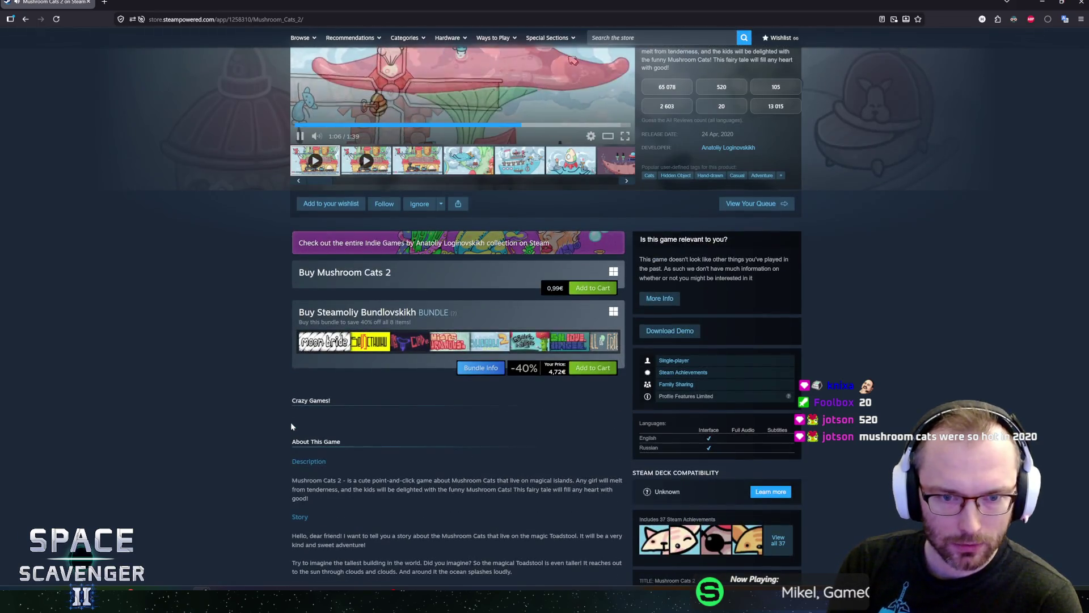
{"action": "scroll", "coordinate": [289, 422], "scroll_direction": "up", "scroll_amount": 3}
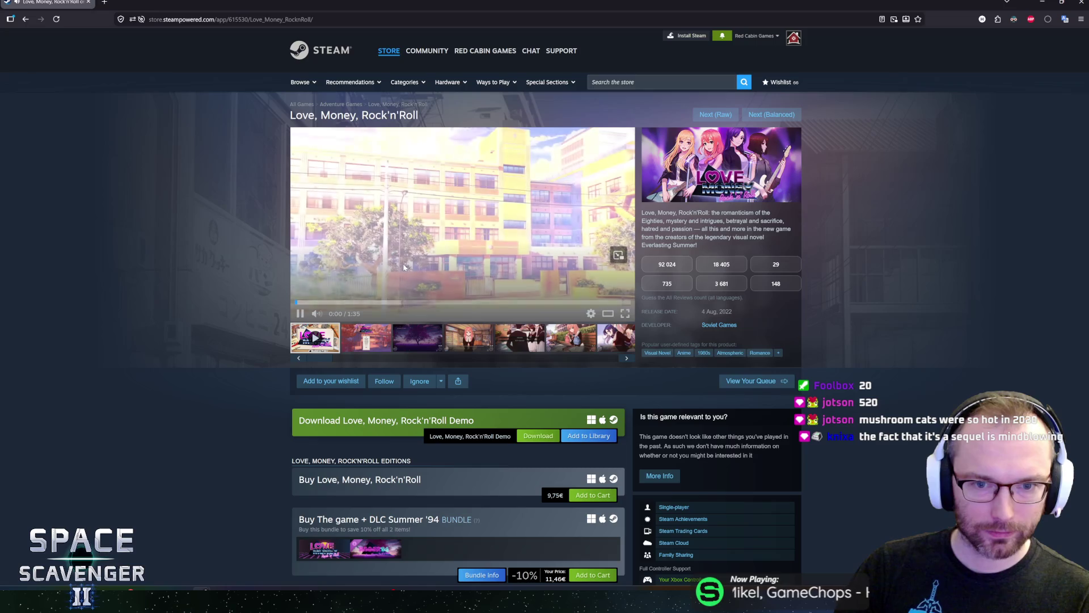
{"action": "left_click", "coordinate": [433, 242]}
{"action": "left_click", "coordinate": [433, 242]}
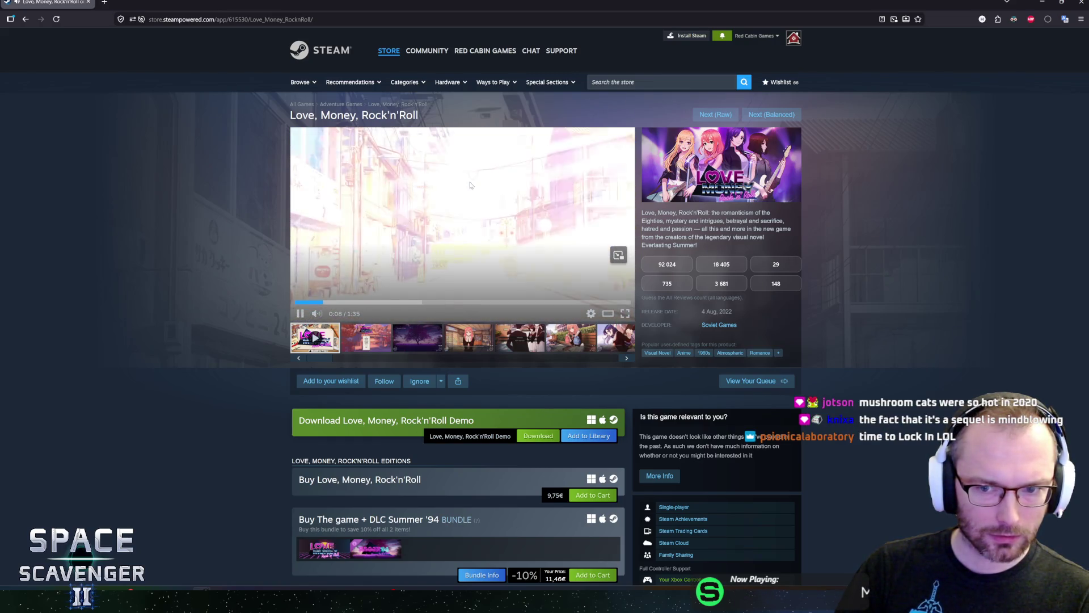
{"action": "left_click", "coordinate": [474, 182]}
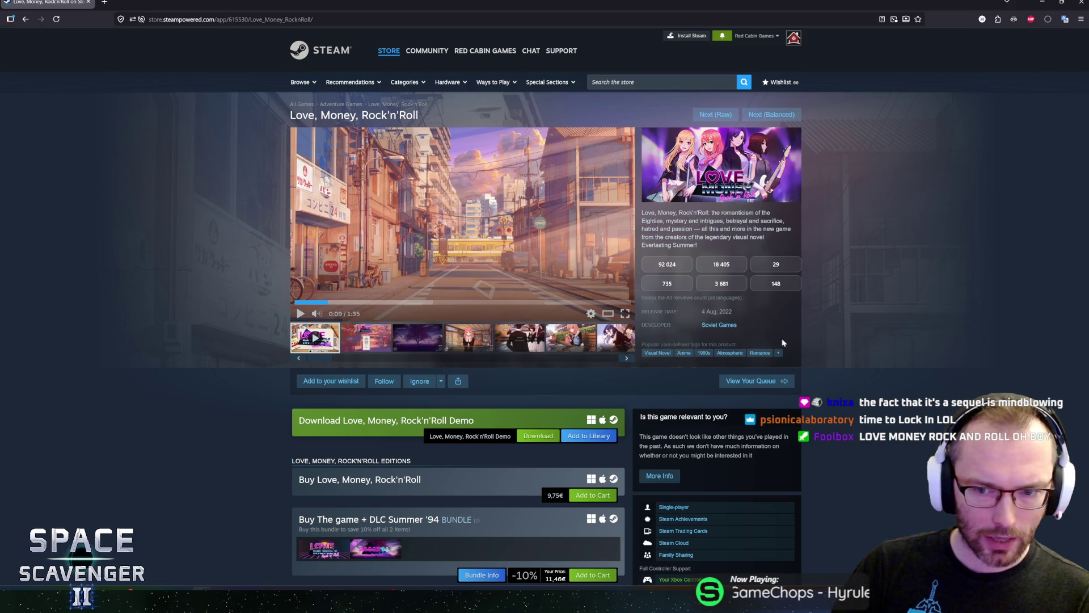
{"action": "scroll", "coordinate": [878, 328], "scroll_direction": "down", "scroll_amount": 4}
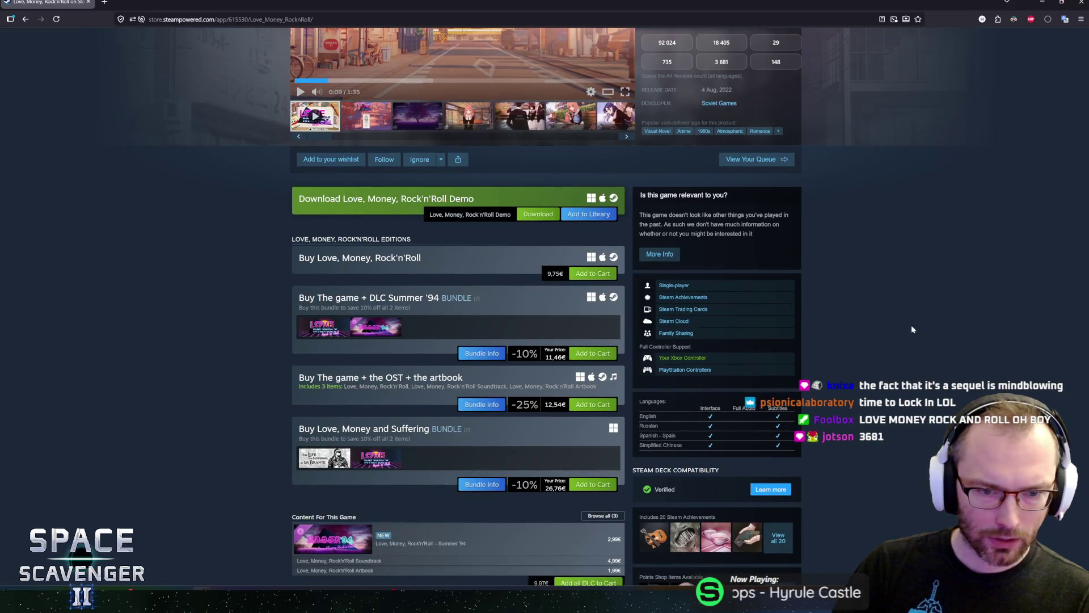
{"action": "scroll", "coordinate": [863, 323], "scroll_direction": "up", "scroll_amount": 4}
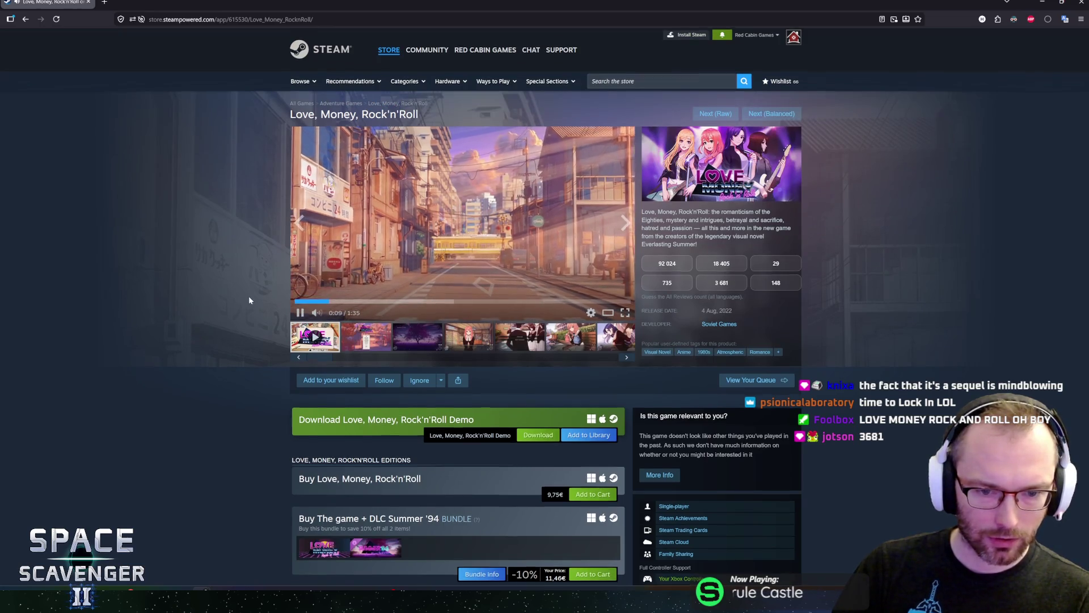
{"action": "scroll", "coordinate": [274, 295], "scroll_direction": "down", "scroll_amount": 2}
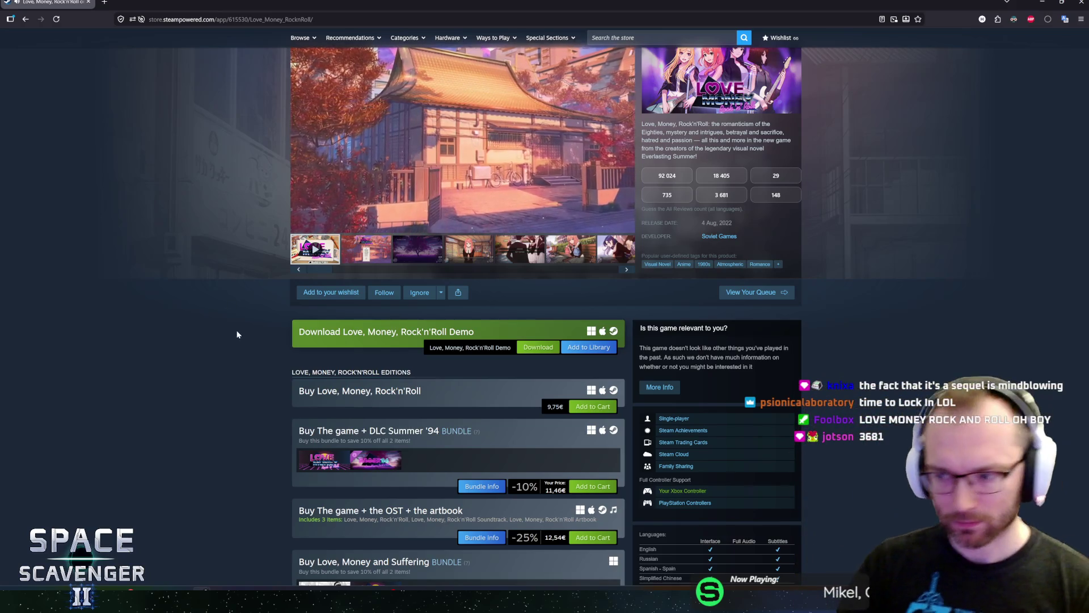
{"action": "scroll", "coordinate": [263, 309], "scroll_direction": "up", "scroll_amount": 2}
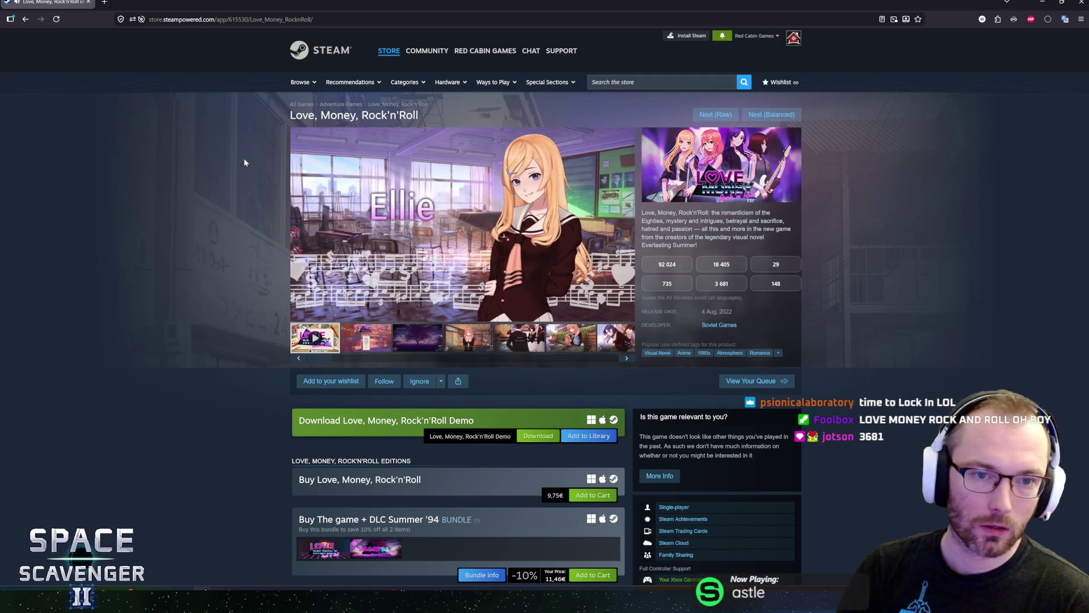
{"action": "scroll", "coordinate": [239, 178], "scroll_direction": "down", "scroll_amount": 1}
{"action": "scroll", "coordinate": [239, 178], "scroll_direction": "down", "scroll_amount": 7}
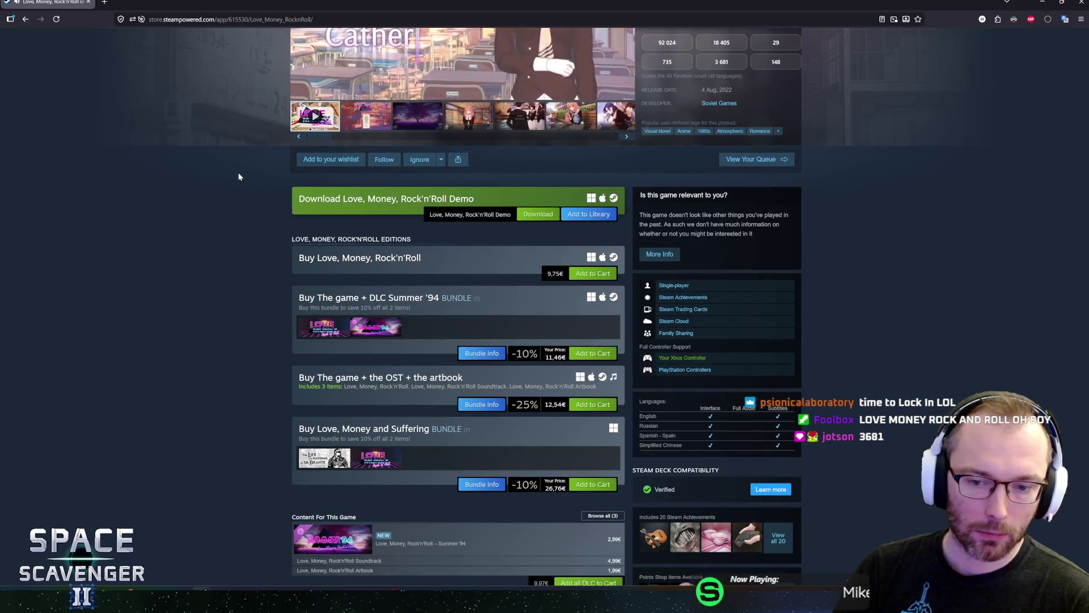
{"action": "scroll", "coordinate": [241, 169], "scroll_direction": "down", "scroll_amount": 4}
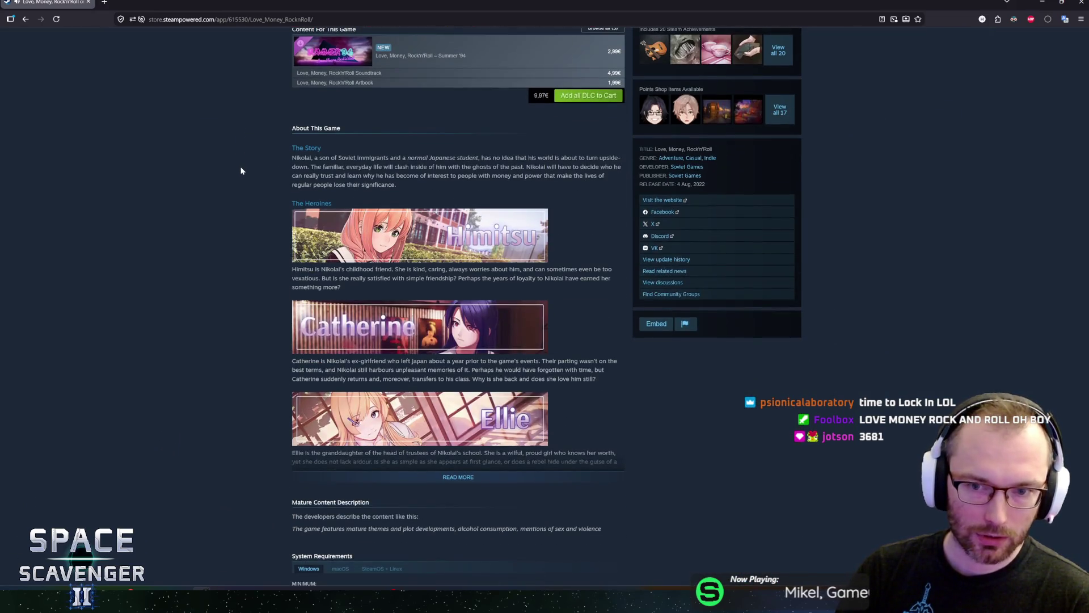
{"action": "scroll", "coordinate": [239, 170], "scroll_direction": "up", "scroll_amount": 4}
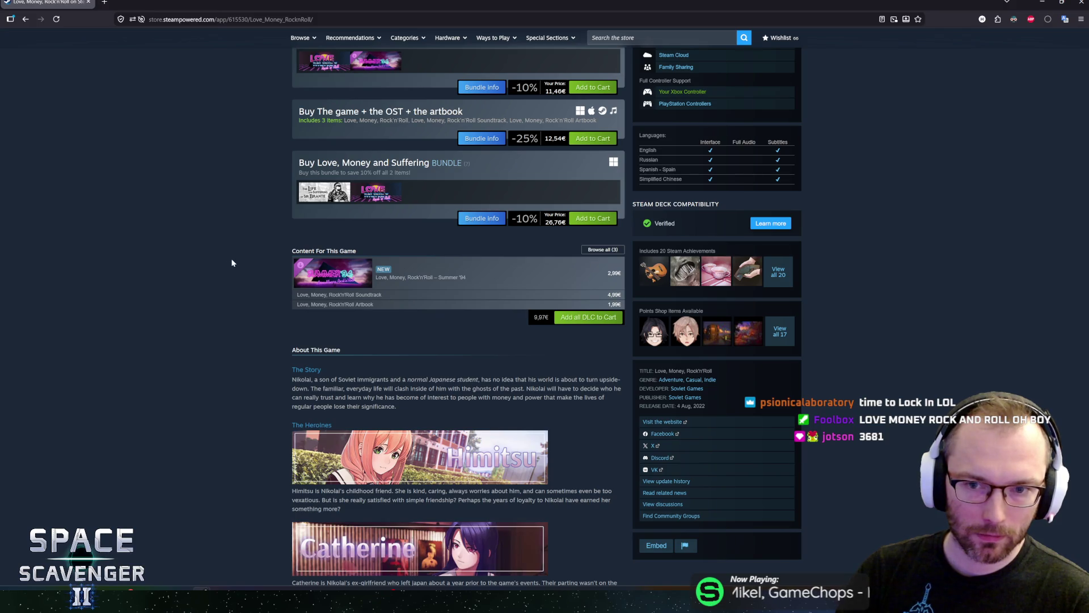
{"action": "scroll", "coordinate": [239, 228], "scroll_direction": "up", "scroll_amount": 4}
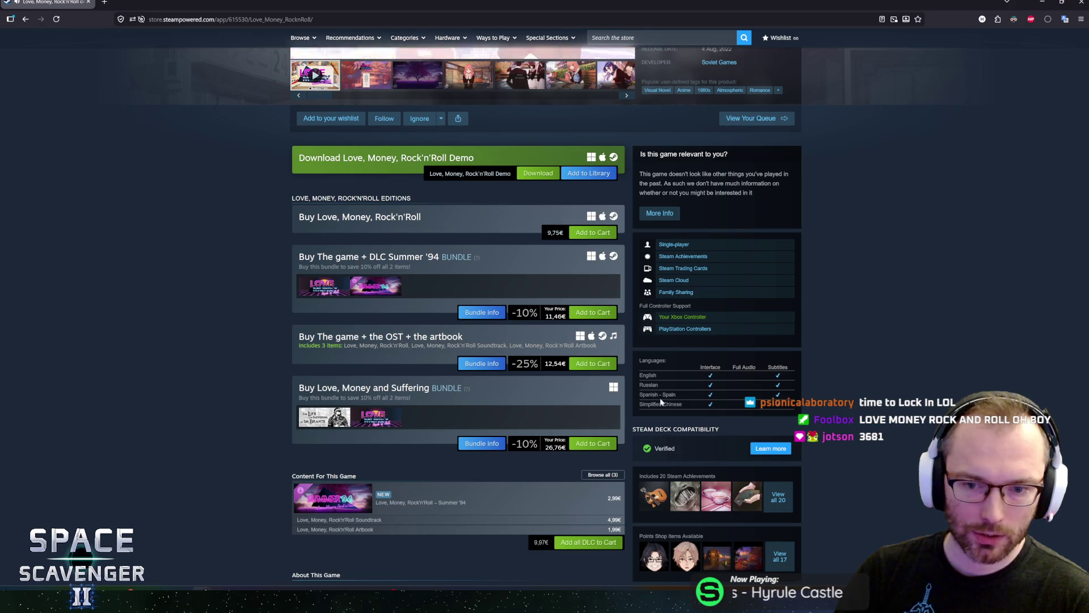
{"action": "middle_click", "coordinate": [215, 284]}
{"action": "scroll", "coordinate": [215, 285], "scroll_direction": "up", "scroll_amount": 5}
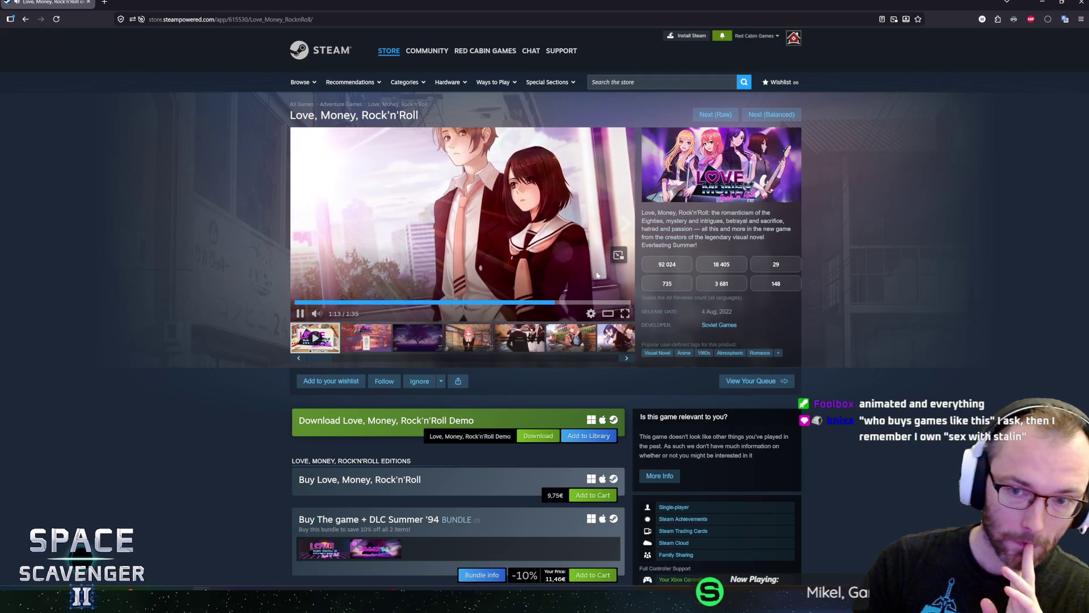
- Step through four screenshot thumbnails until the Intervene / Don't intervene screenshot shows
{"action": "left_click", "coordinate": [366, 342]}
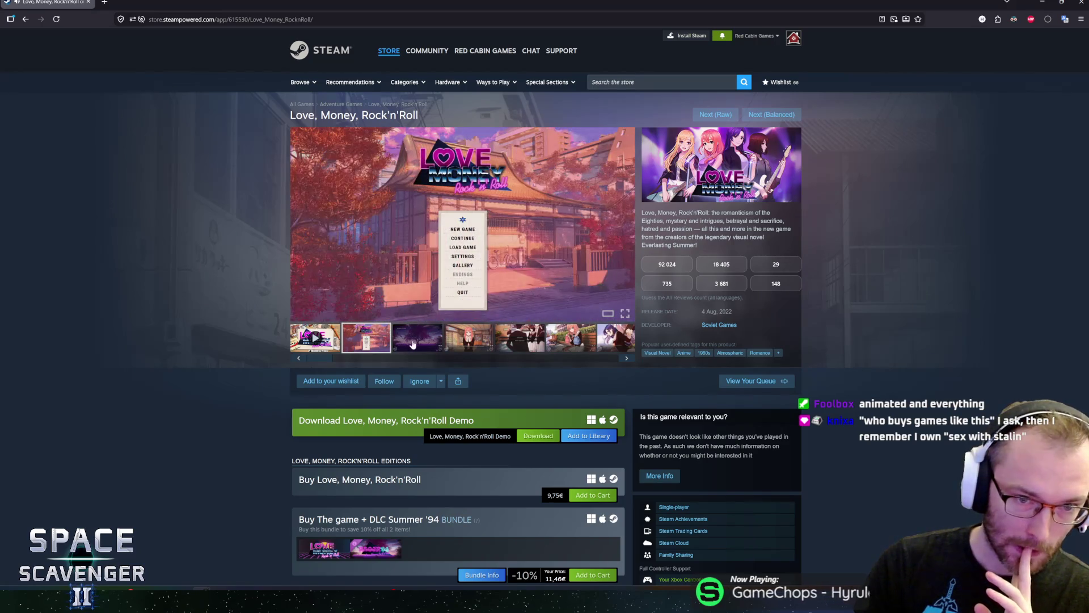
{"action": "left_click", "coordinate": [431, 343]}
{"action": "left_click", "coordinate": [466, 340]}
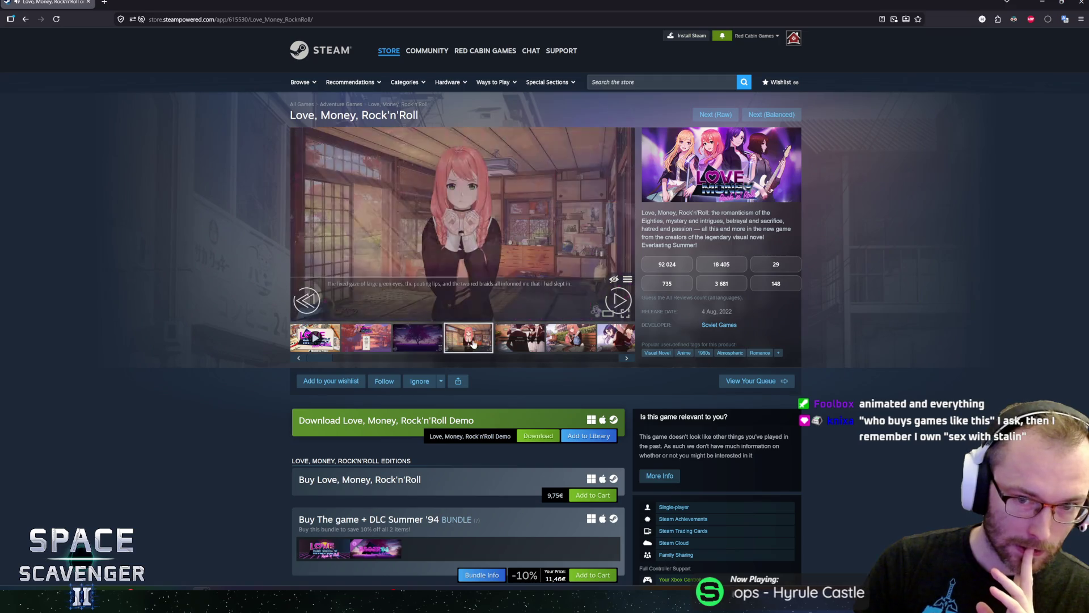
{"action": "left_click", "coordinate": [532, 347]}
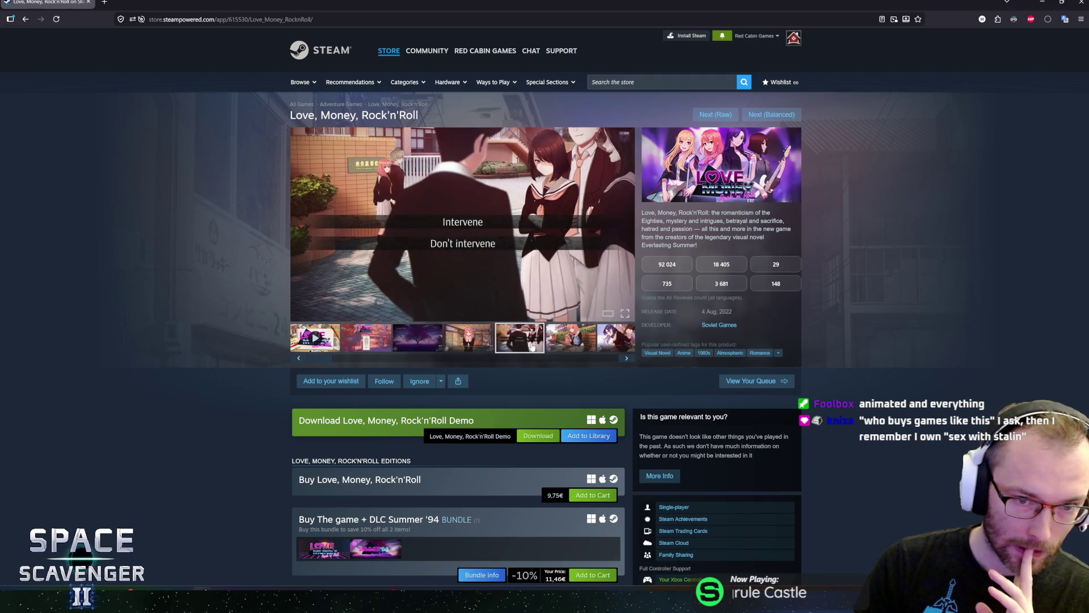